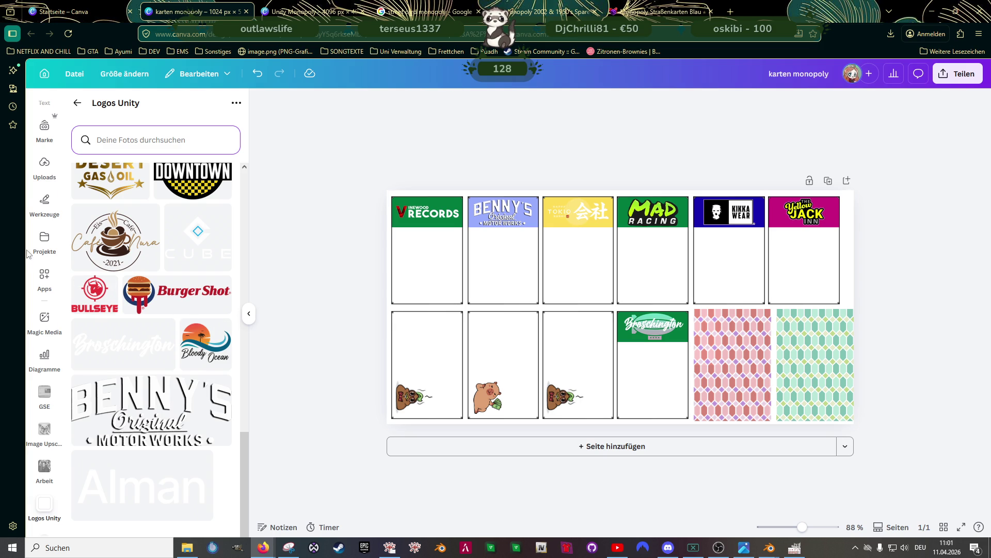
Add a bold subheading joke line and shrink it to size 7.2 onto the Benny's card
scroll(49, 299, "up", 3)
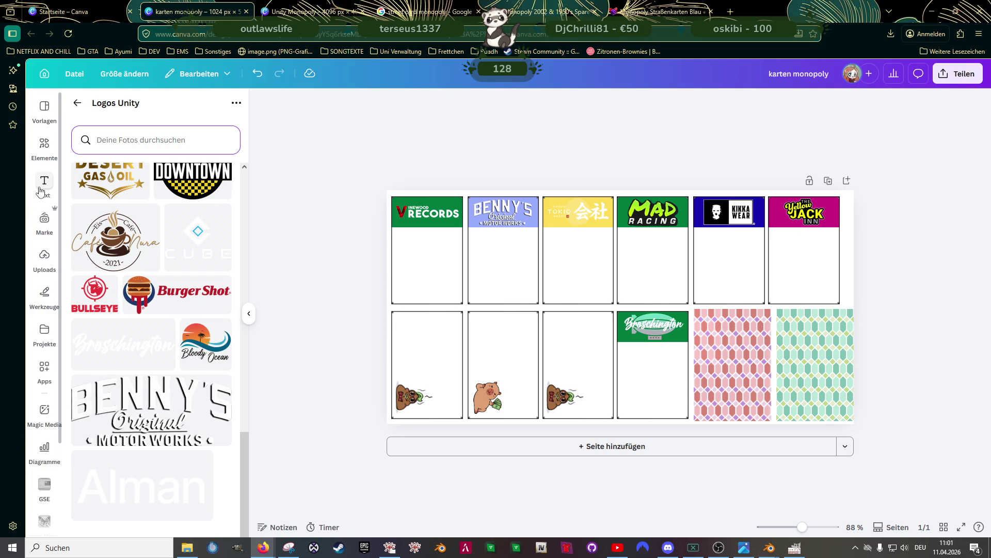
left_click(45, 185)
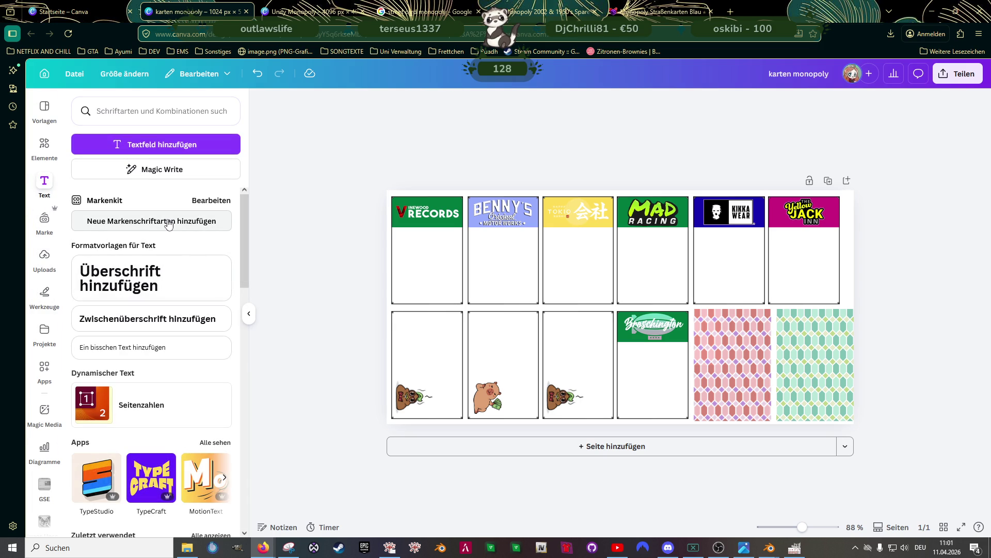
left_click(164, 318)
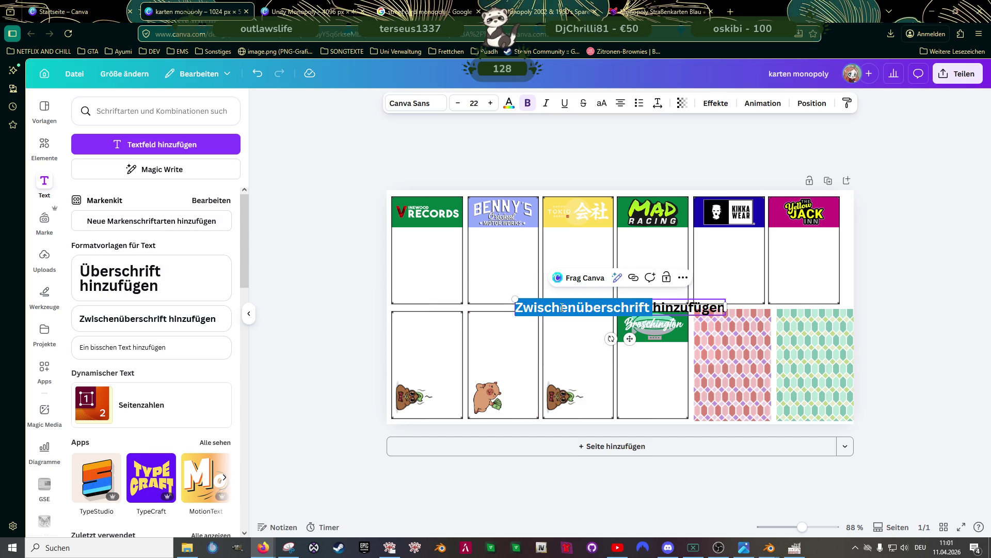
type("S")
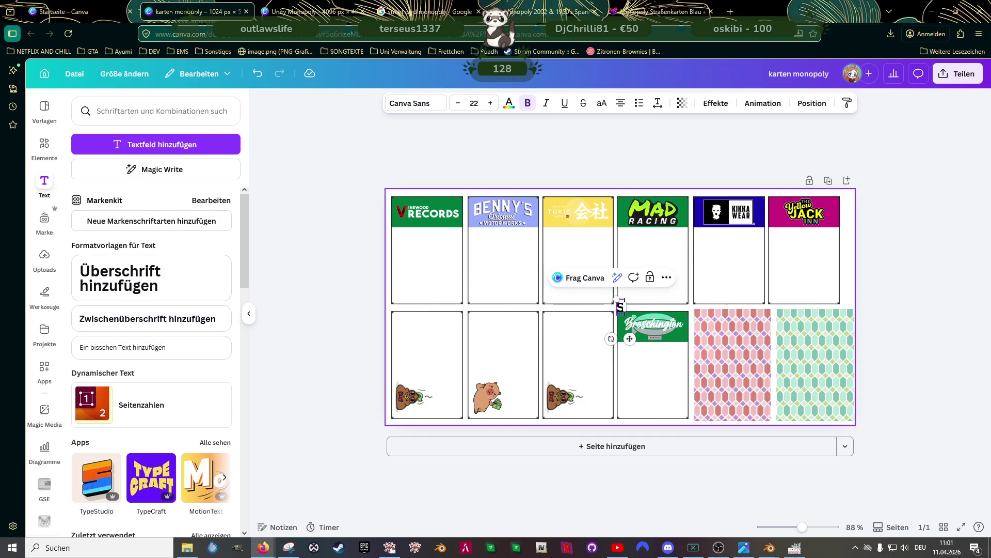
type("ebo stin")
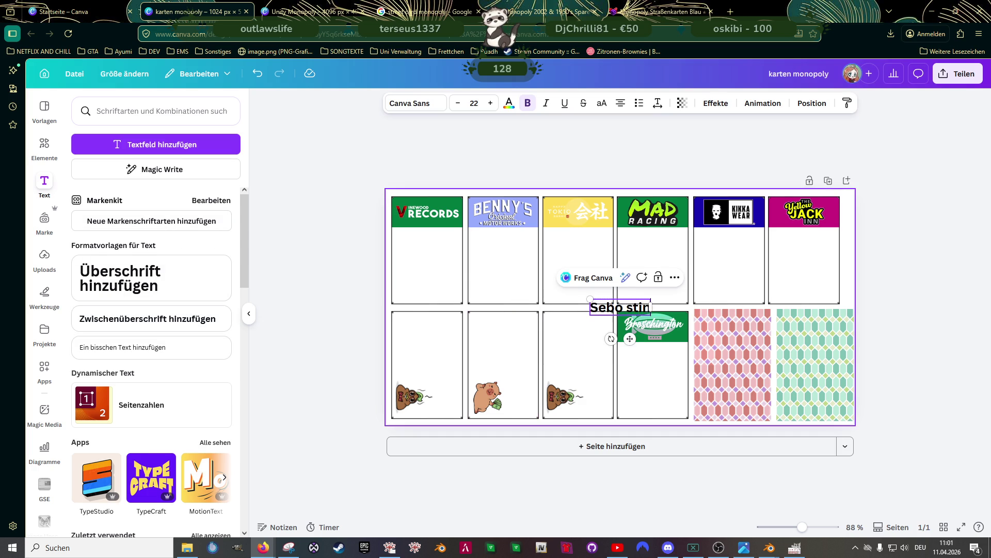
type("kt - stimmt wirklich!")
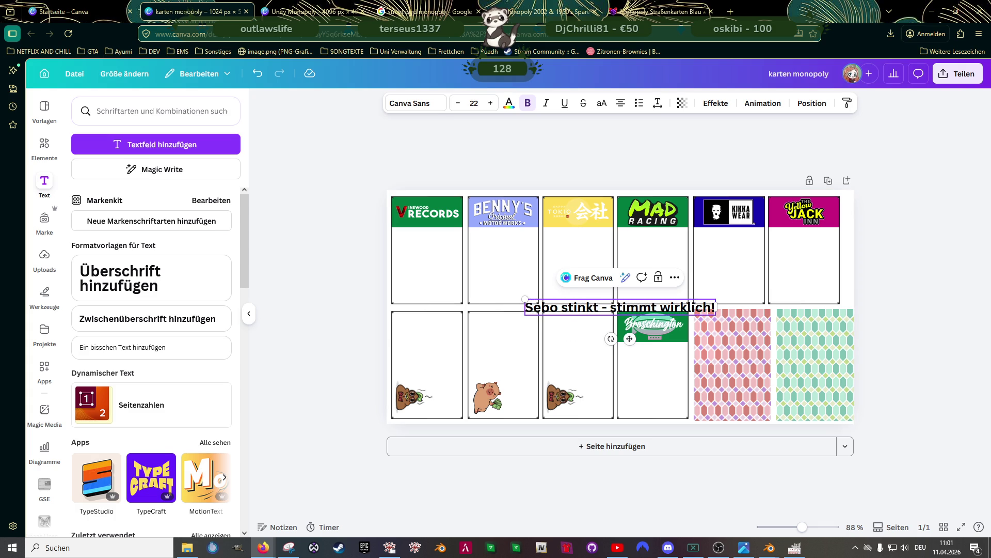
key("Escape")
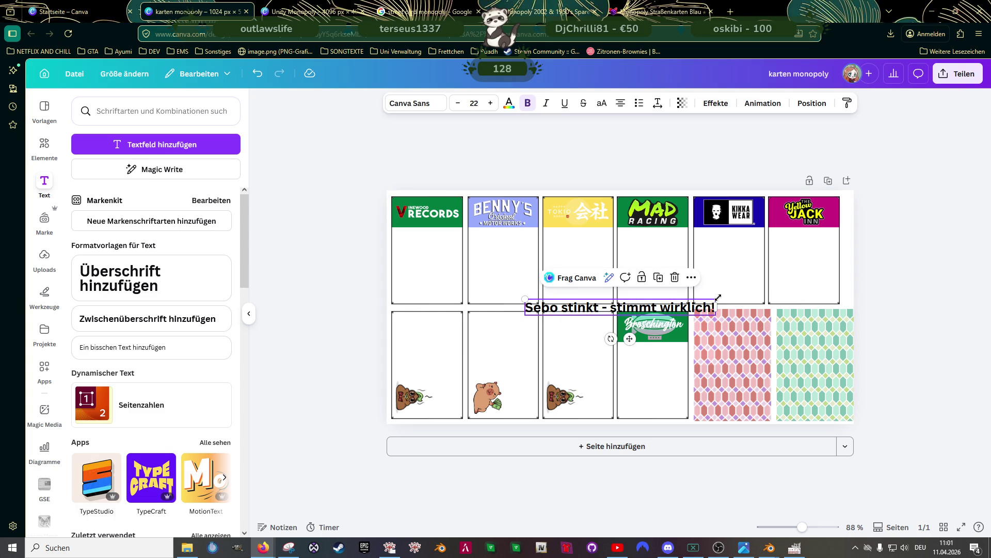
mouse_move(526, 299)
left_mouse_down()
mouse_move(691, 320)
mouse_move(508, 304)
left_mouse_up()
Shrink the small caption further and move it onto the card edge
scroll(509, 303, "up", 5)
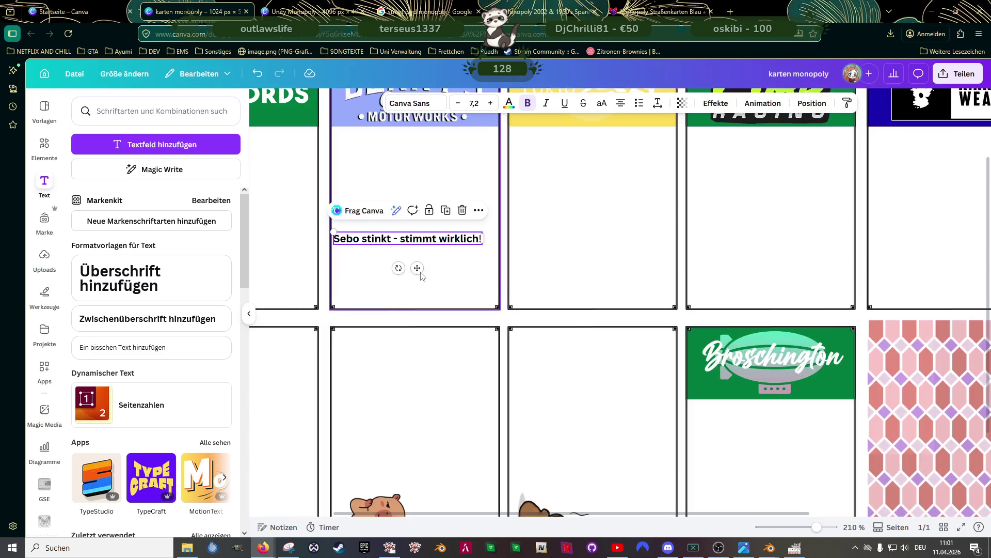
left_click_drag(315, 221, 349, 225)
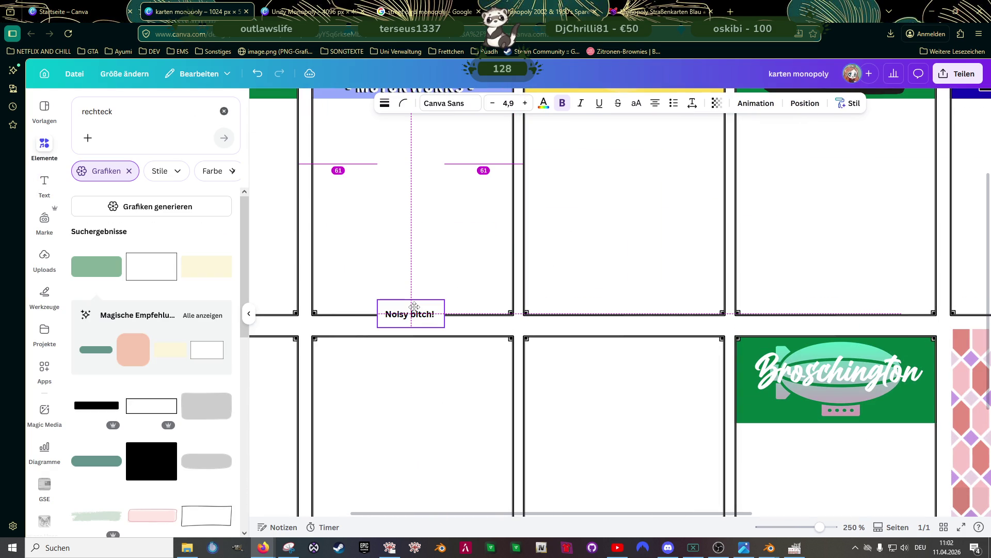
left_click_drag(414, 307, 432, 304)
left_click_drag(408, 313, 411, 313)
Replace the caption text with 'Sometimes I doudt myself.' followed by a greeting and signature
double_click(413, 313)
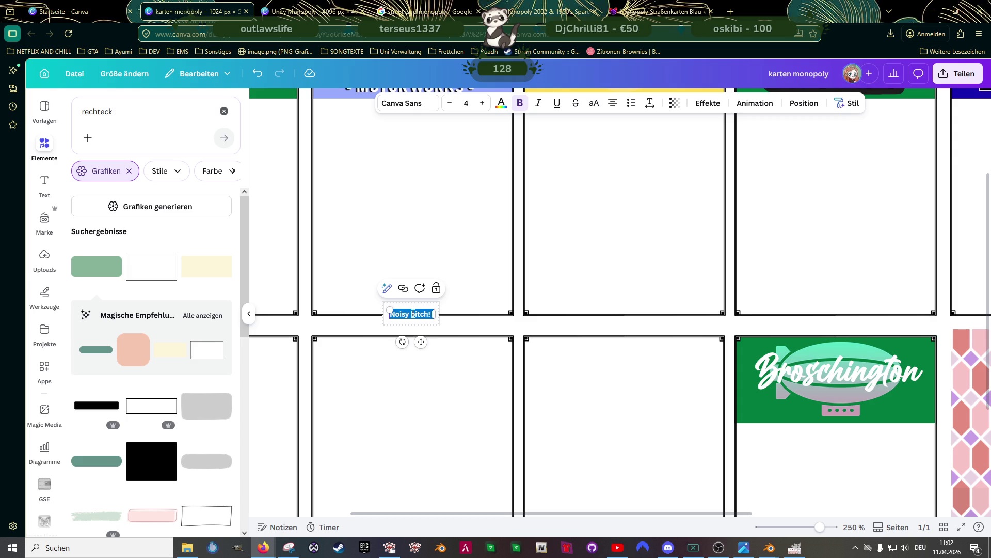
type("Mayde")
key("BackSpace")
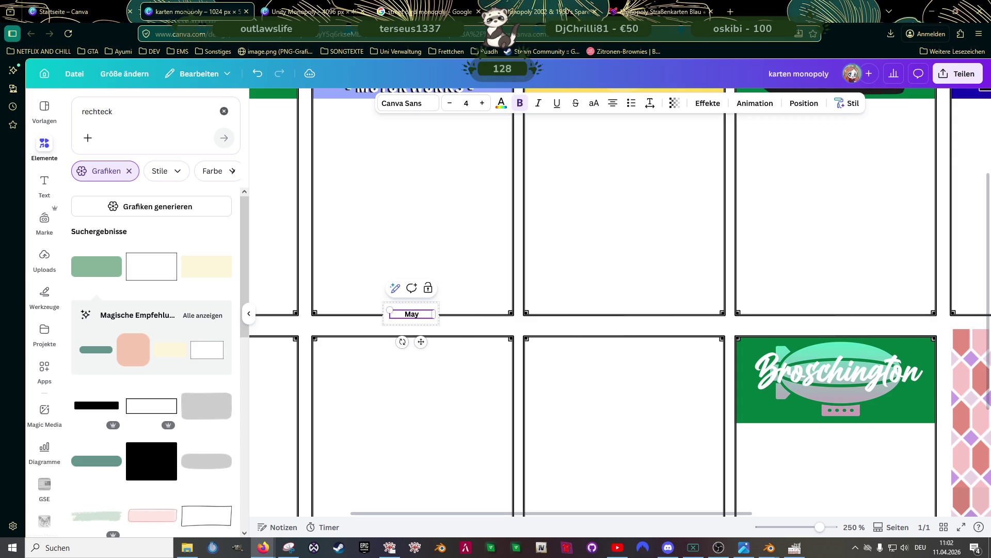
key("BackSpace")
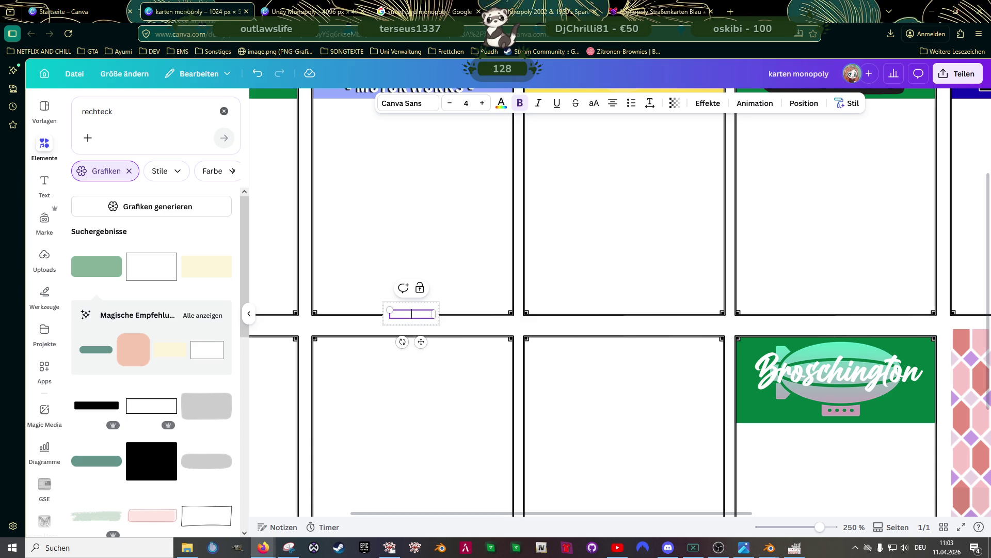
type("some")
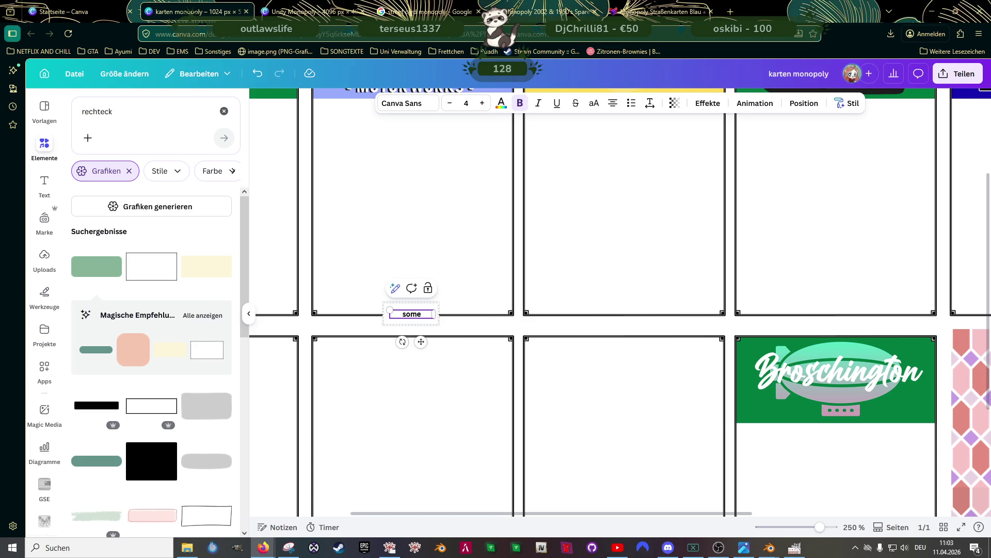
key("BackSpace")
key("BackSpace")
key("BackSpace")
type("Somet")
type("imes")
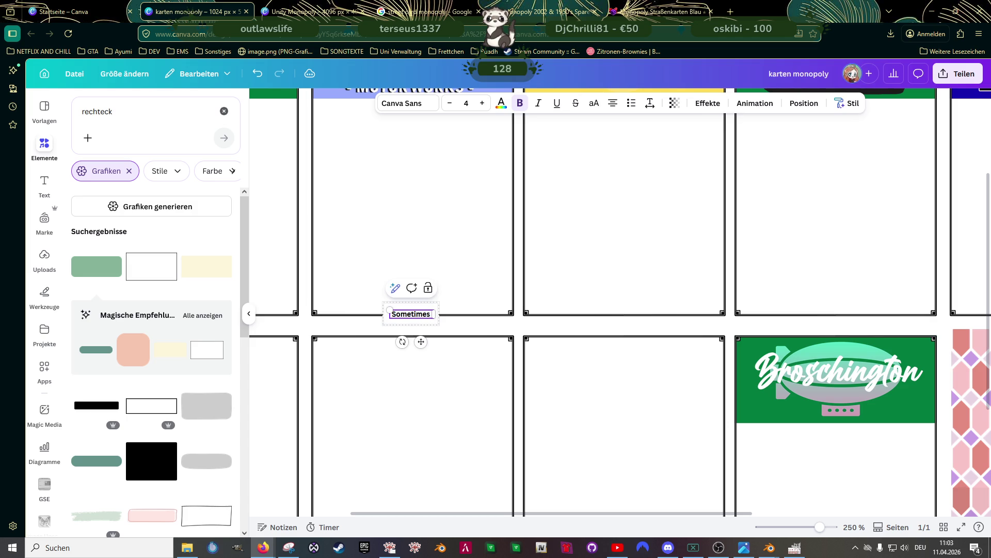
type(" I dou")
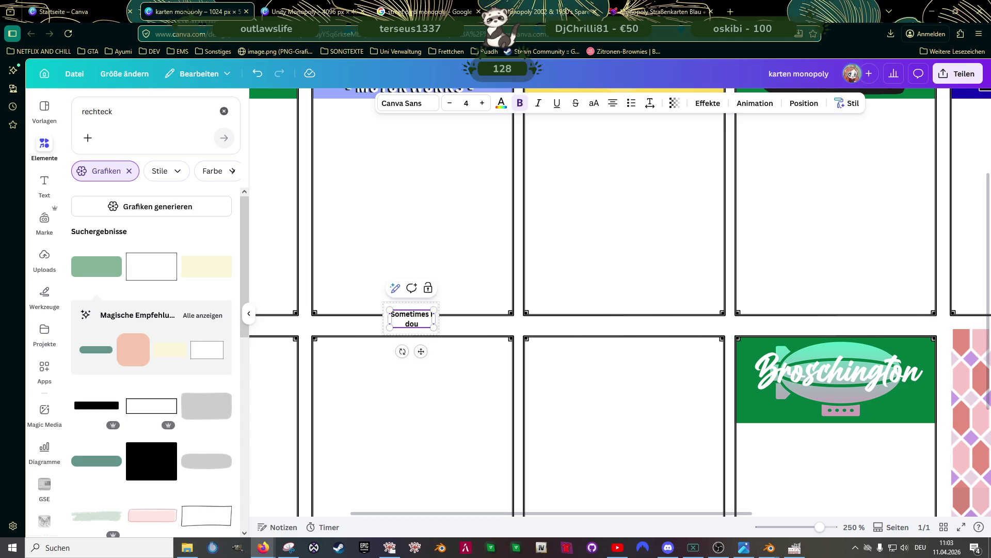
type("dt mysel")
type("f.")
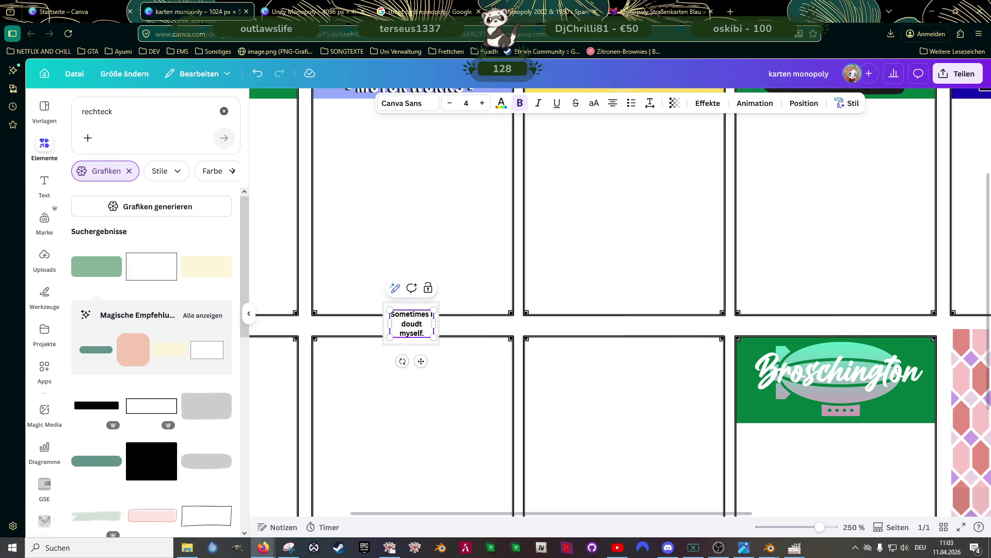
type(" Greeting")
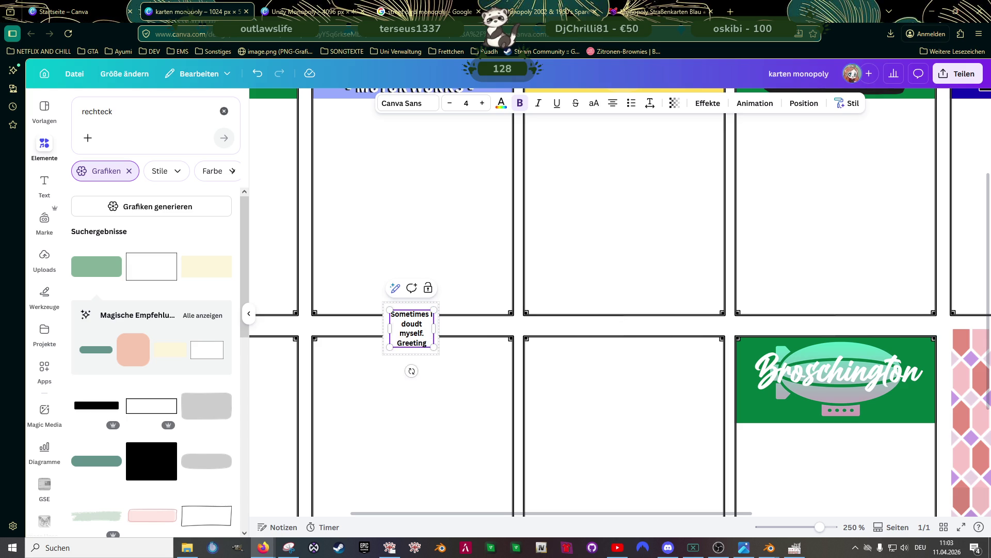
type("s Niirl")
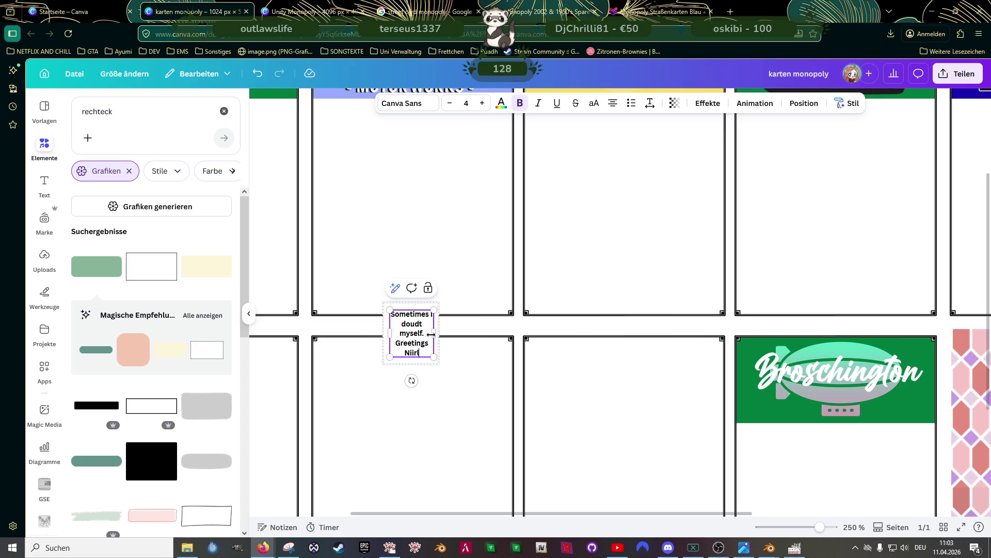
Widen the quote to one line, replace 'Greetings' with a dash, enlarge to 6.1 and move it higher
left_click_drag(435, 333, 543, 328)
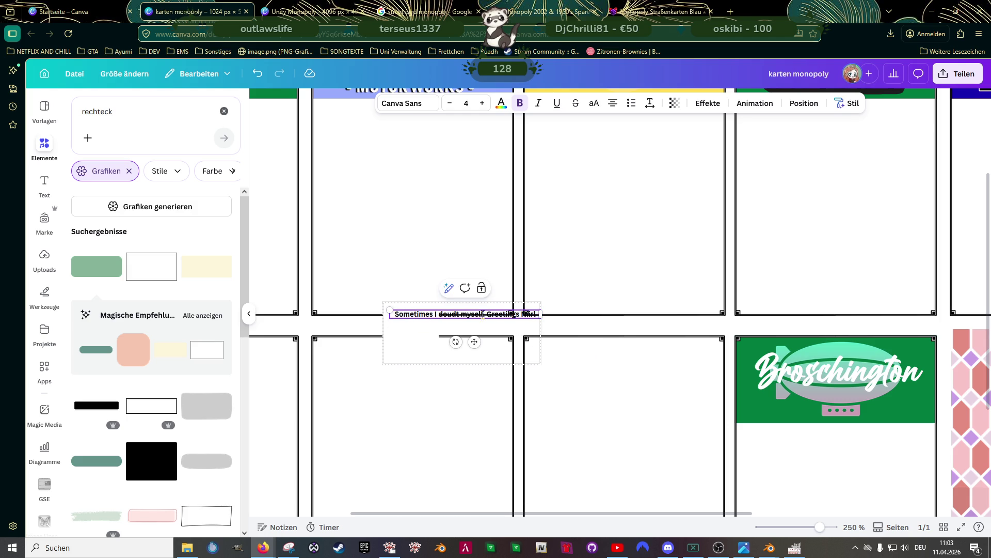
double_click(505, 313)
key("BackSpace")
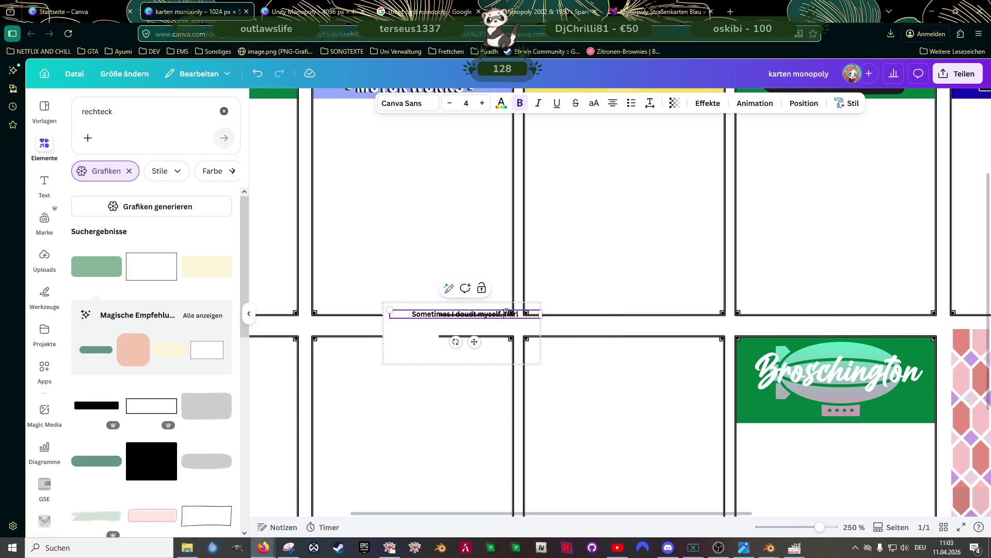
type("-")
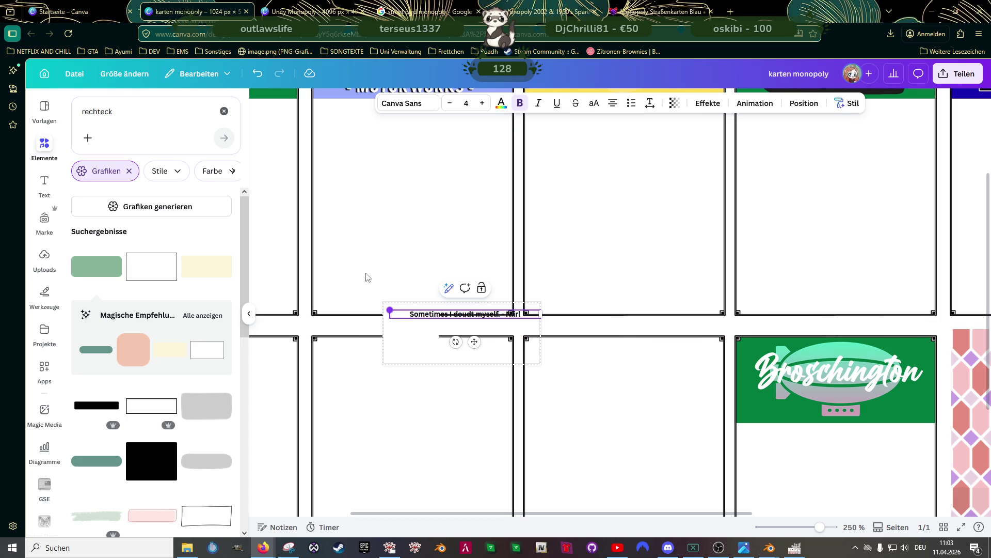
left_click_drag(391, 310, 317, 221)
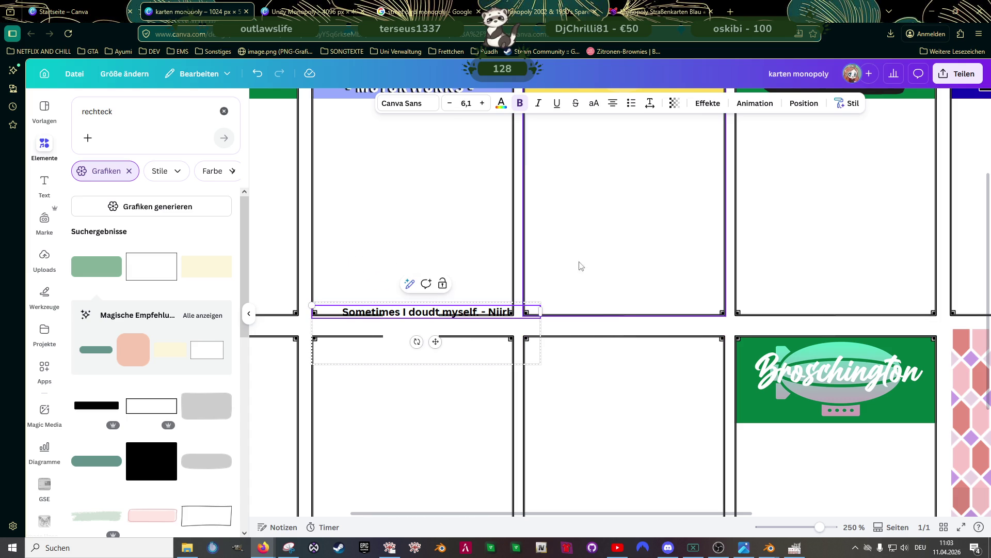
left_click_drag(459, 305, 447, 218)
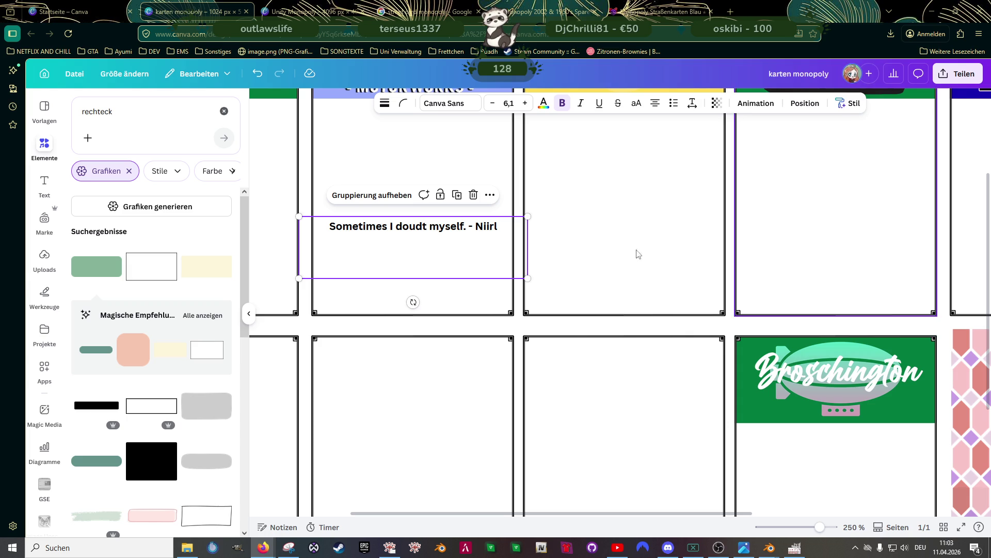
left_click(423, 223)
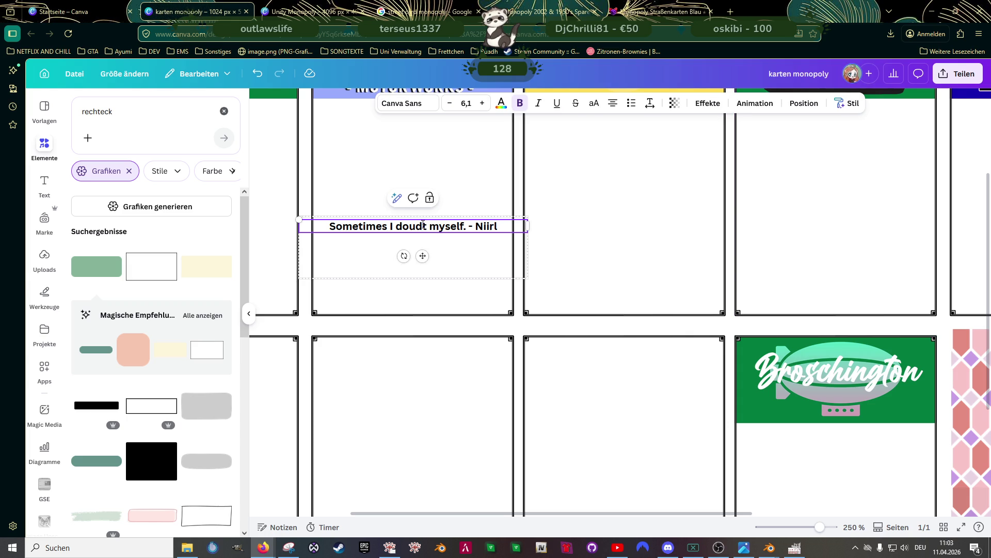
Correct 'doudt' to 'doubt' and tidy the hyphen before the signature
double_click(422, 224)
type("doubt")
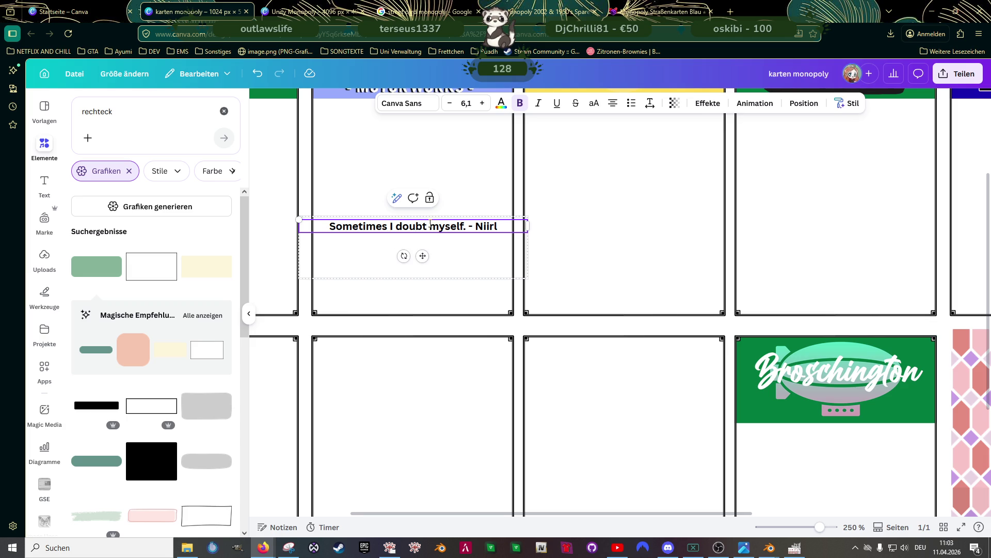
left_click(500, 226)
type("-")
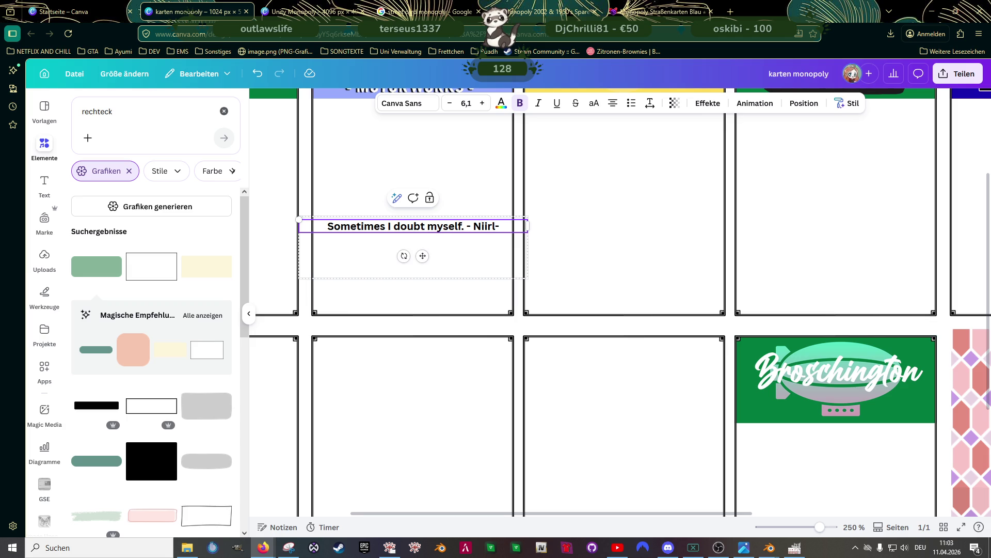
key("BackSpace")
Ungroup the quote, try a dark blue fill on the backing rectangle, then delete it
left_click(400, 249)
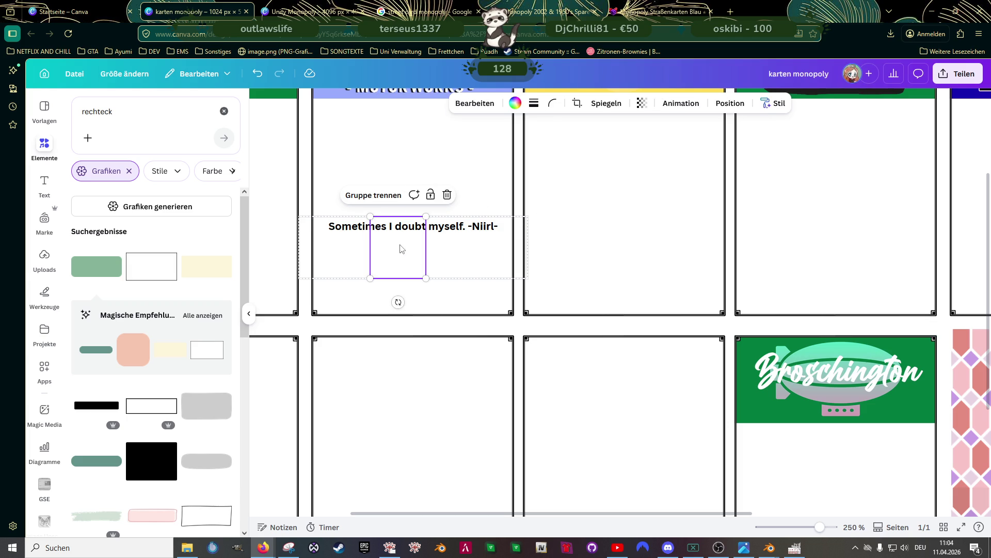
left_click(386, 197)
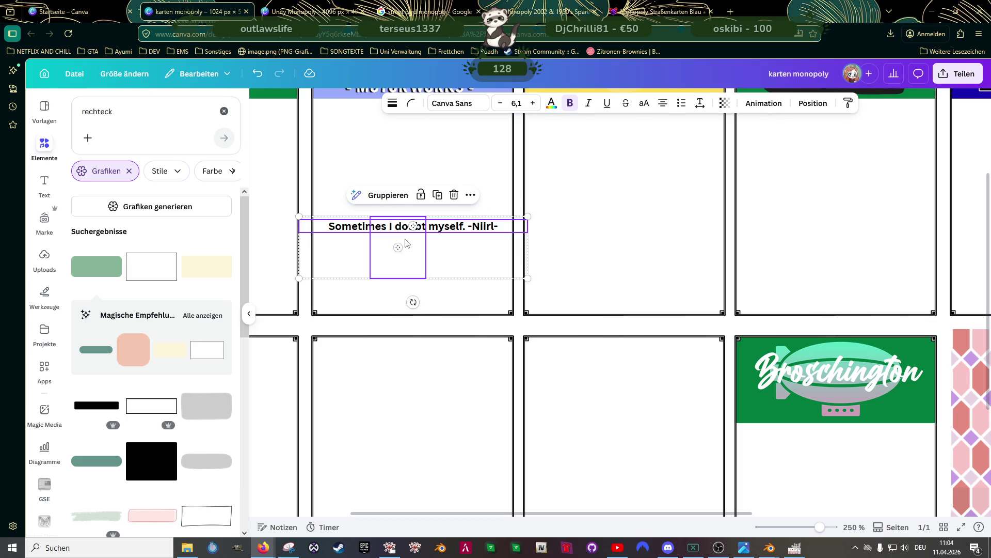
left_click(406, 244)
left_click_drag(406, 249, 360, 237)
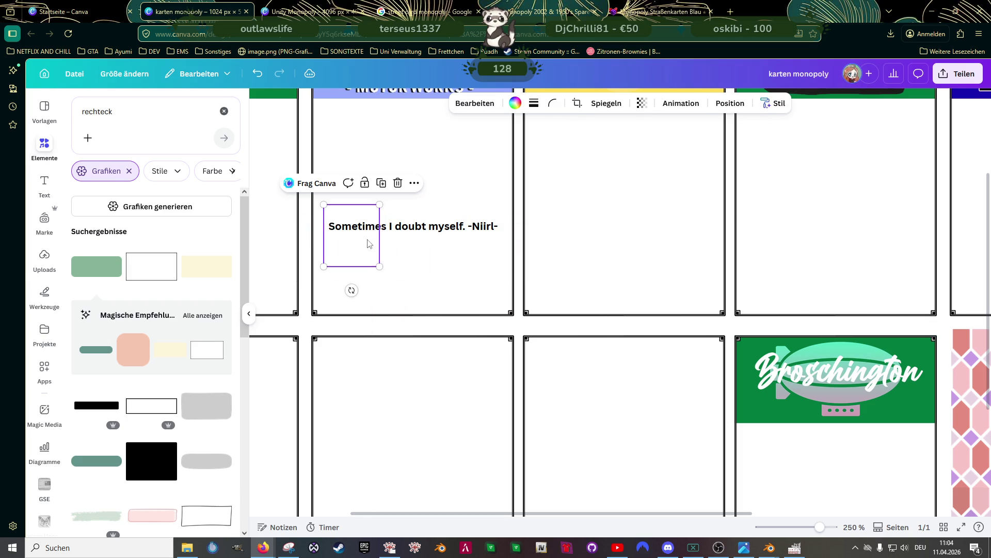
left_click(515, 103)
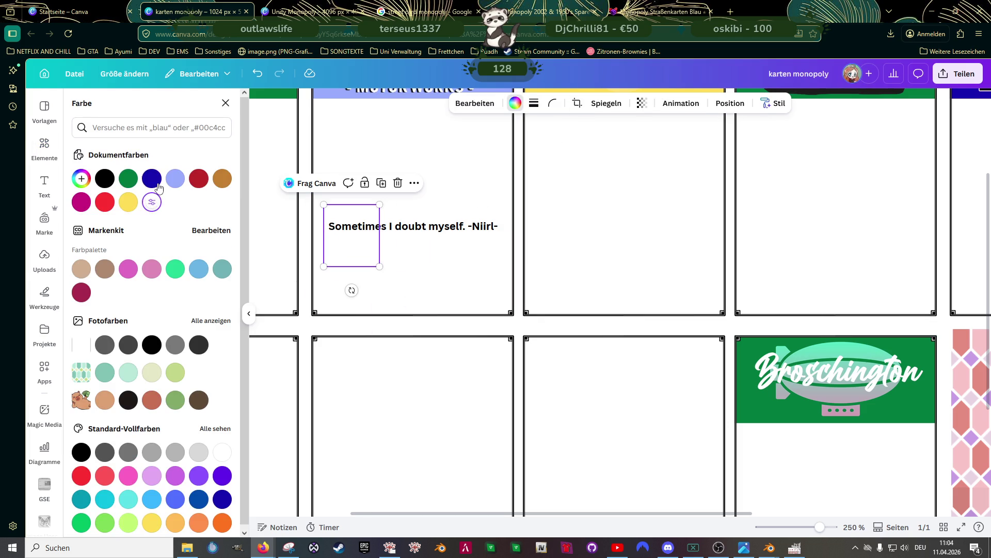
left_click(155, 182)
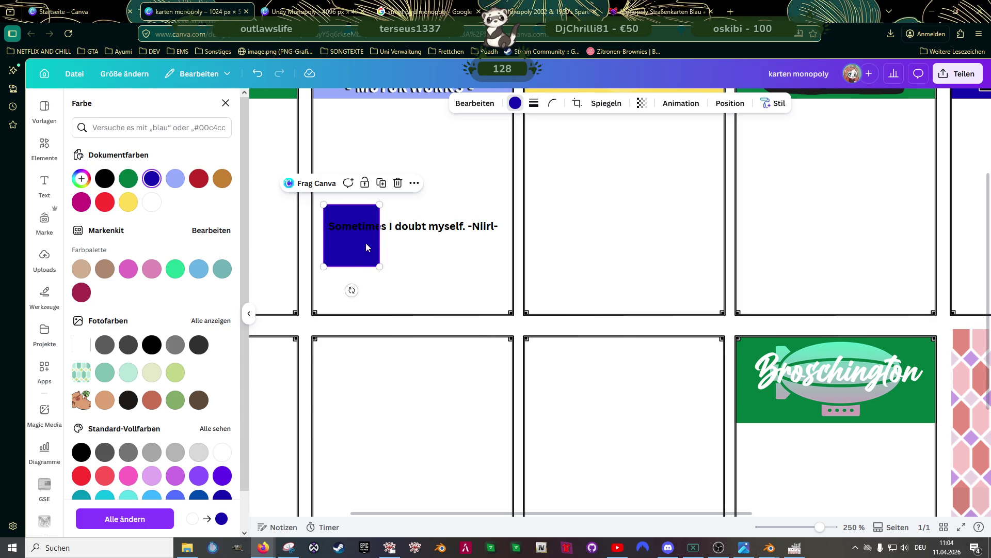
mouse_move(379, 265)
left_mouse_down()
mouse_move(466, 261)
mouse_move(434, 241)
mouse_move(377, 264)
left_mouse_up()
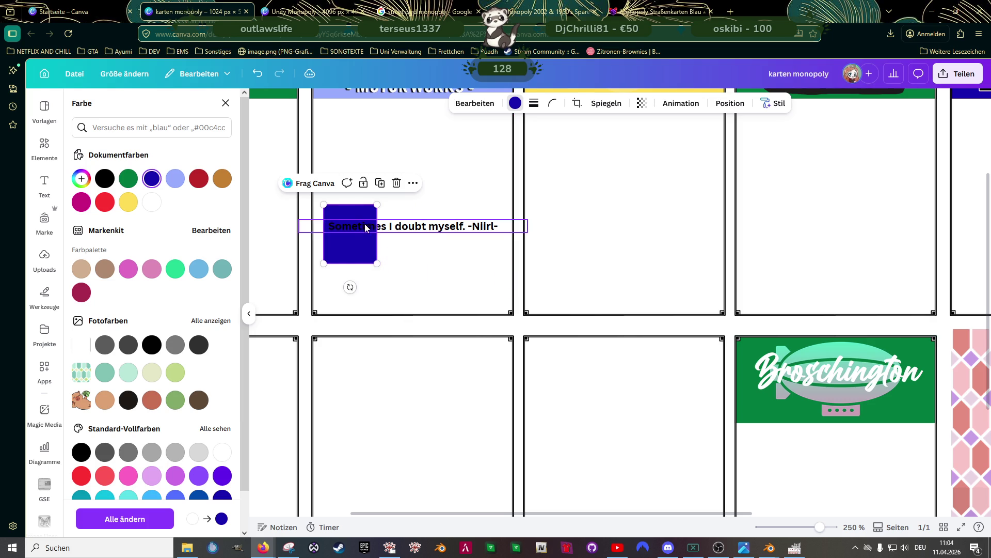
double_click(356, 212)
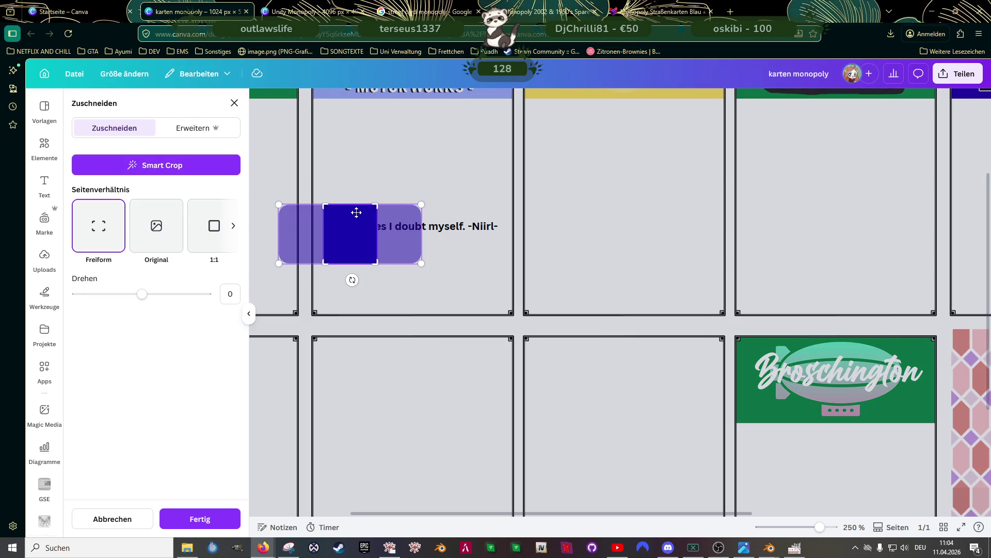
key("Delete")
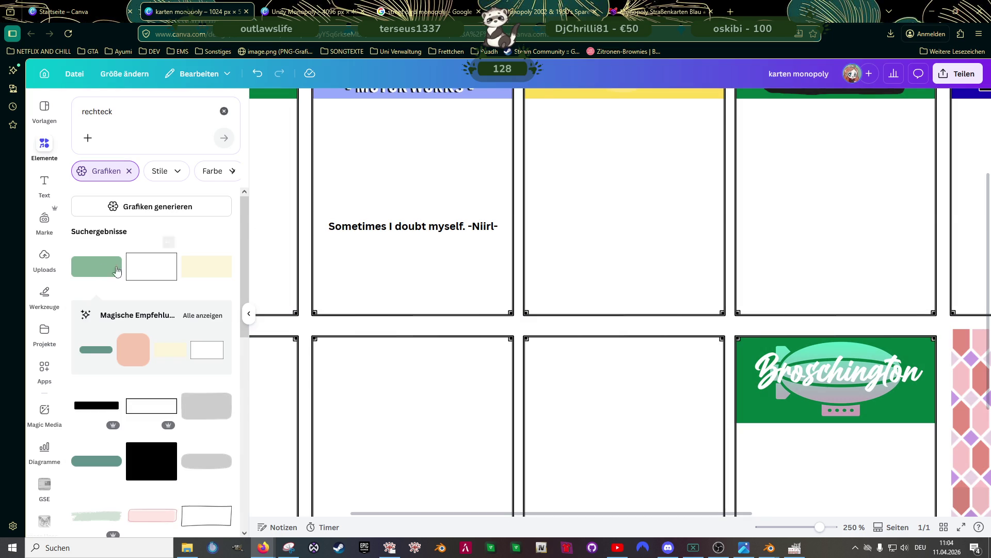
Add a green rounded rectangle and size it to sit behind the quote
left_click(108, 266)
left_click_drag(666, 289, 526, 269)
mouse_move(691, 329)
left_mouse_down()
mouse_move(625, 325)
mouse_move(527, 257)
mouse_move(505, 261)
left_mouse_up()
left_click_drag(673, 334, 334, 195)
mouse_move(282, 147)
left_mouse_down()
mouse_move(417, 213)
mouse_move(457, 213)
left_mouse_up()
left_click_drag(510, 187, 463, 209)
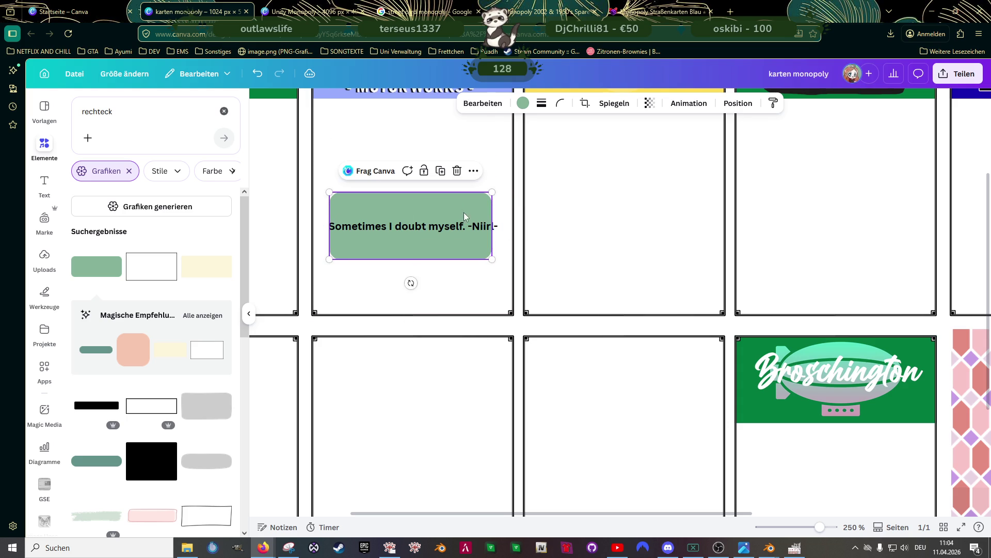
left_click_drag(493, 259, 505, 258)
left_click_drag(435, 213, 432, 212)
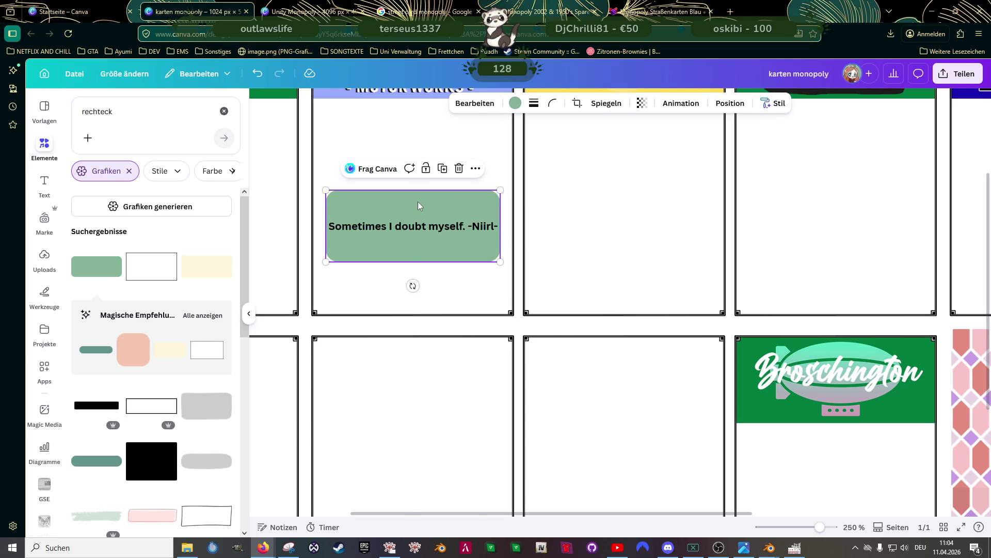
Replace the green box with a cream rectangle of about 125 by 54, sent one layer back
left_click(206, 266)
left_click(390, 202)
key("Delete")
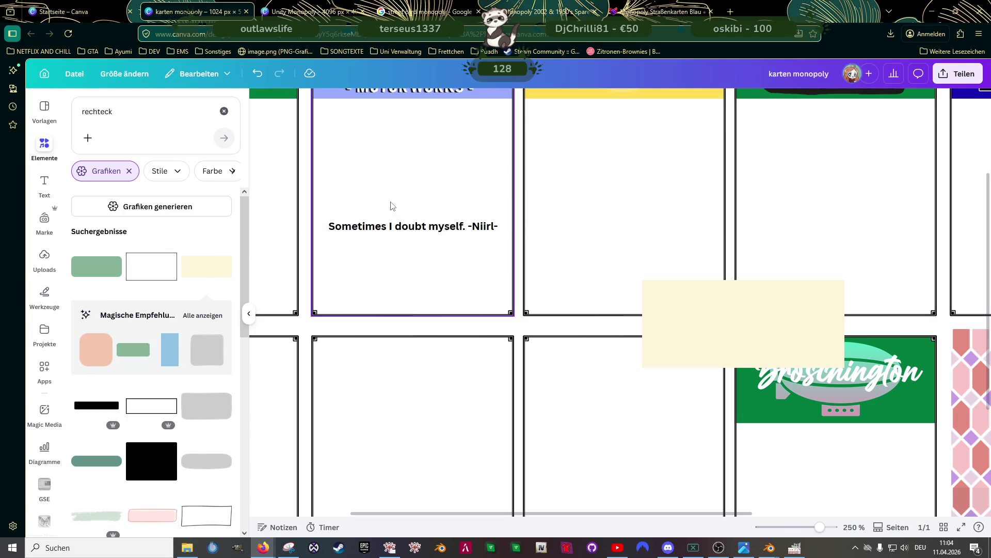
mouse_move(735, 309)
left_mouse_down()
mouse_move(380, 212)
mouse_move(420, 212)
mouse_move(411, 215)
left_mouse_up()
mouse_move(517, 275)
left_mouse_down()
mouse_move(388, 217)
mouse_move(405, 230)
mouse_move(390, 212)
mouse_move(383, 217)
left_mouse_up()
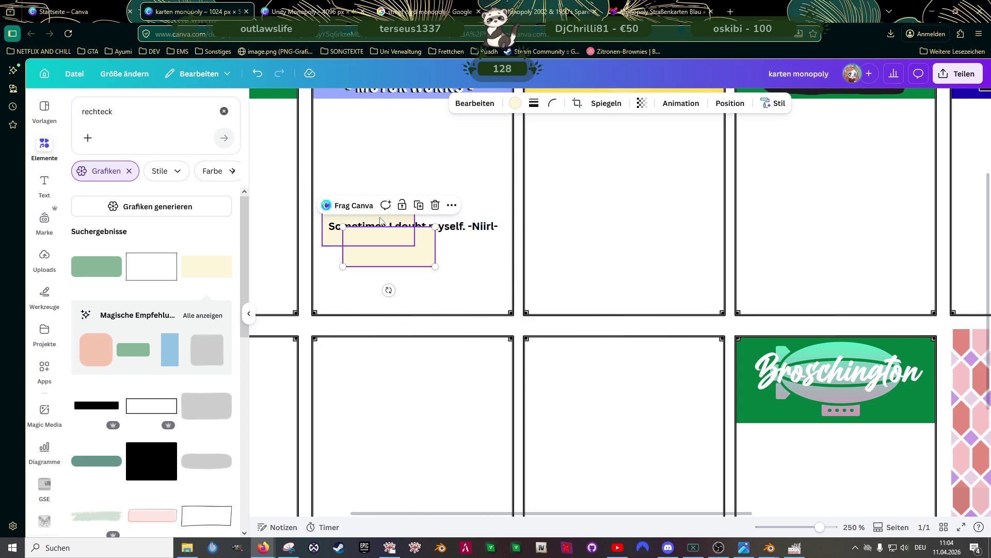
mouse_move(362, 228)
left_mouse_down()
mouse_move(440, 237)
mouse_move(447, 226)
left_mouse_up()
right_click(435, 231)
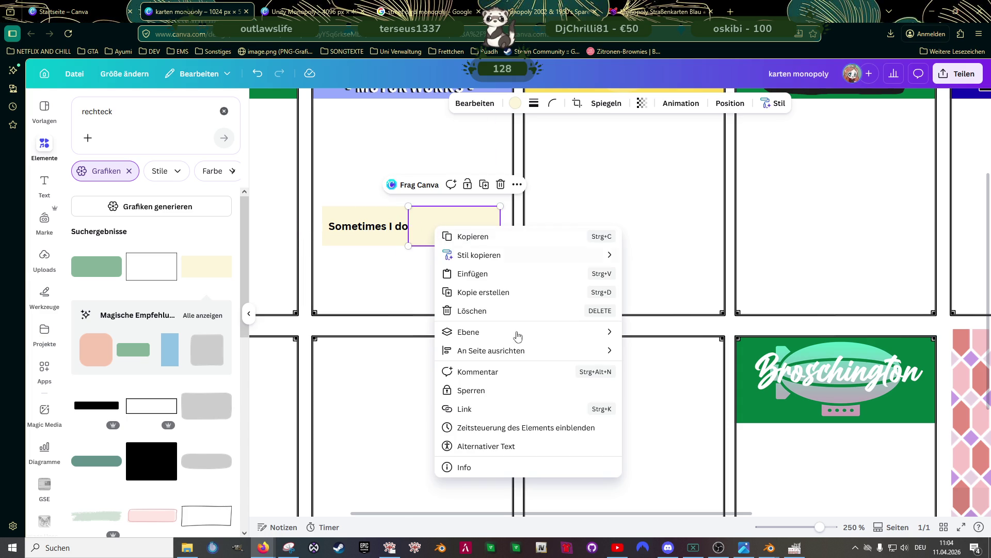
mouse_move(517, 332)
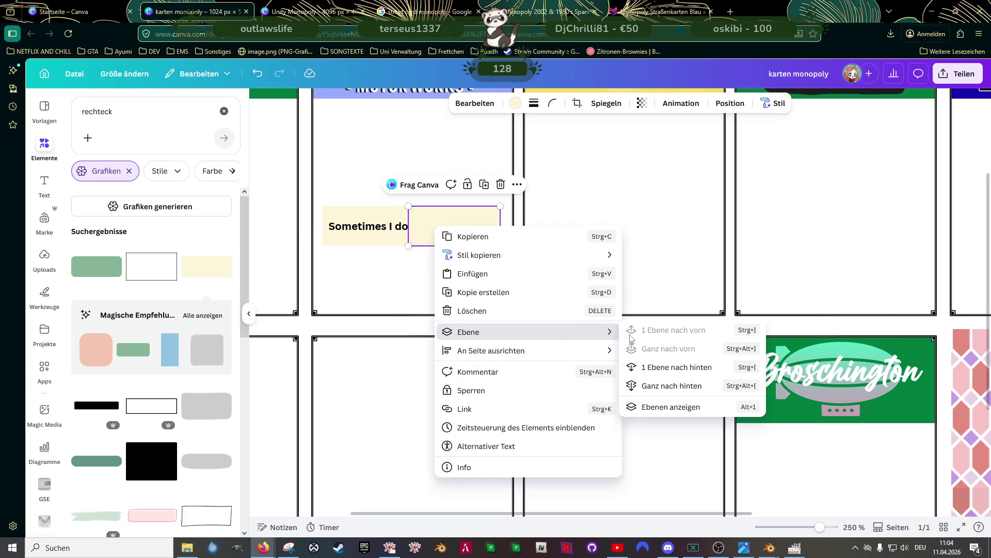
left_click(666, 367)
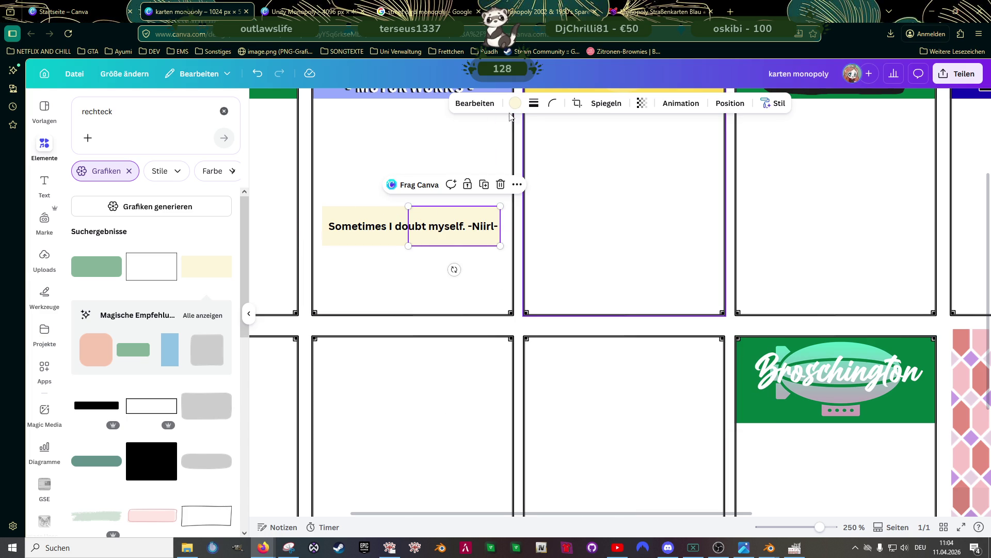
Group the quote with its backing rectangles and recolour both rectangles white
left_click(390, 230, "shift")
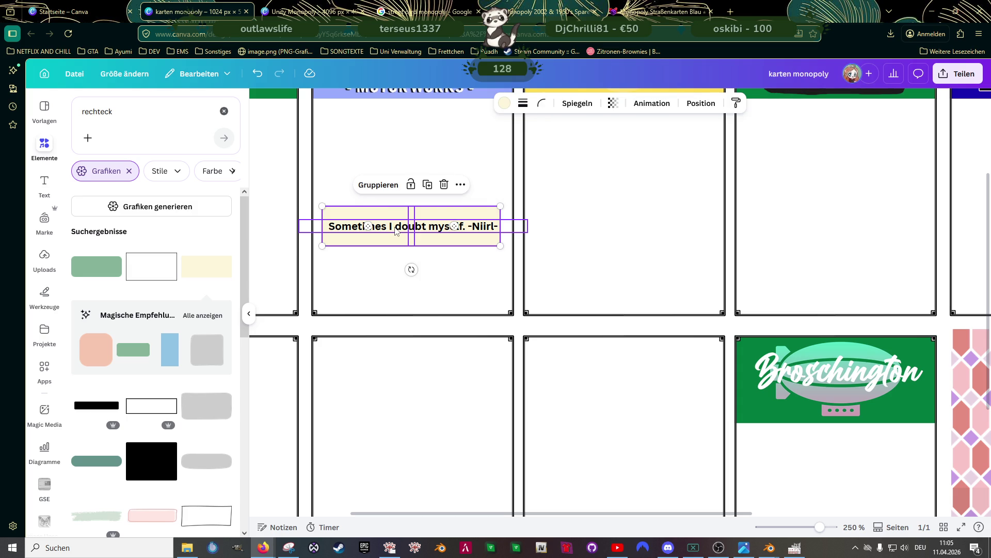
left_click(396, 231, "shift")
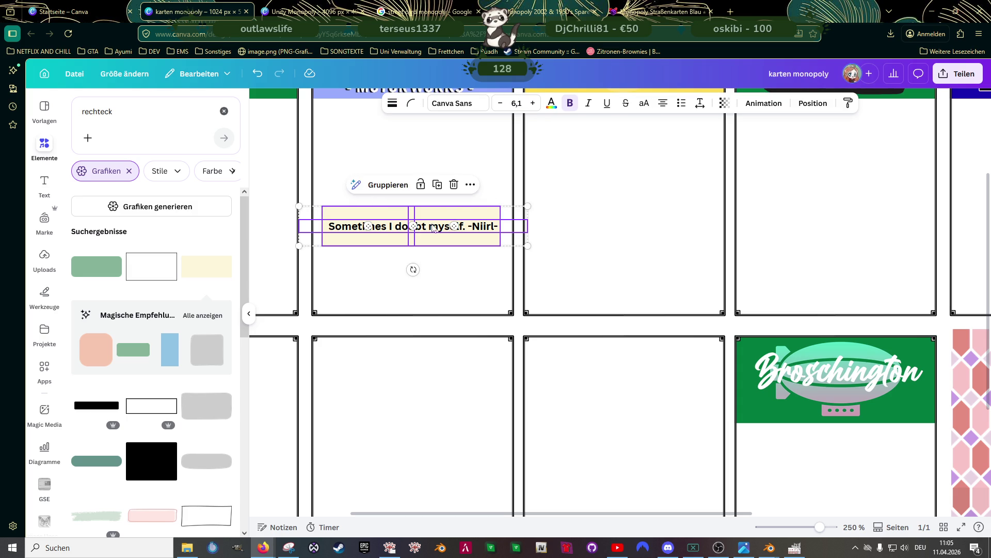
left_click(388, 185)
left_click(455, 227)
left_click(523, 102)
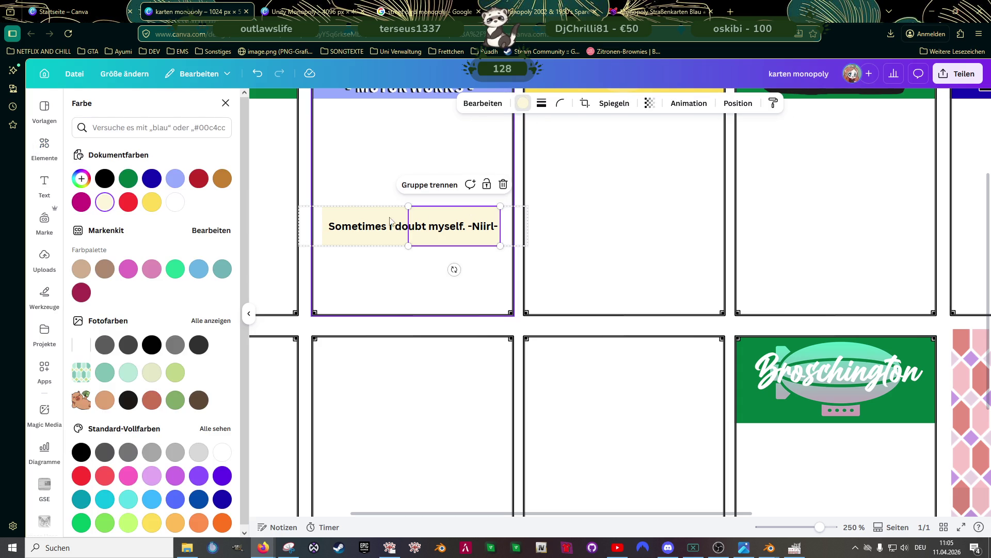
left_click(176, 202)
left_click(365, 217)
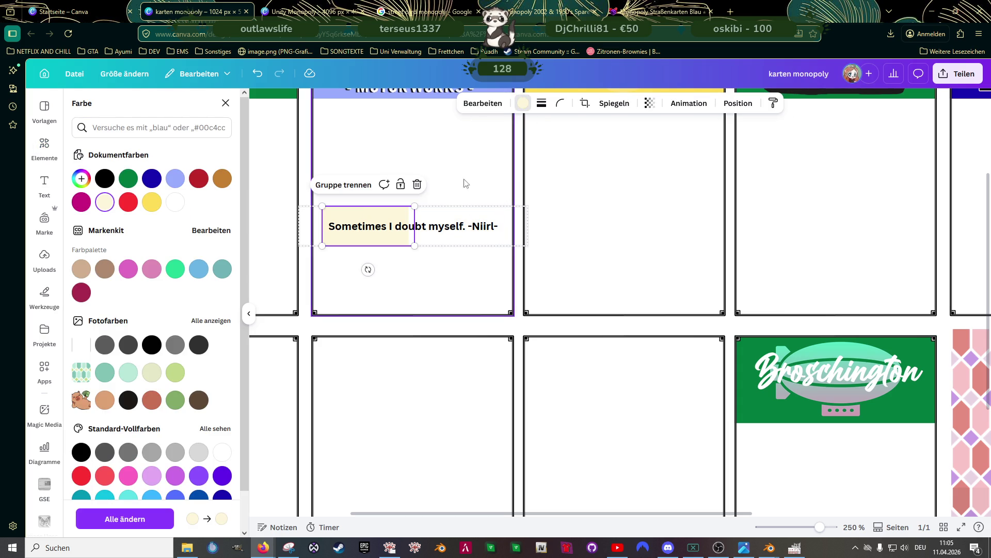
left_click(180, 205)
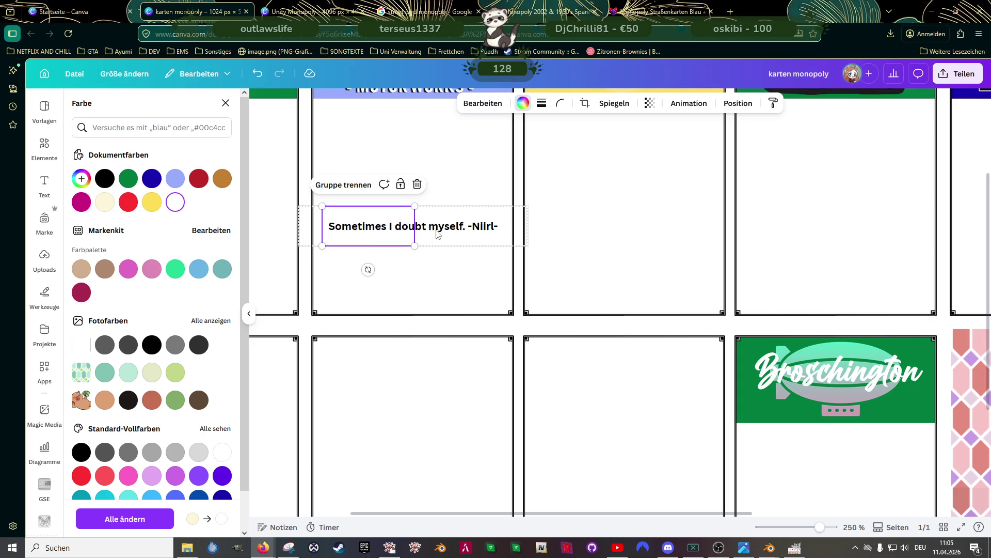
key("Escape")
Resize the quote group to size 4.5 and centre it along the Benny's card's bottom edge
mouse_move(528, 206)
left_mouse_down()
mouse_move(403, 236)
mouse_move(406, 308)
mouse_move(419, 311)
left_mouse_up()
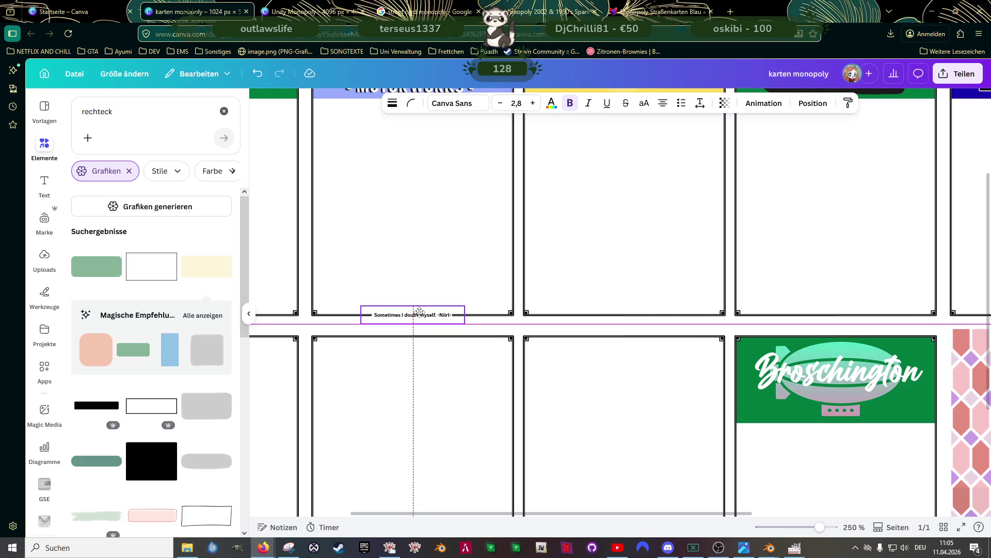
left_click_drag(419, 311, 493, 300)
left_click_drag(426, 313, 419, 310)
left_click(591, 276)
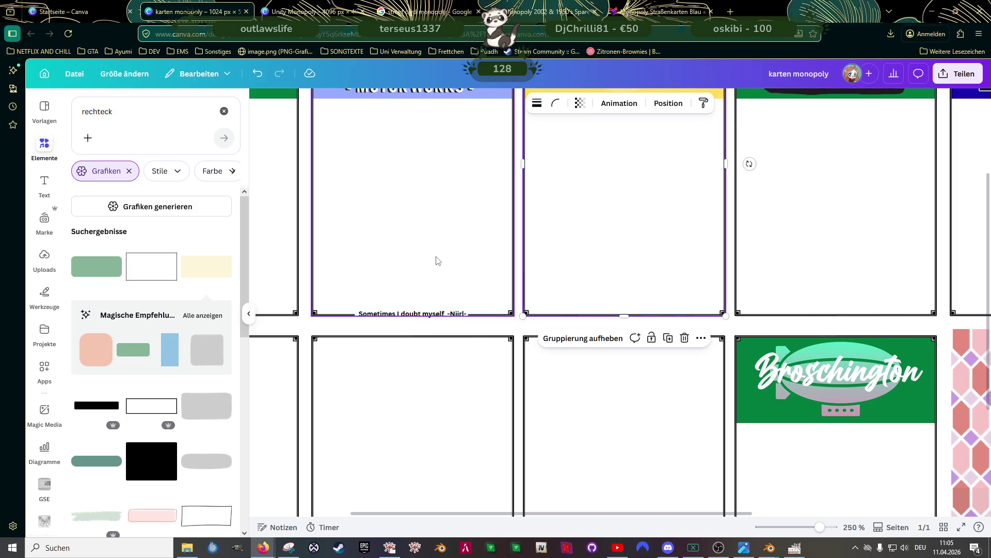
scroll(461, 257, "down", 5, "ctrl")
left_click(285, 223)
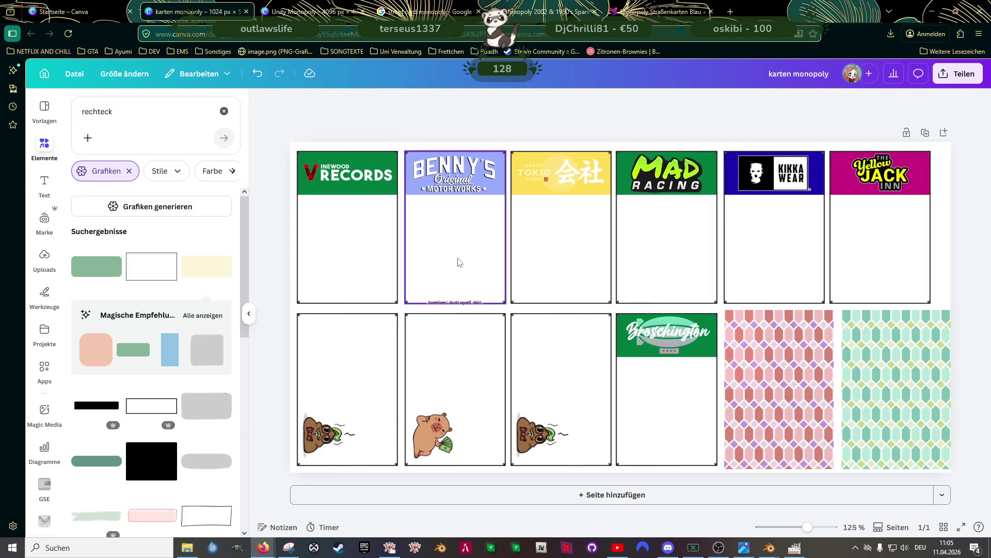
left_click(461, 304)
scroll(457, 315, "up", 6, "ctrl")
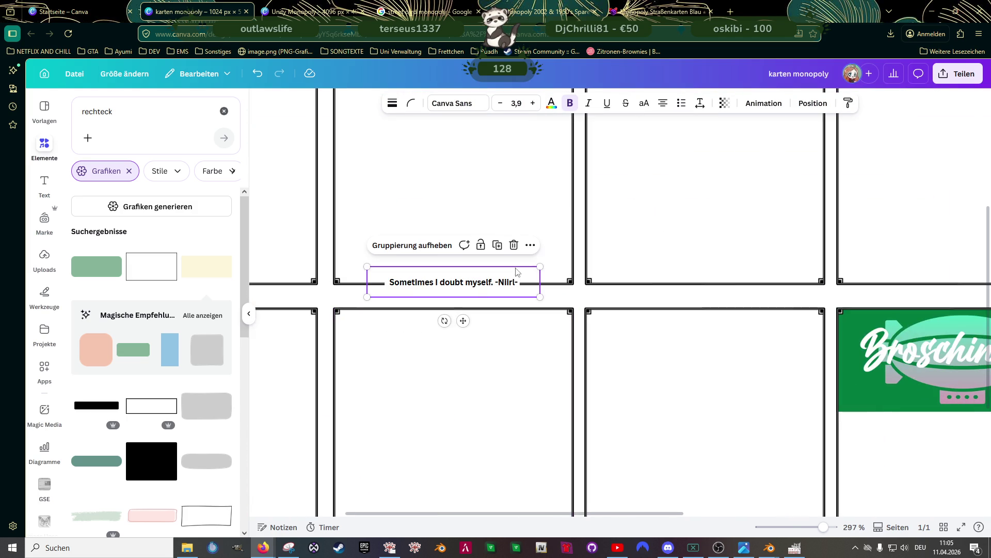
left_click_drag(541, 266, 566, 262)
left_click_drag(464, 282, 447, 288)
Duplicate the quote onto the bottom edge of the first card
key("ctrl+0")
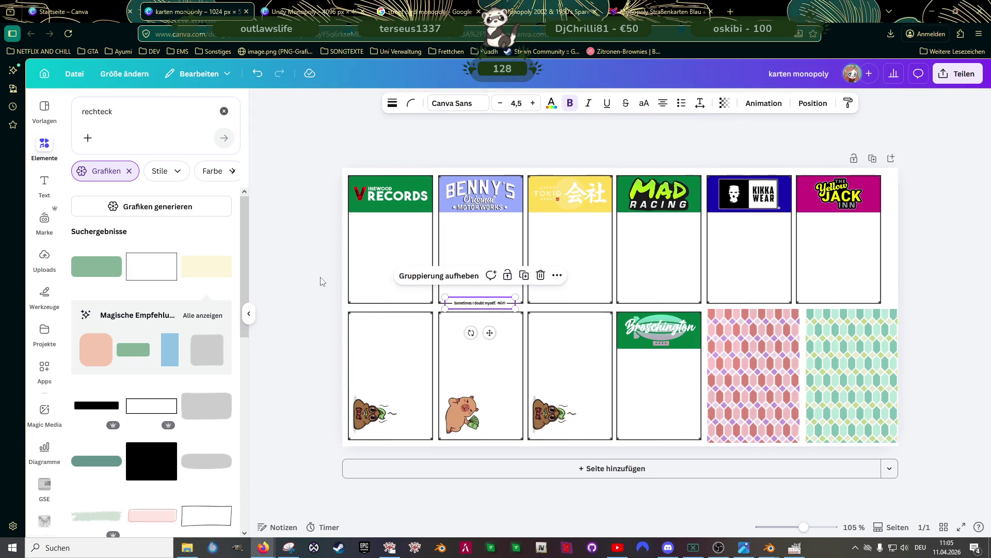
left_click(321, 282)
left_click(491, 305)
key("ctrl+d")
scroll(491, 304, "up", 5)
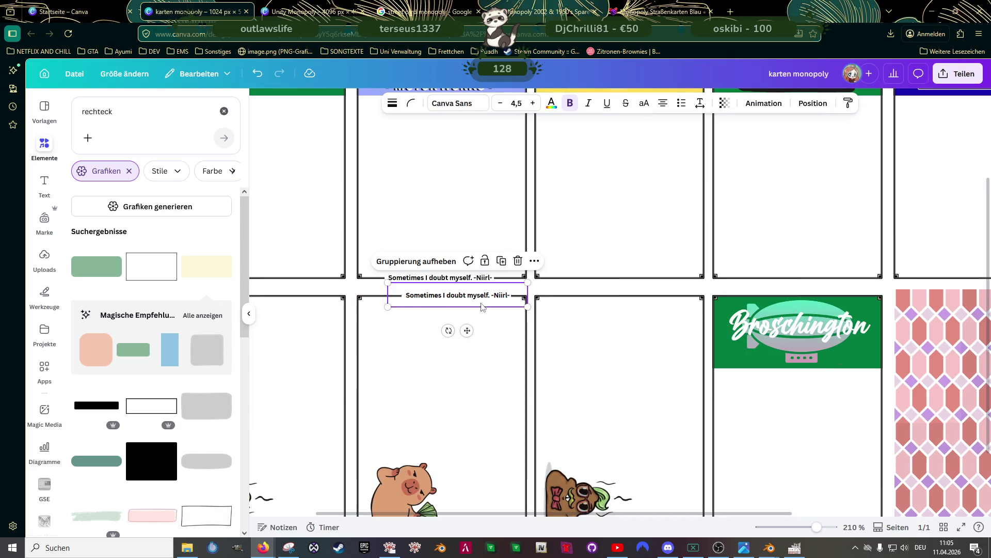
left_click_drag(413, 299, 306, 283)
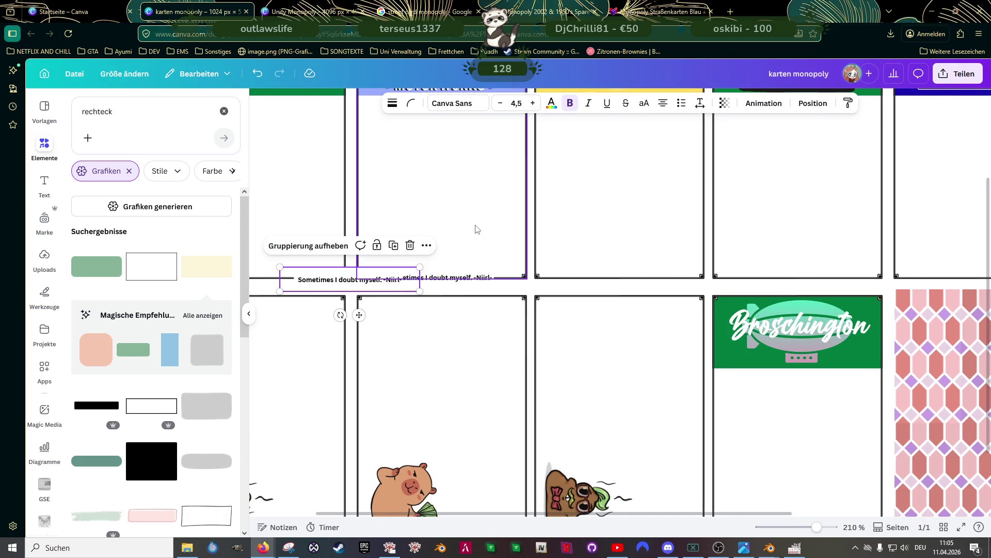
left_click(486, 227)
scroll(505, 222, "left", 3)
left_click(414, 282)
mouse_move(413, 281)
left_mouse_down()
mouse_move(344, 282)
mouse_move(353, 285)
left_mouse_up()
Copy both quotes onto the third and fourth cards and line them up
left_click(509, 283, "shift")
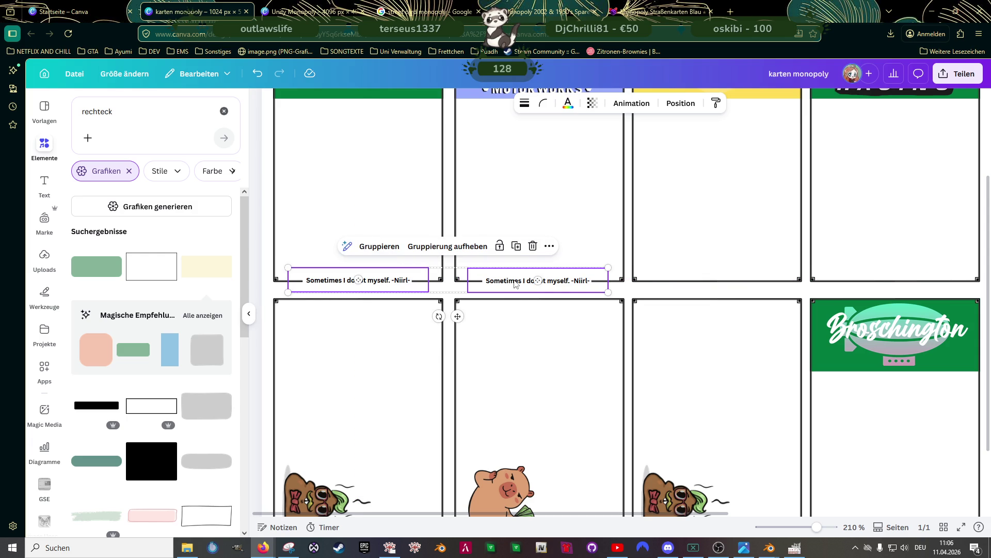
key("ctrl+d")
left_click_drag(515, 284, 739, 282)
left_click(741, 287)
left_click(871, 292)
left_click_drag(892, 282, 893, 279)
Place quote copies along the bottom of the Broschington and Yellow Jack cards
scroll(862, 266, "up", 3)
scroll(858, 267, "down", 5)
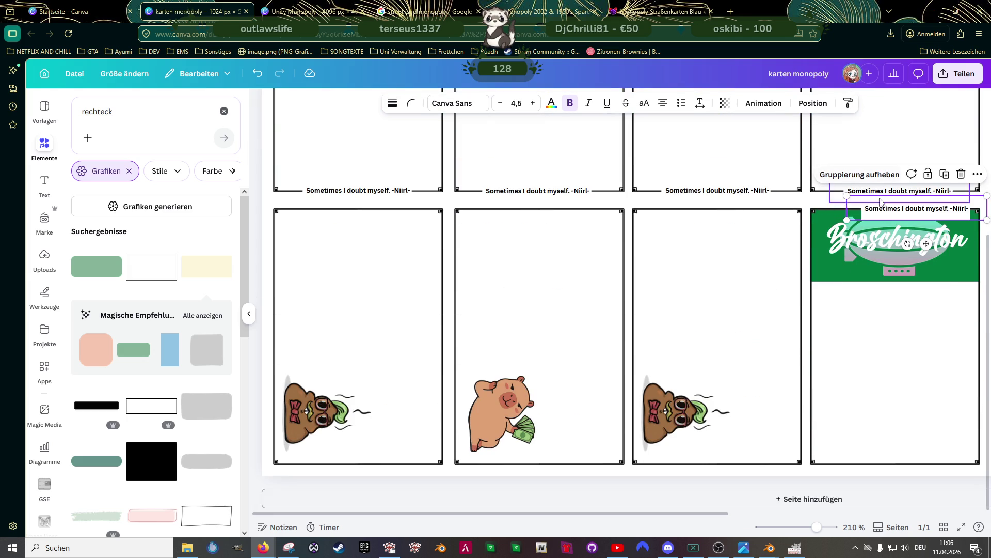
mouse_move(881, 199)
left_mouse_down()
mouse_move(878, 426)
mouse_move(866, 454)
mouse_move(886, 463)
left_mouse_up()
scroll(886, 456, "up", 5)
scroll(818, 377, "down", 5)
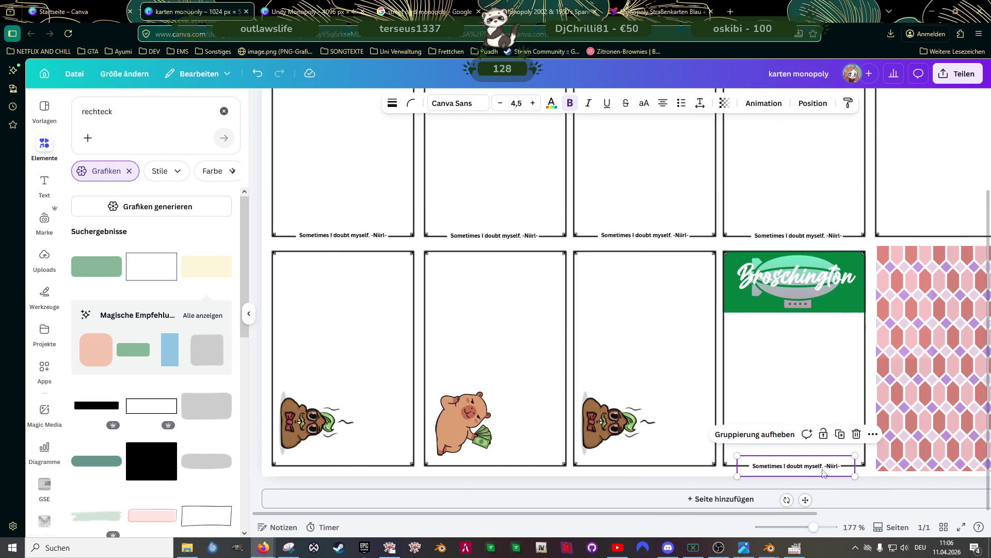
scroll(821, 468, "up", 6)
left_click_drag(818, 472, 816, 466)
left_click(663, 345)
scroll(671, 342, "down", 5)
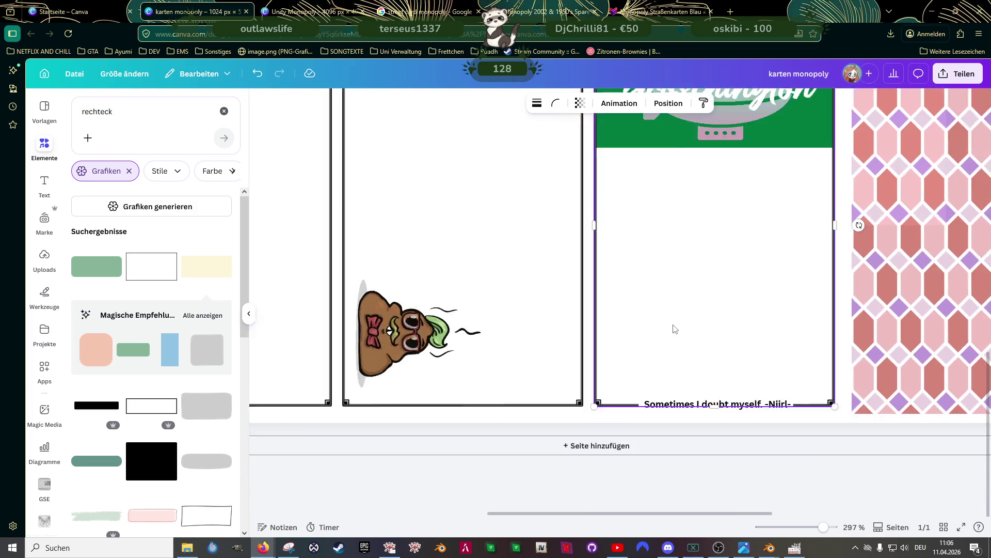
left_click(535, 279)
mouse_move(549, 251)
left_mouse_down()
mouse_move(687, 319)
mouse_move(721, 249)
mouse_move(826, 242)
mouse_move(852, 223)
left_mouse_up()
scroll(843, 238, "up", 5)
scroll(852, 228, "down", 6)
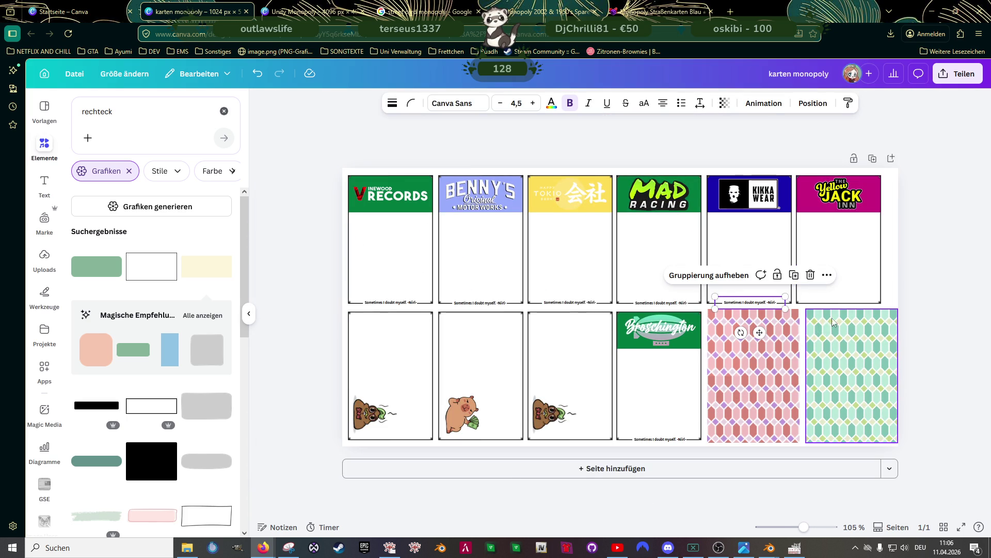
scroll(832, 322, "up", 2)
mouse_move(789, 305)
left_mouse_down()
mouse_move(910, 308)
mouse_move(916, 294)
mouse_move(900, 290)
left_mouse_up()
scroll(910, 308, "up", 5)
scroll(900, 291, "down", 2)
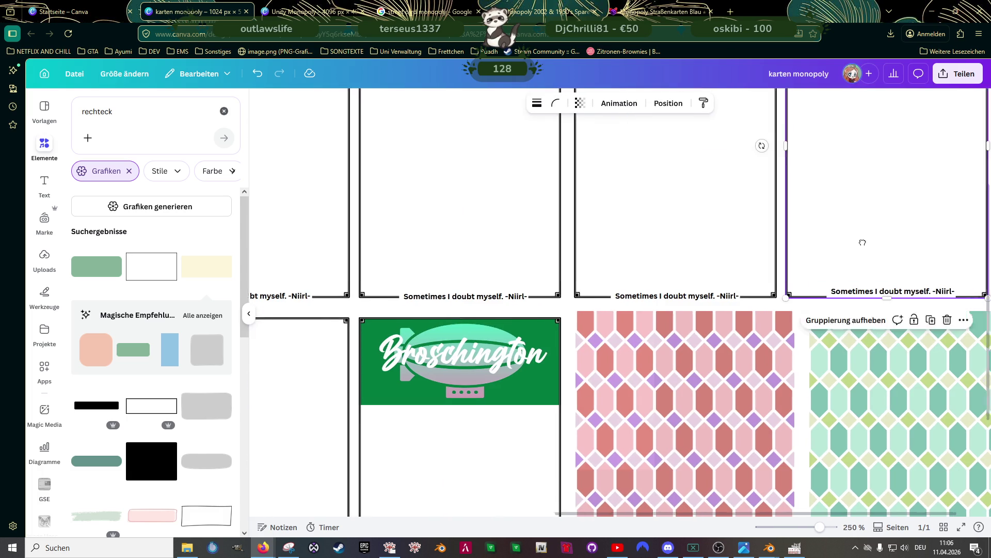
Nudge the right card's caption into line with the neighbouring captions
left_click(838, 264)
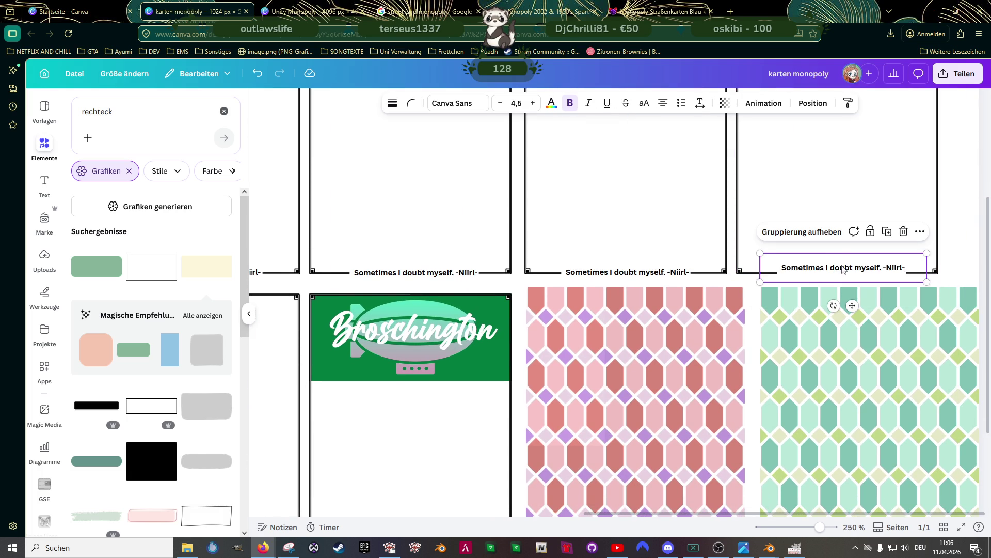
left_click_drag(843, 268, 842, 267)
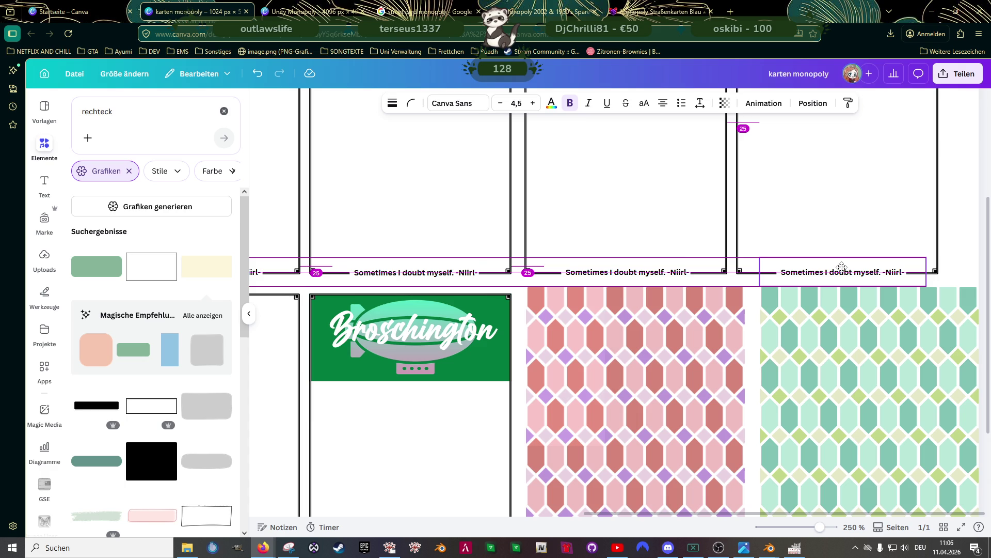
left_click(675, 223)
left_click(850, 272)
left_click_drag(850, 272, 845, 270)
left_click(675, 230)
scroll(686, 222, "down", 5)
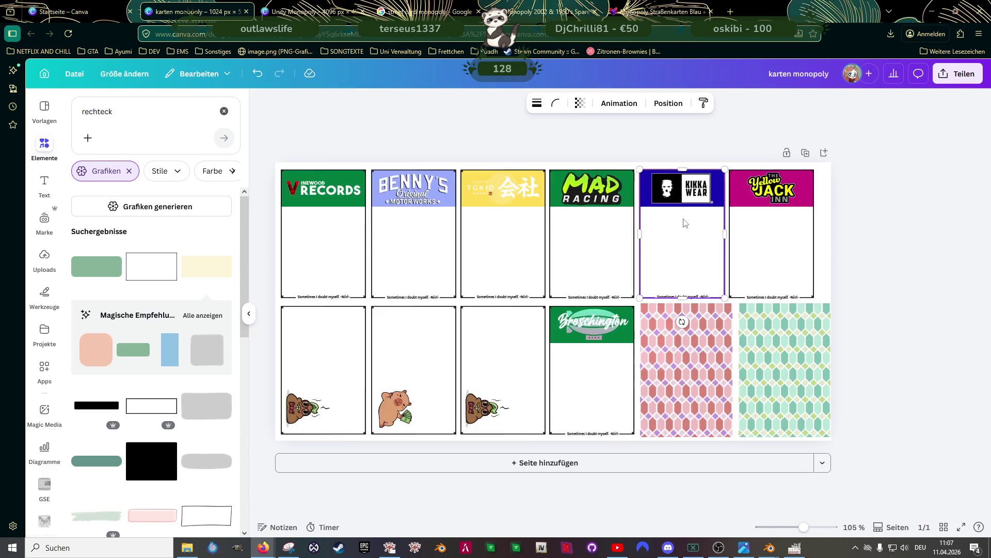
left_click(933, 293)
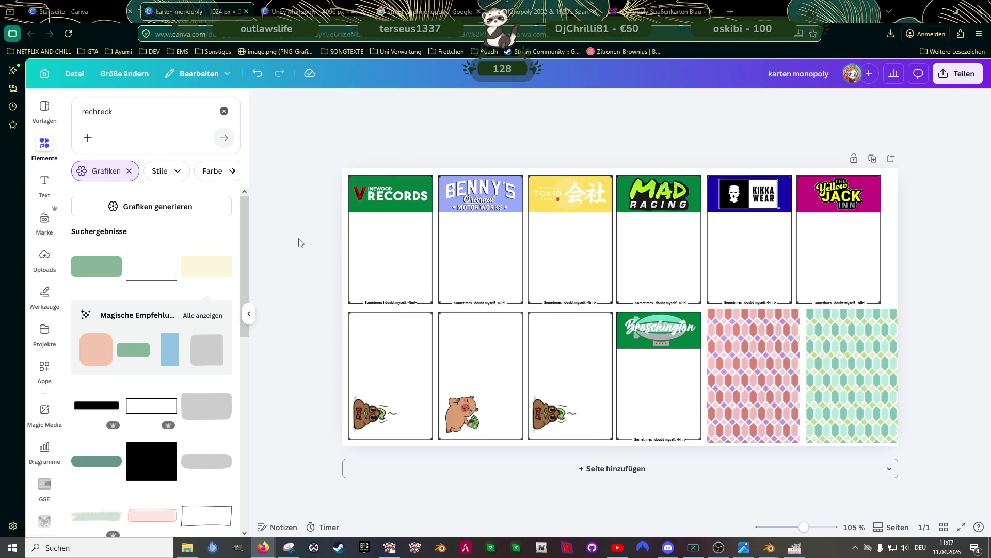
left_click(355, 173)
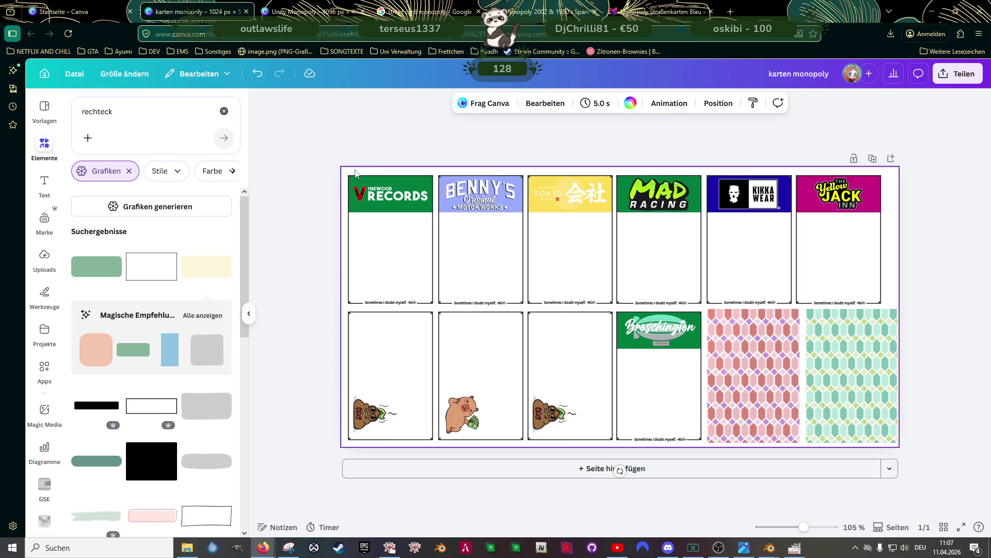
Browse the standard solid colours for the page background
left_click(631, 102)
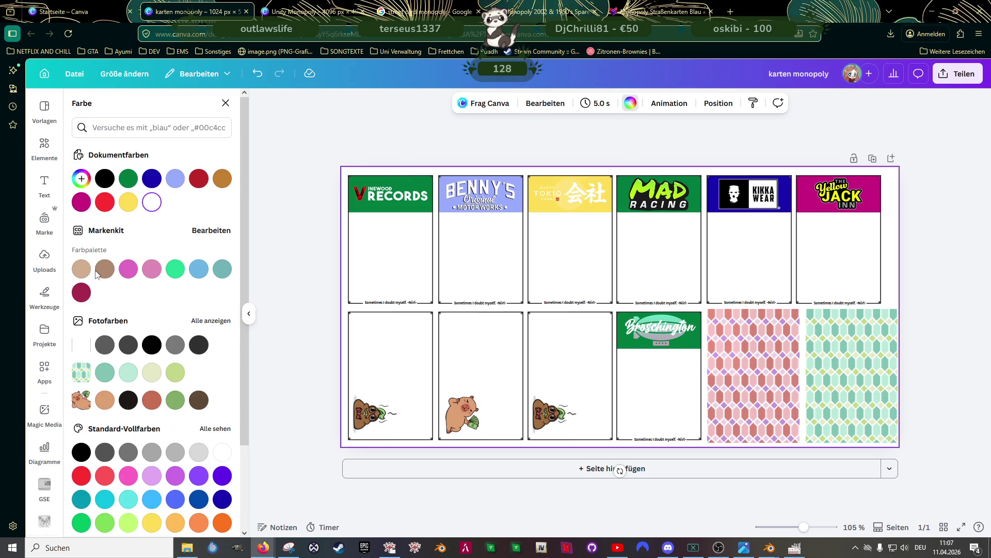
scroll(96, 274, "down", 2)
left_click(223, 333)
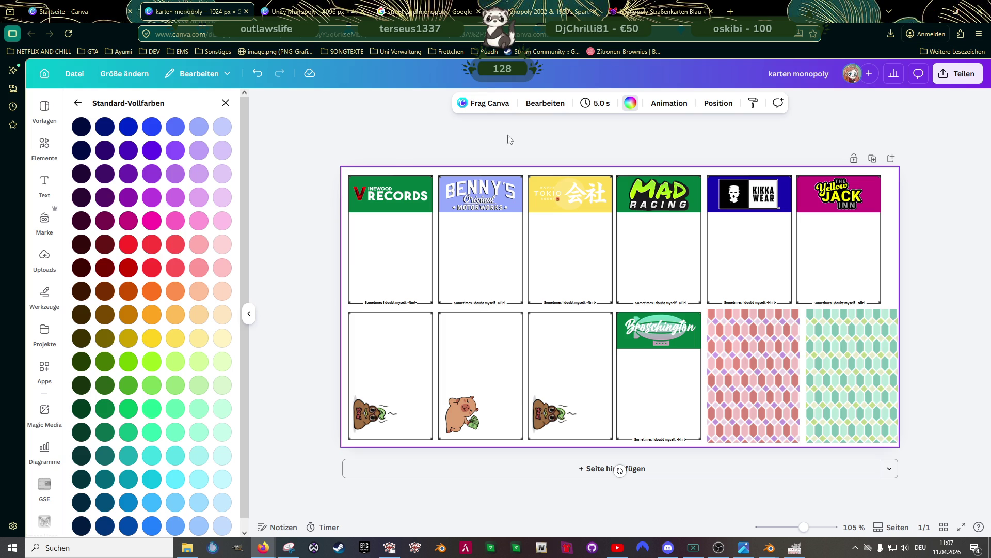
left_click(78, 103)
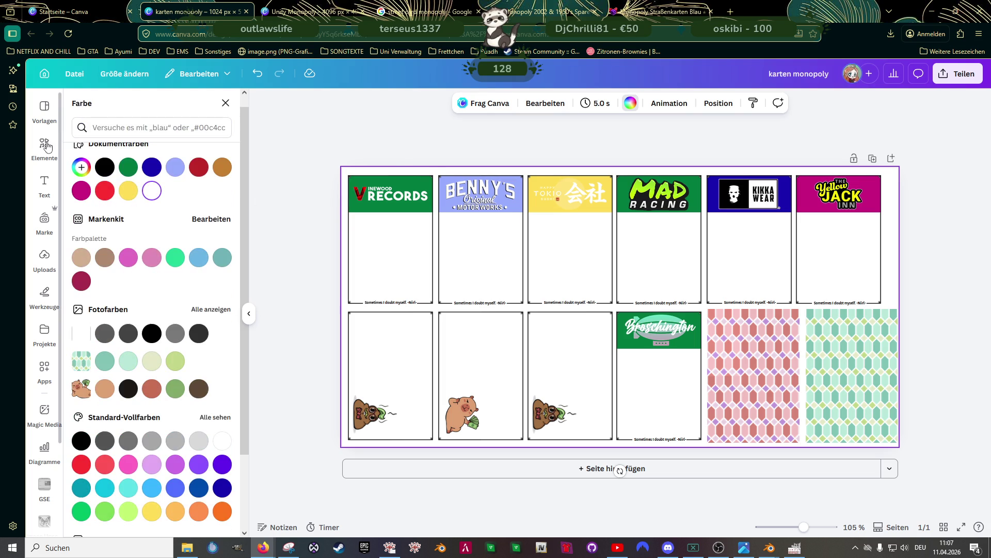
Set the page background to cream and remove the stray pale-yellow rectangle
left_click(44, 148)
left_click(206, 266)
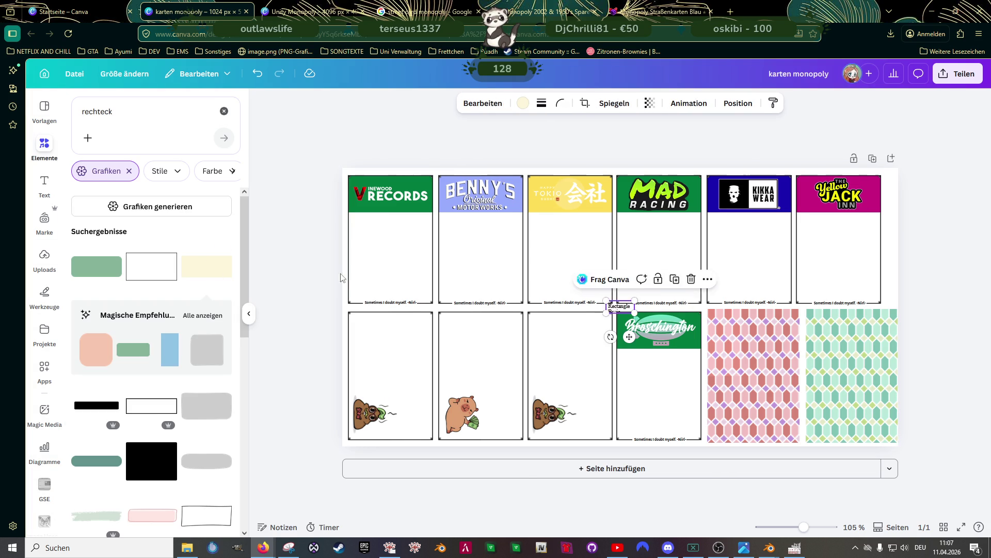
left_click_drag(620, 308, 562, 262)
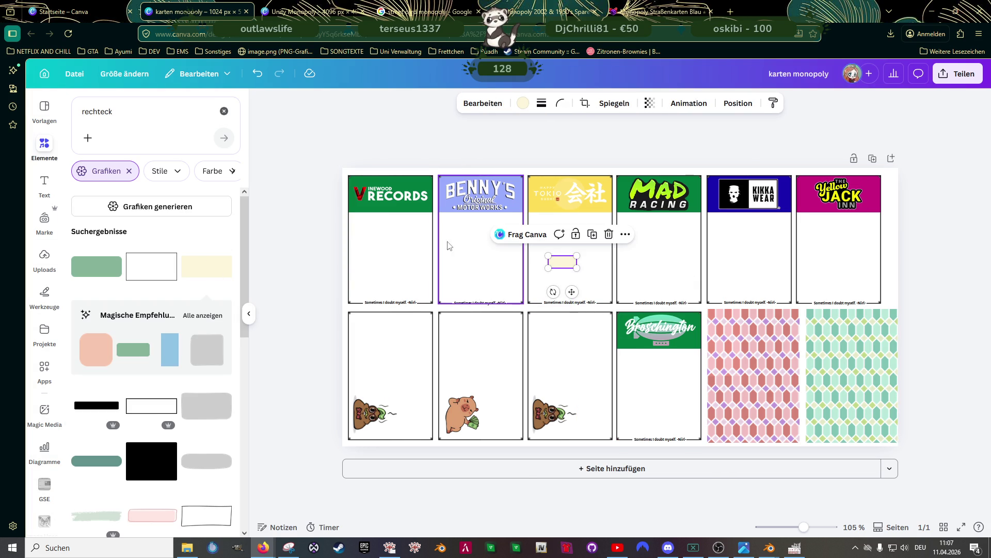
left_click(388, 241)
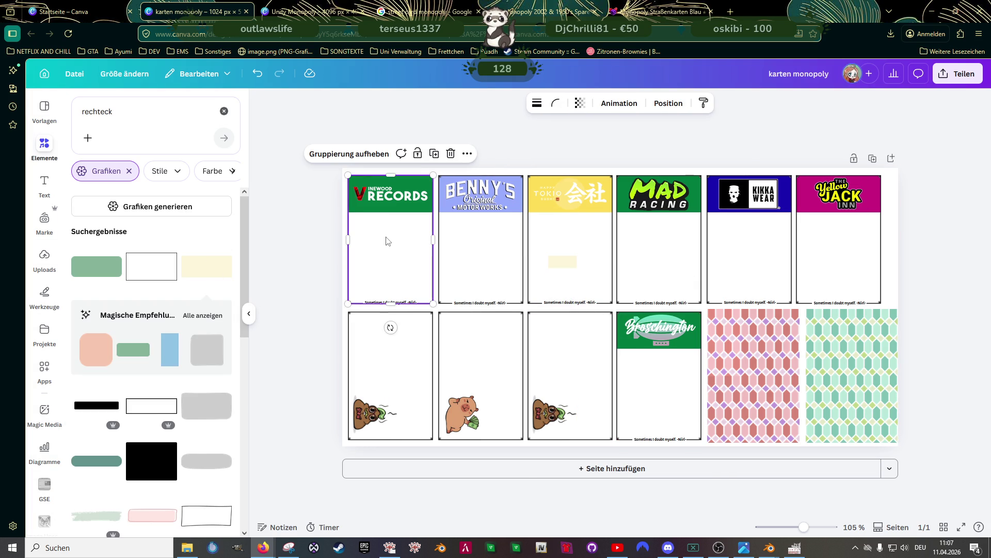
left_click(345, 177)
left_click(629, 104)
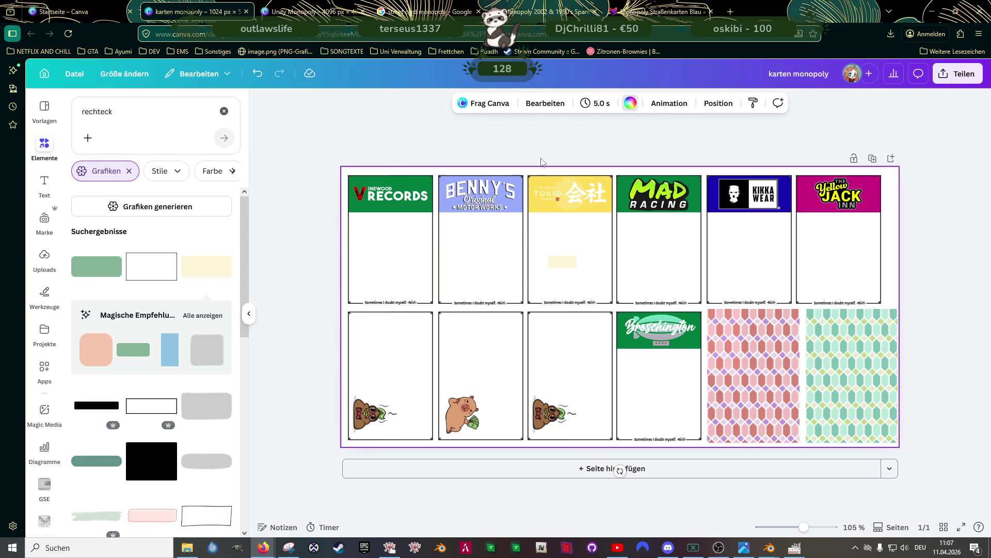
left_click(105, 202)
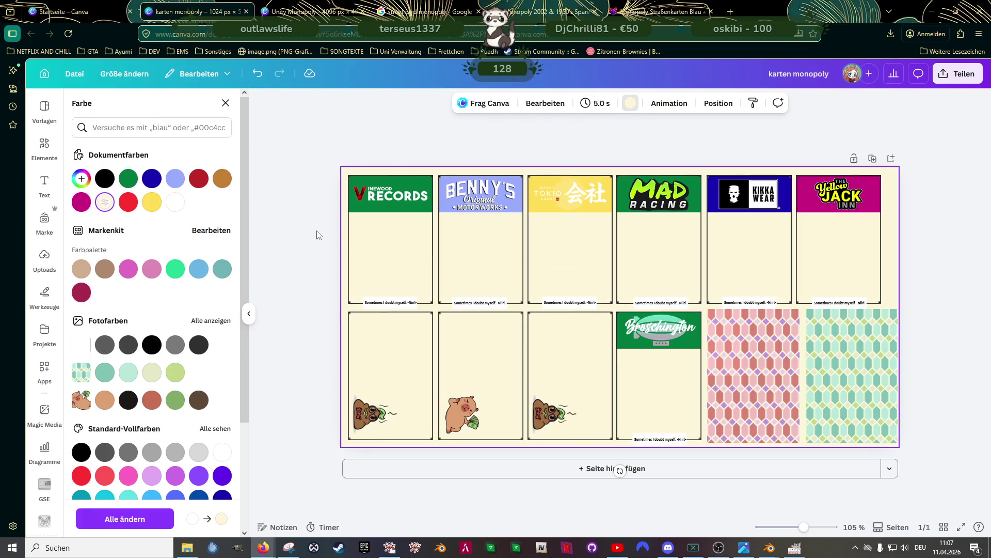
left_click(571, 268)
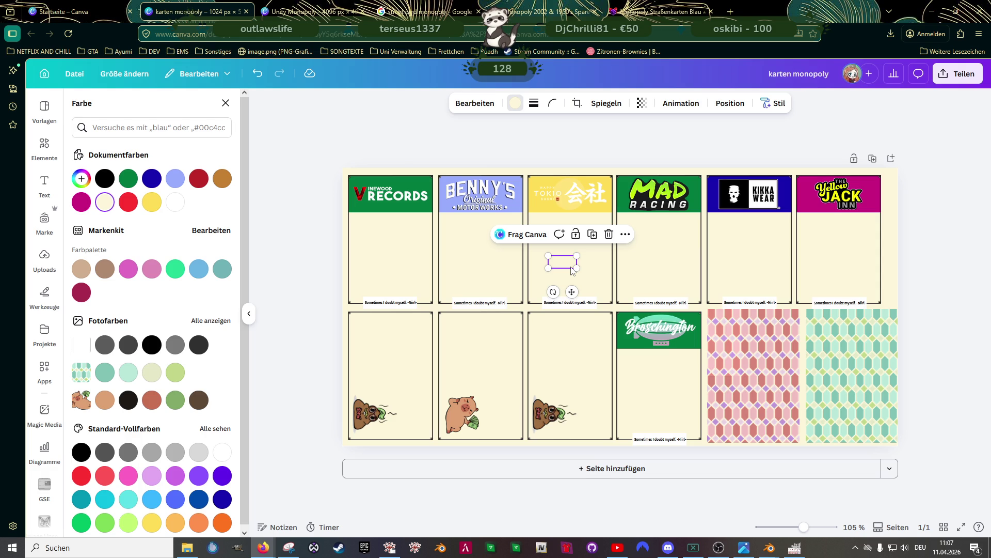
key("Delete")
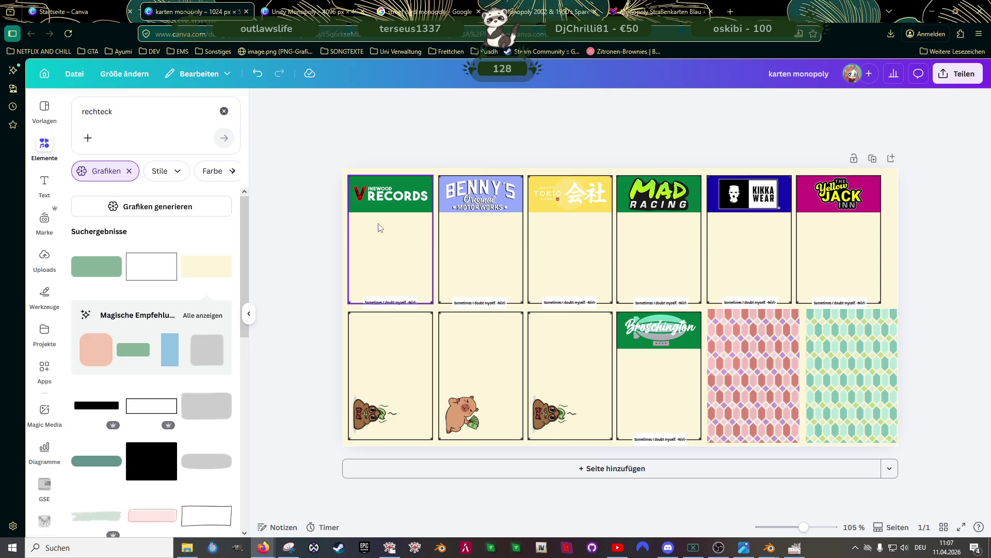
Lighten the page background to the custom off-white #FAF9F0
left_click(344, 173)
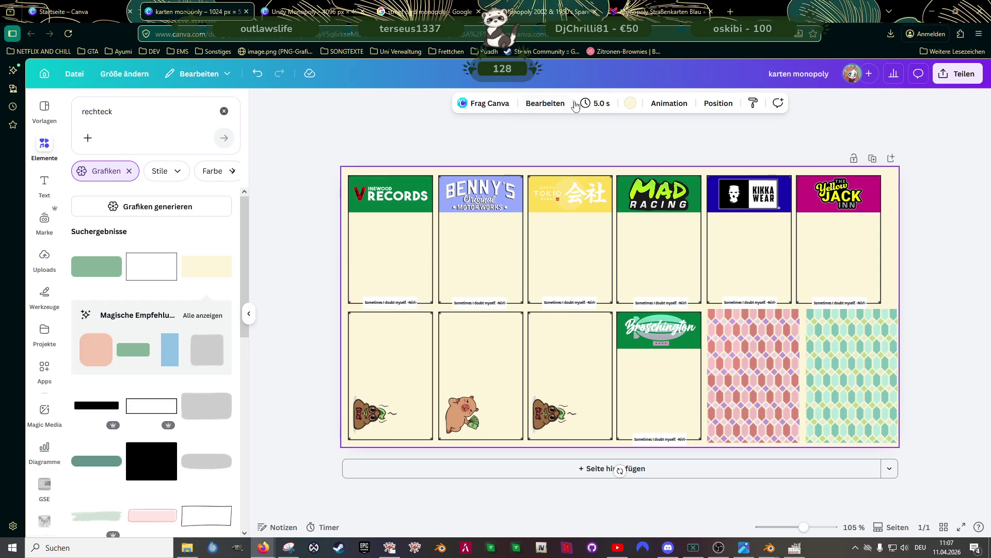
left_click(631, 102)
left_click(81, 178)
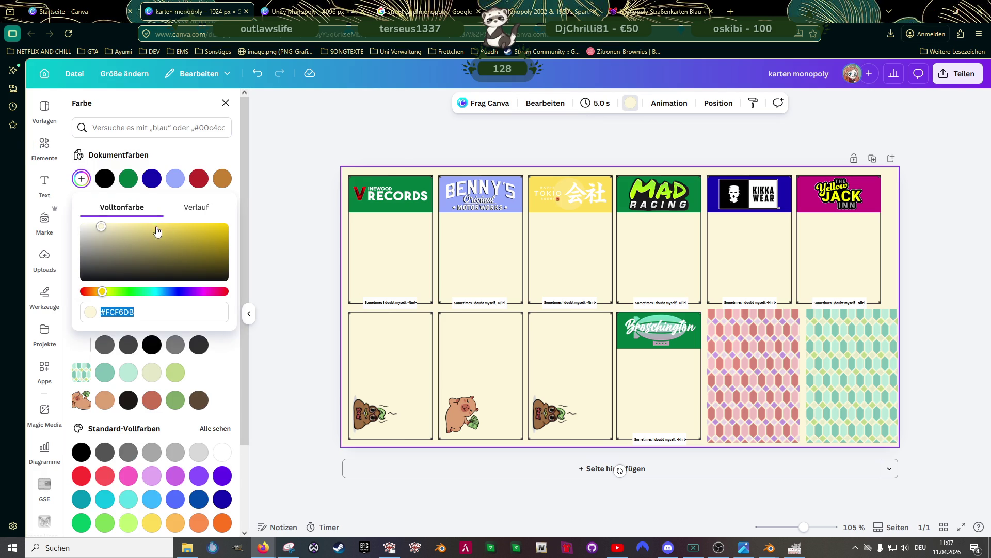
left_click(97, 231)
left_click_drag(97, 232, 88, 228)
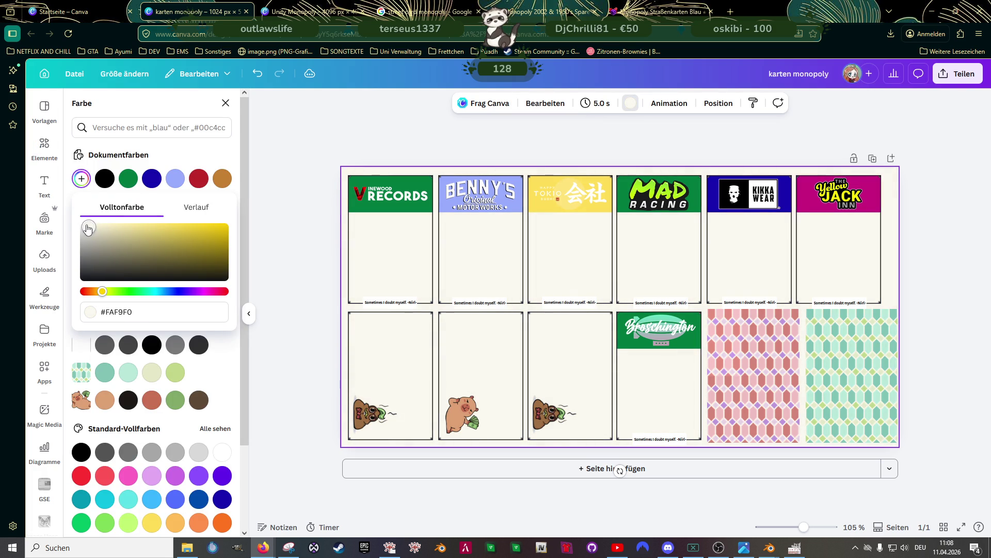
left_click(393, 303)
Make both white boxes behind the first card's quote line cream
scroll(393, 302, "up", 5)
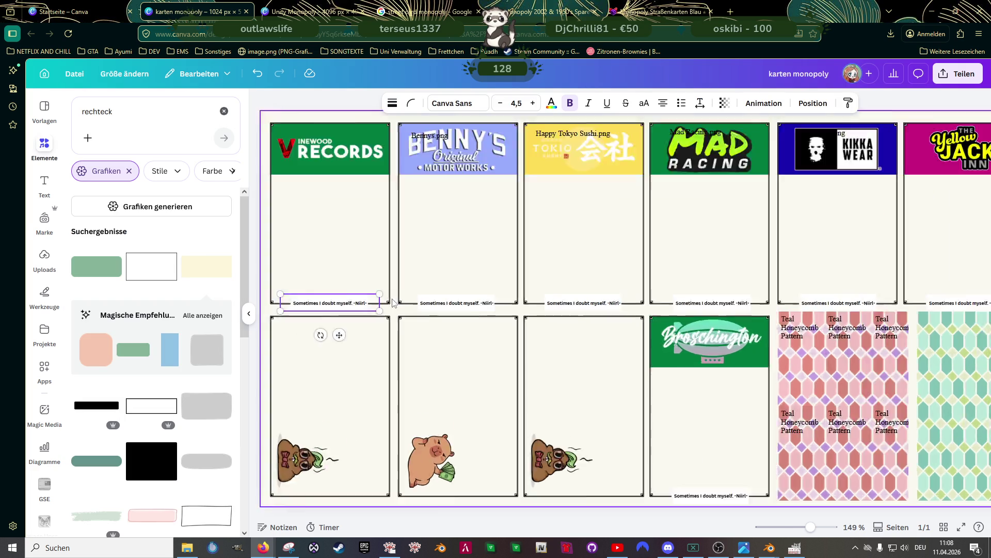
left_click(343, 298)
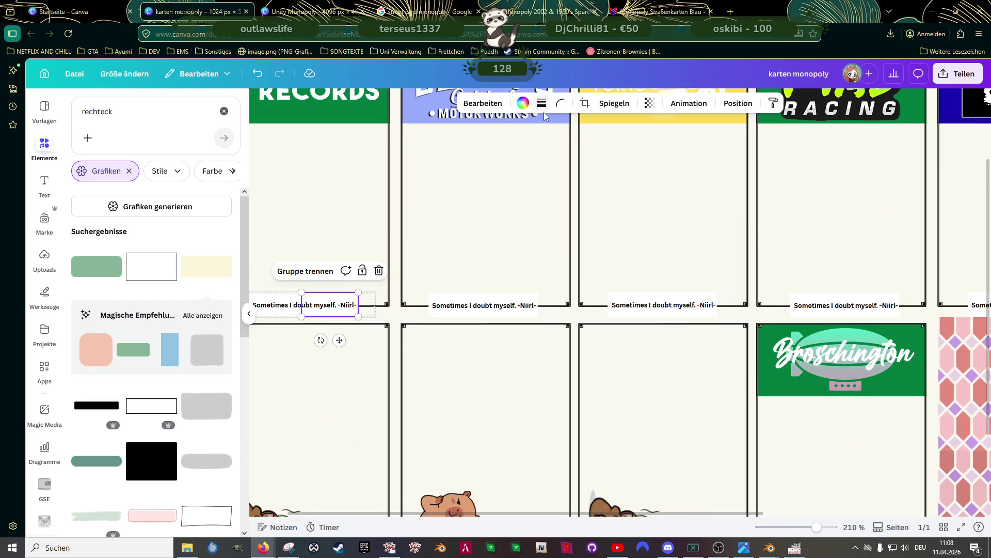
left_click(523, 102)
left_click(109, 207)
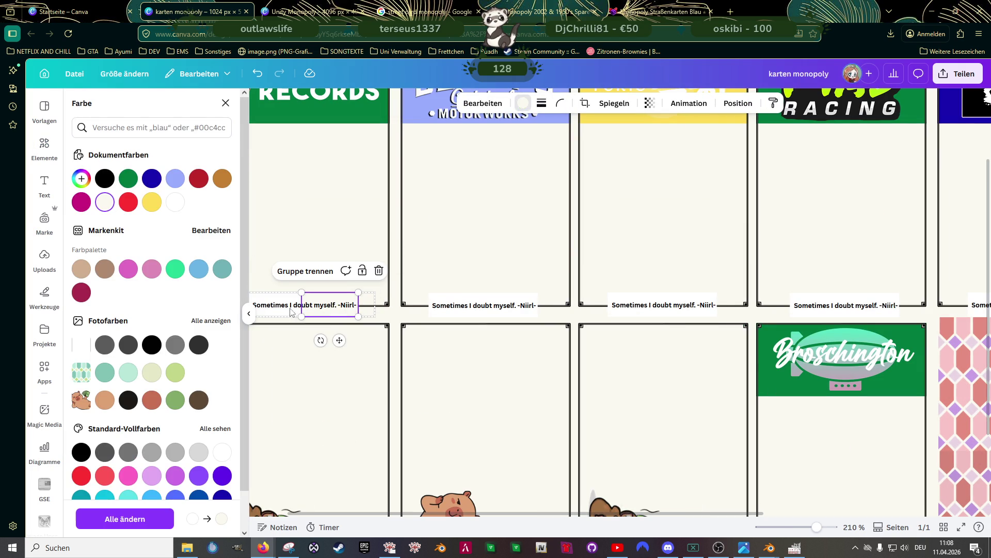
left_click(283, 300)
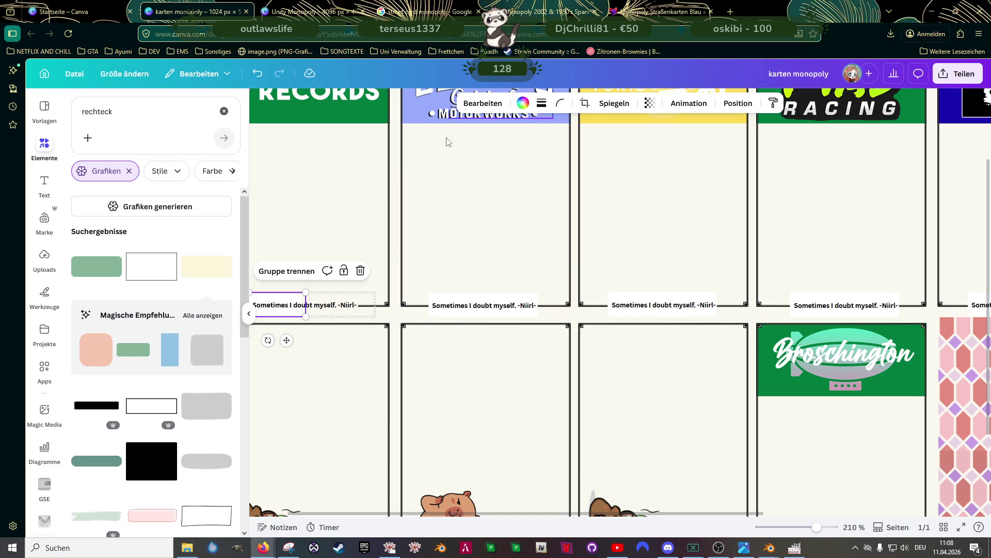
left_click(523, 103)
left_click(105, 202)
Recolour the second card's two quote-line boxes cream
left_click(455, 299)
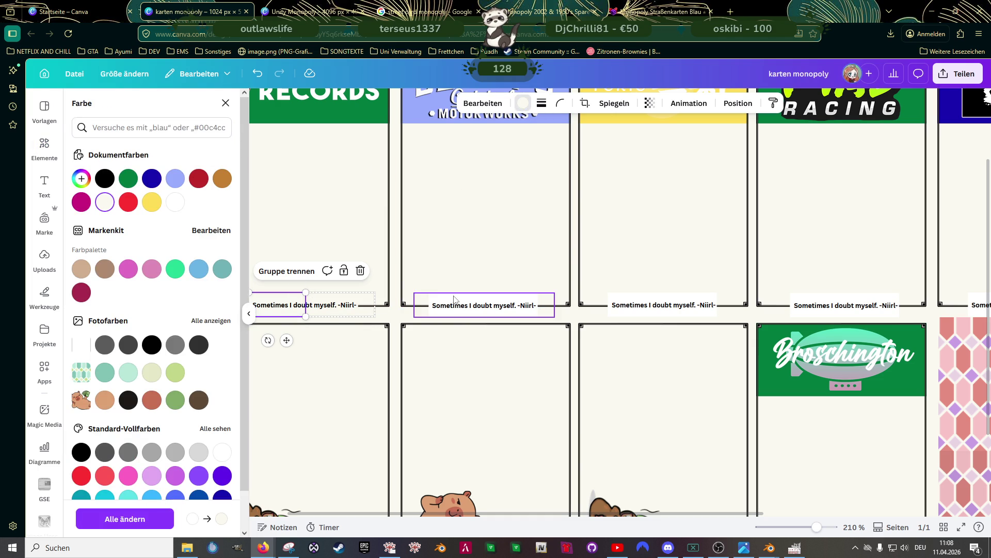
left_click(476, 301)
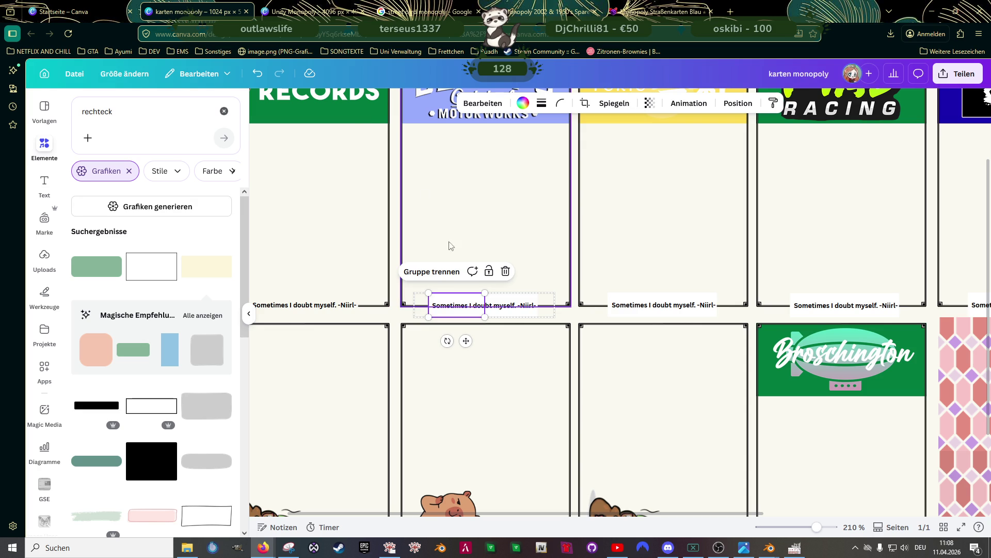
left_click(523, 103)
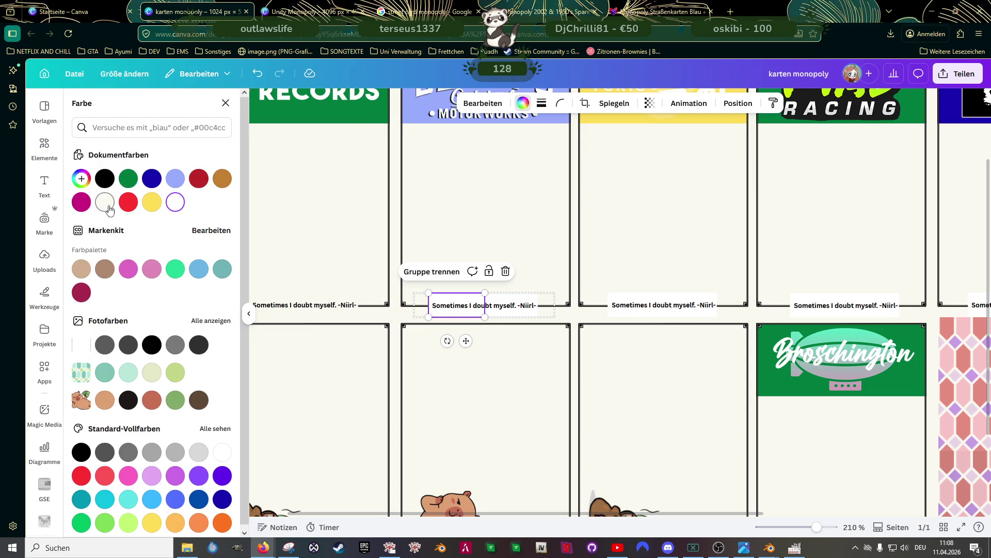
left_click(107, 204)
left_click(509, 303)
left_click(110, 207)
Turn the third card's quote-line box cream
left_click(624, 302)
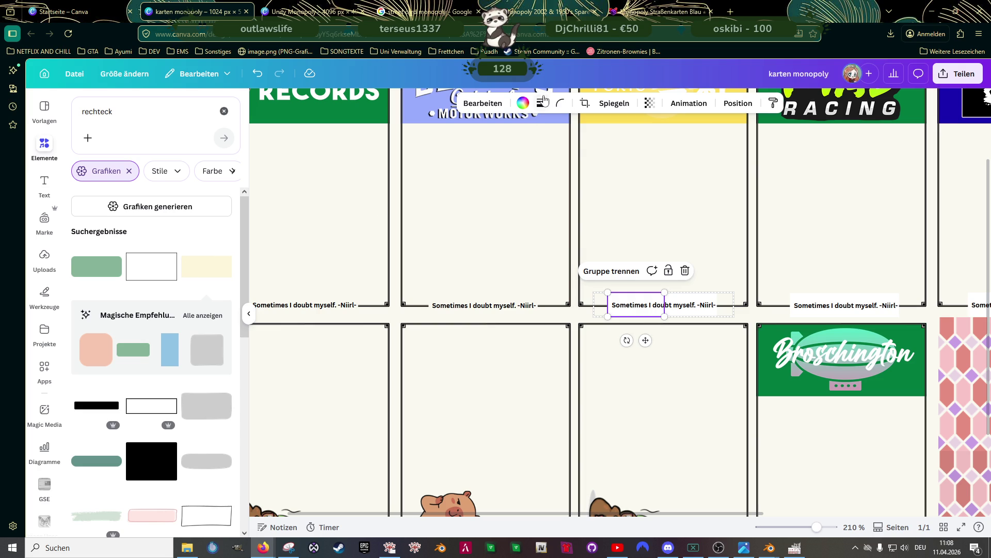
left_click(523, 104)
left_click(104, 202)
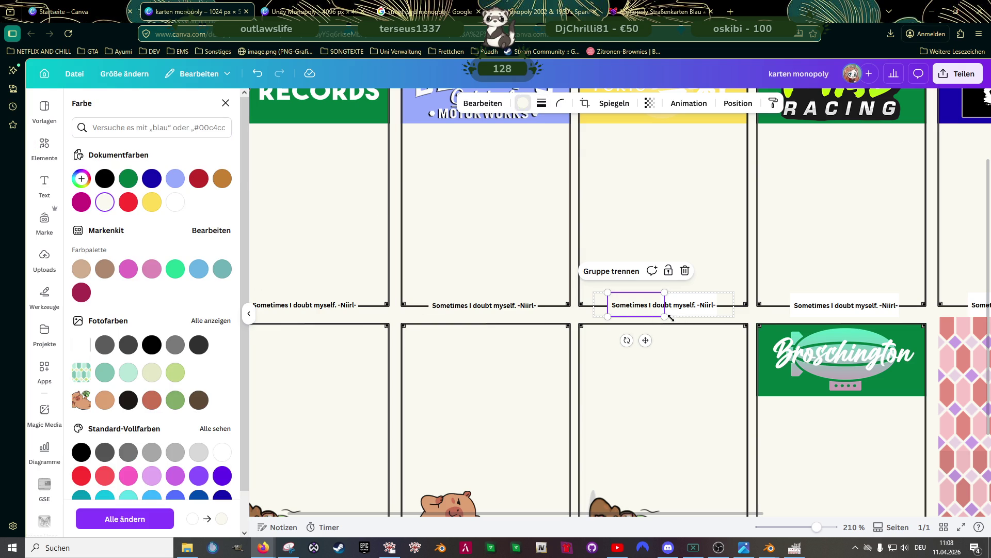
left_click(693, 302)
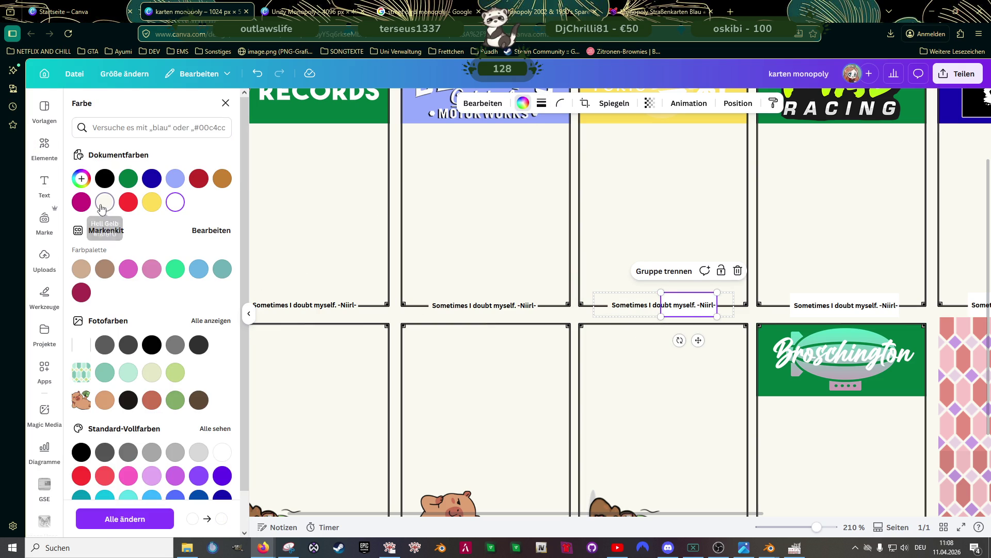
Make the left and right boxes behind the fourth card's quote cream
left_click(811, 303)
left_click(814, 303)
left_click(815, 304)
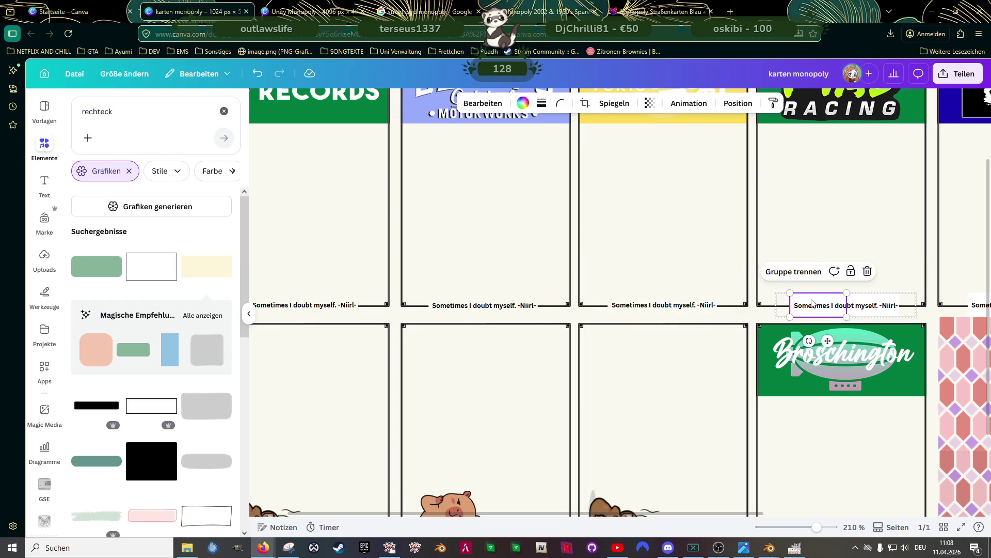
left_click(522, 104)
left_click(105, 202)
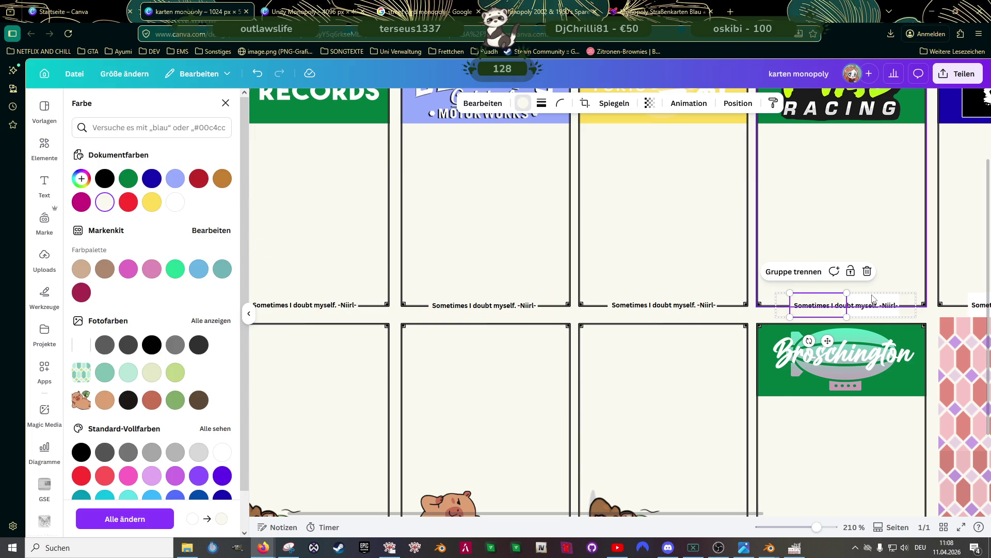
left_click(871, 302)
left_click(105, 202)
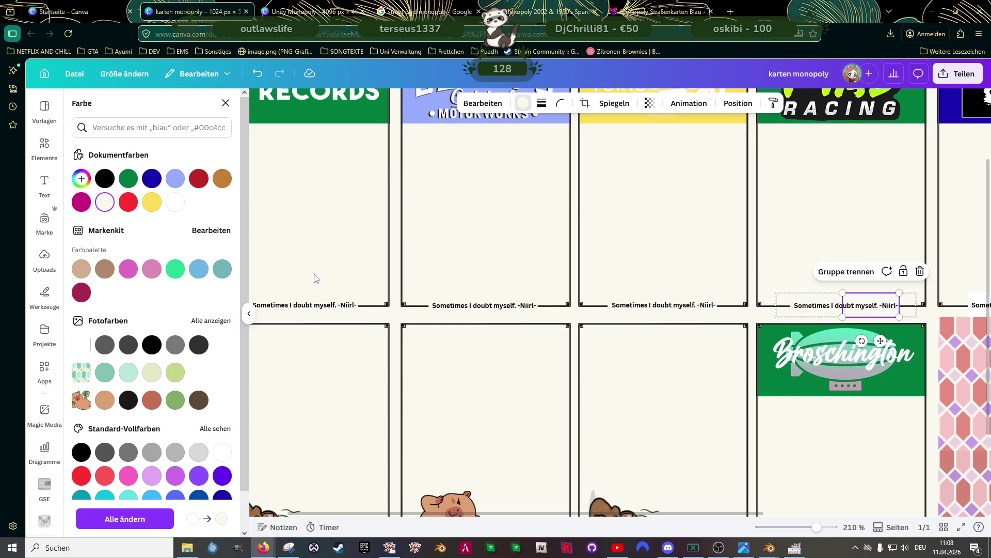
Recolour the quote boxes on the next card and the rightmost card cream
scroll(661, 297, "down", 5, "ctrl")
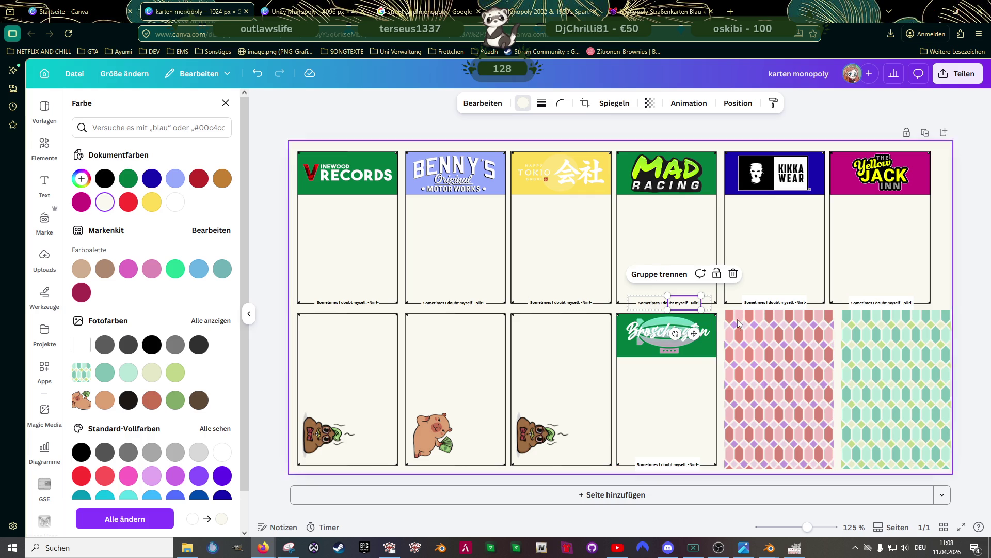
scroll(795, 308, "up", 5, "ctrl")
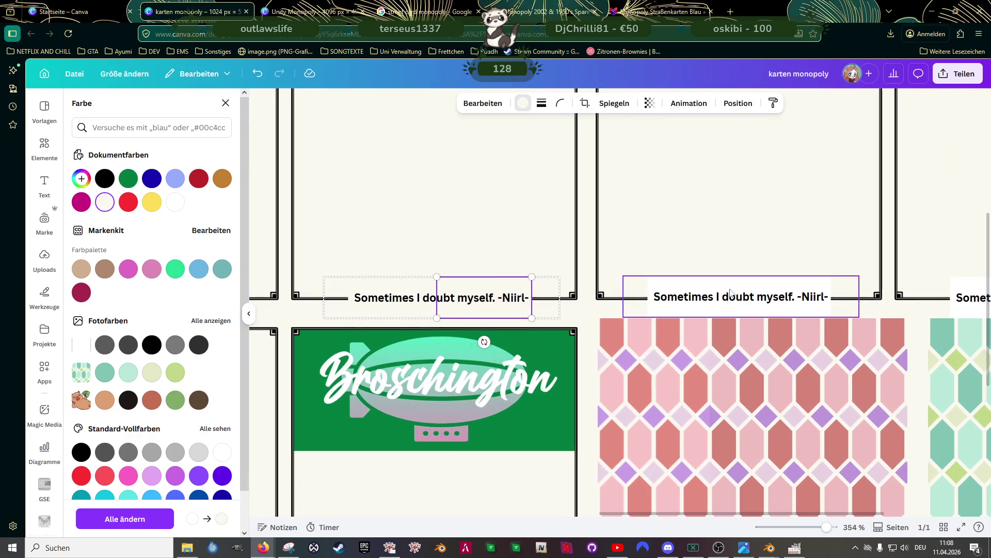
left_click(709, 289)
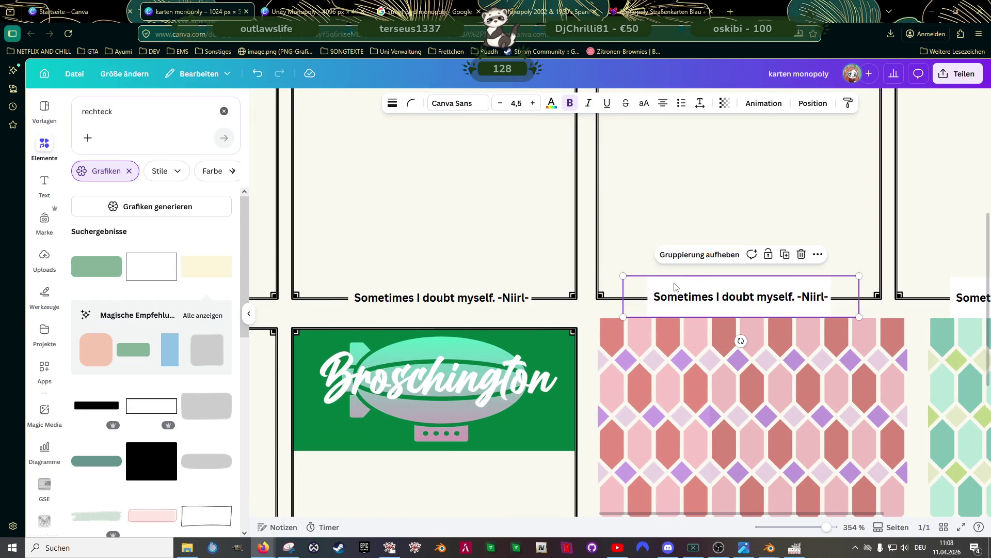
left_click(523, 103)
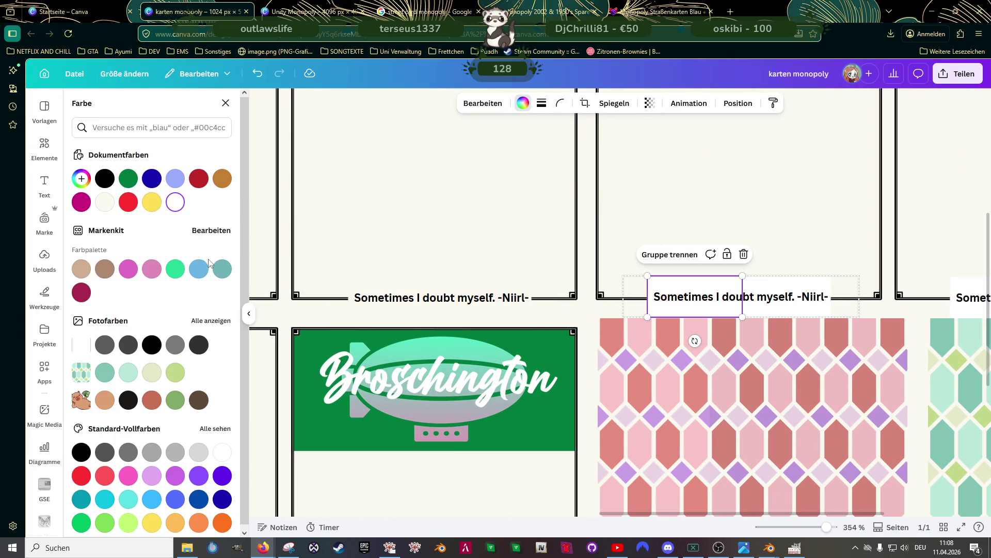
left_click(105, 202)
left_click(793, 290)
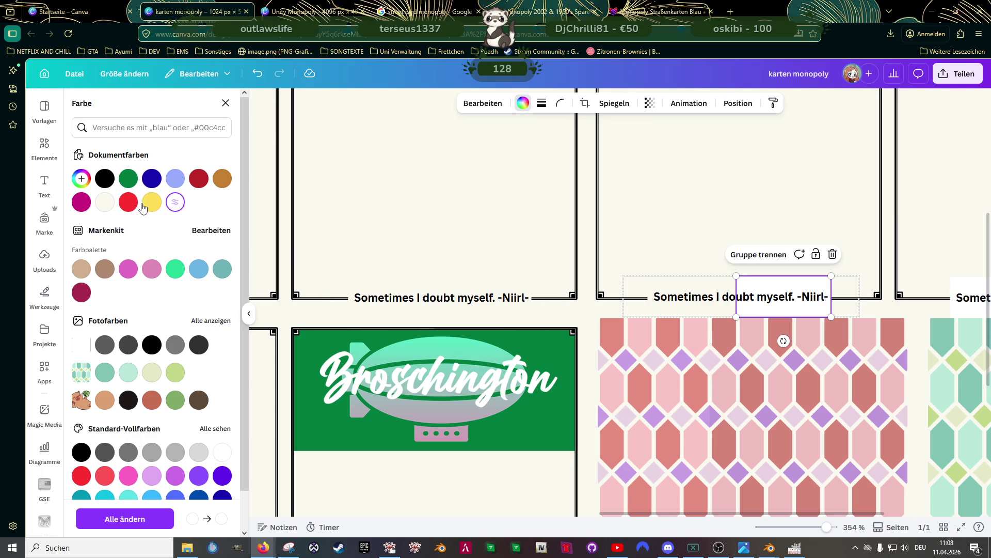
left_click(962, 290)
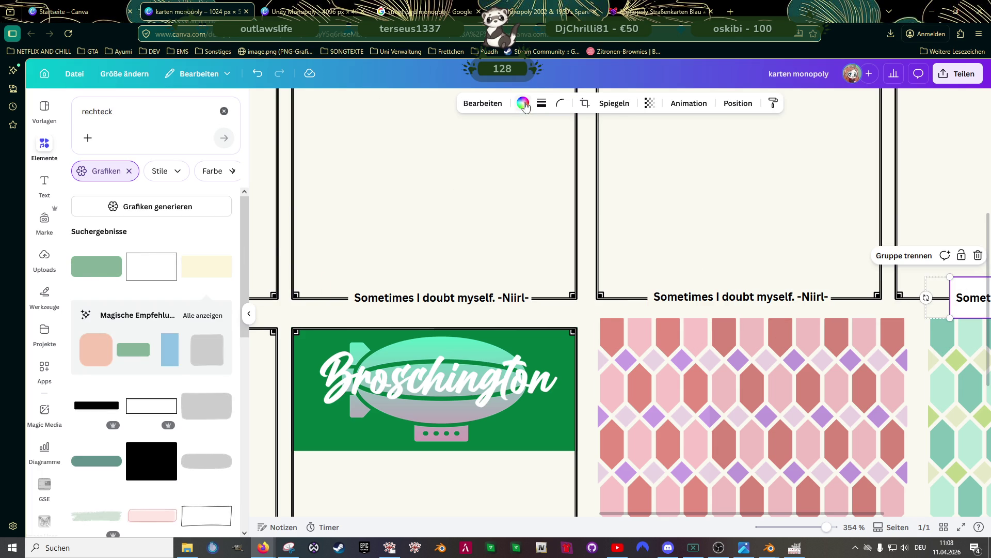
left_click(523, 102)
left_click(105, 202)
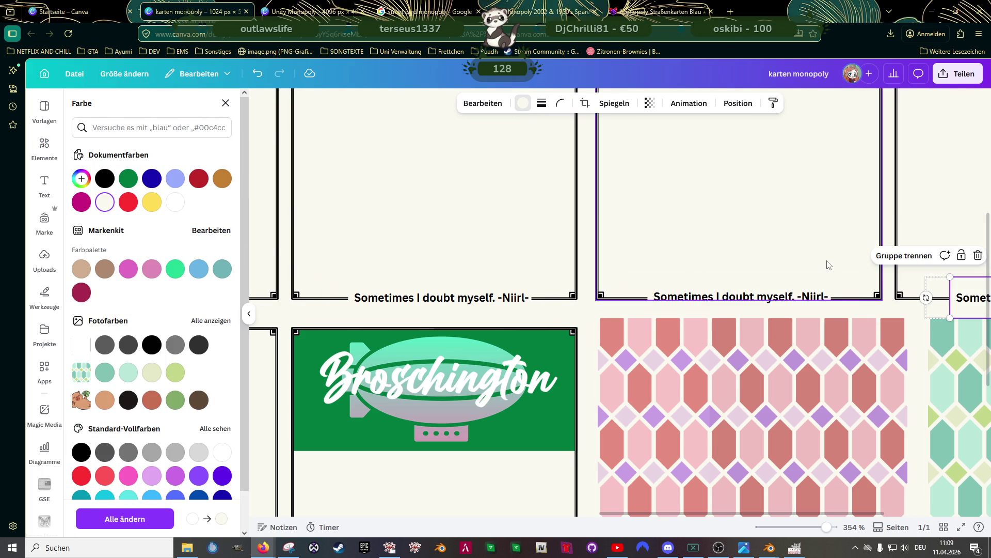
Make the white box inside another card's quote group cream
scroll(800, 265, "down", 5)
scroll(826, 247, "down", 2)
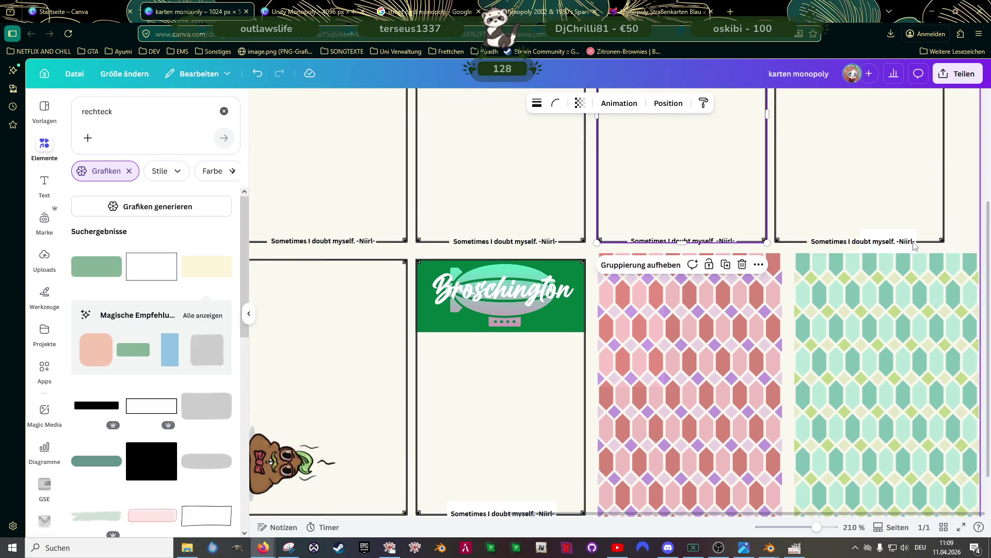
left_click(888, 238)
double_click(888, 238)
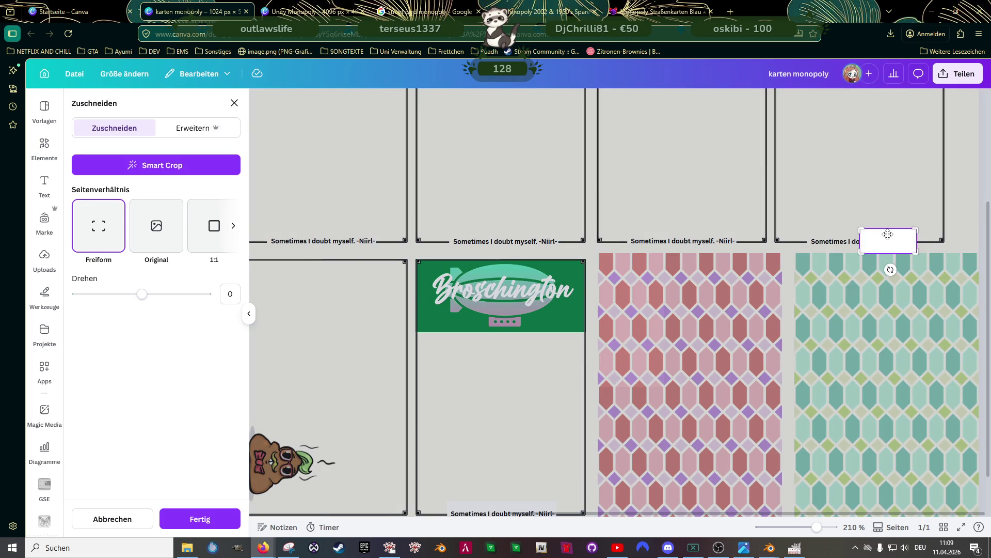
left_click(859, 222)
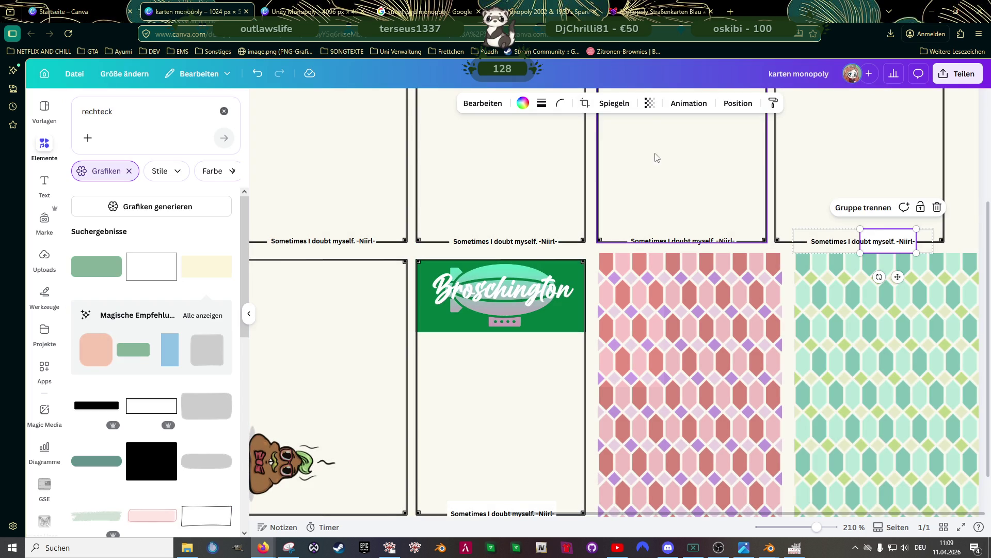
left_click(523, 103)
left_click(104, 202)
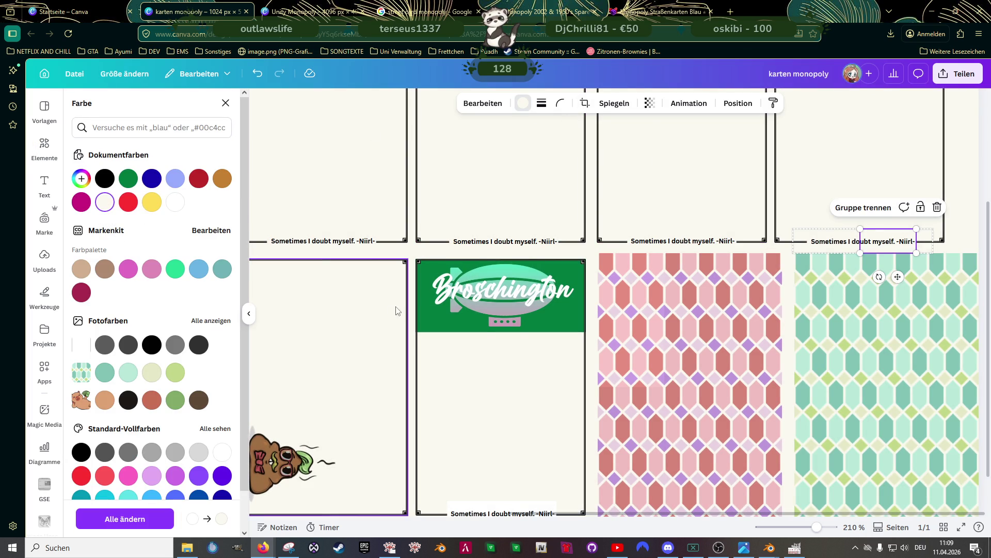
Turn both boxes behind the Broschington card's quote cream, then deselect
scroll(413, 310, "down", 1)
left_click(488, 461)
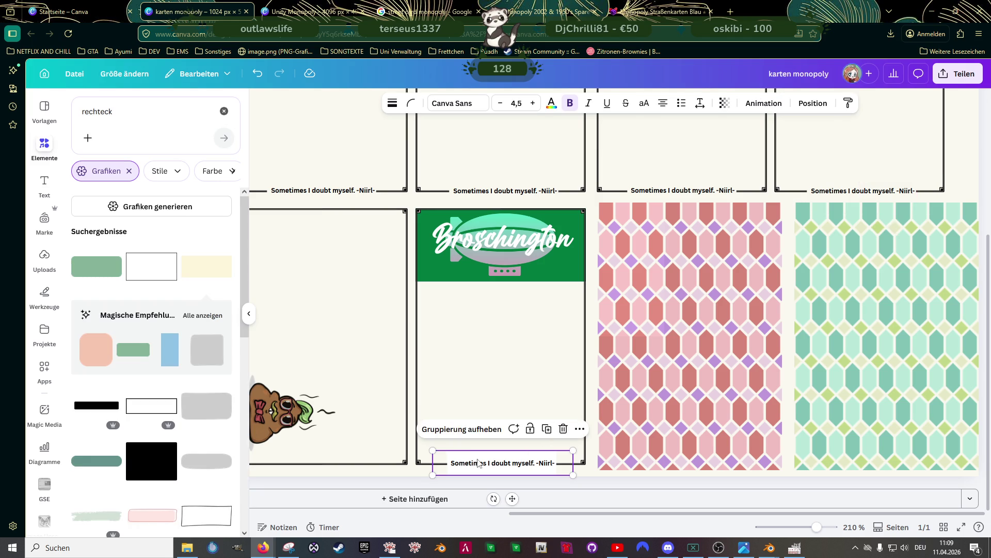
scroll(475, 460, "up", 5)
left_click(473, 461)
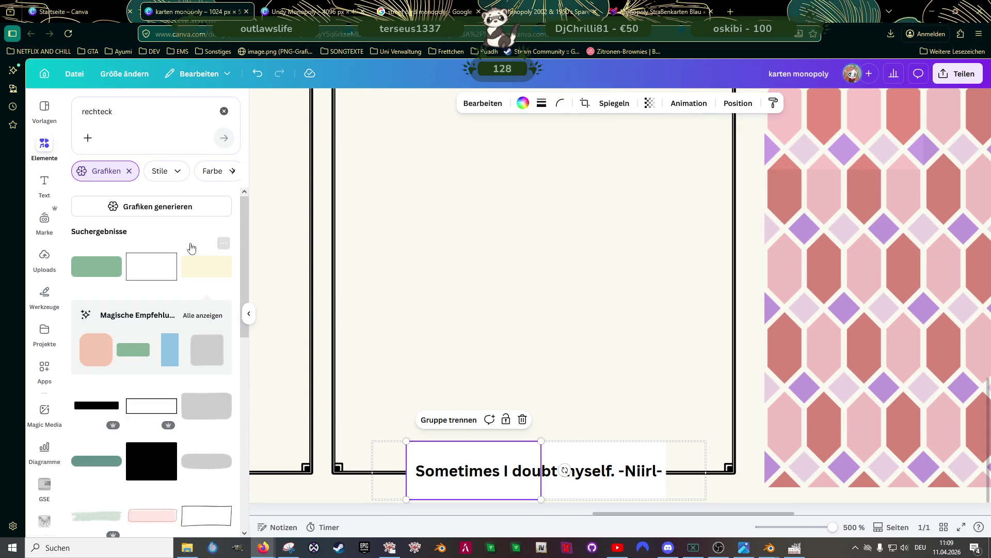
left_click(523, 103)
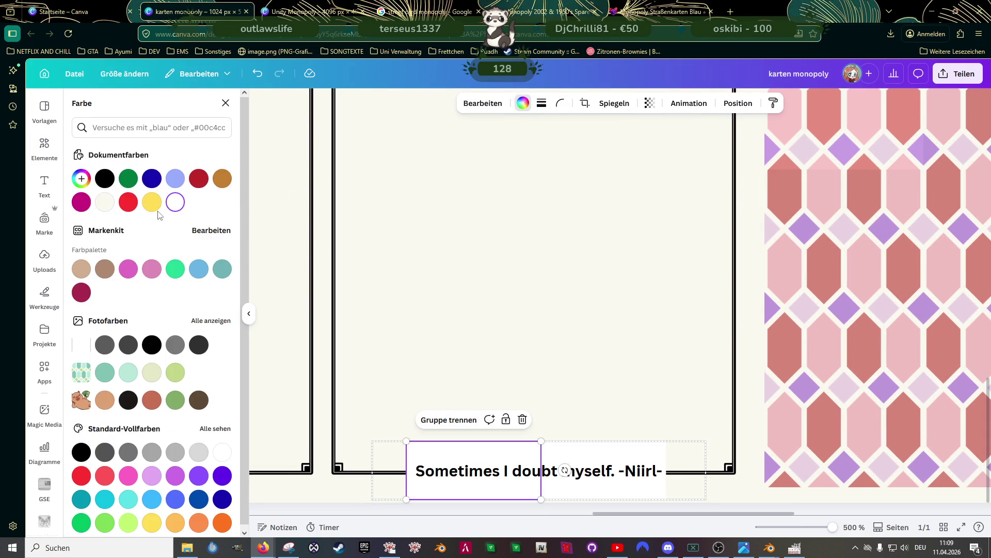
left_click(105, 202)
left_click(625, 453)
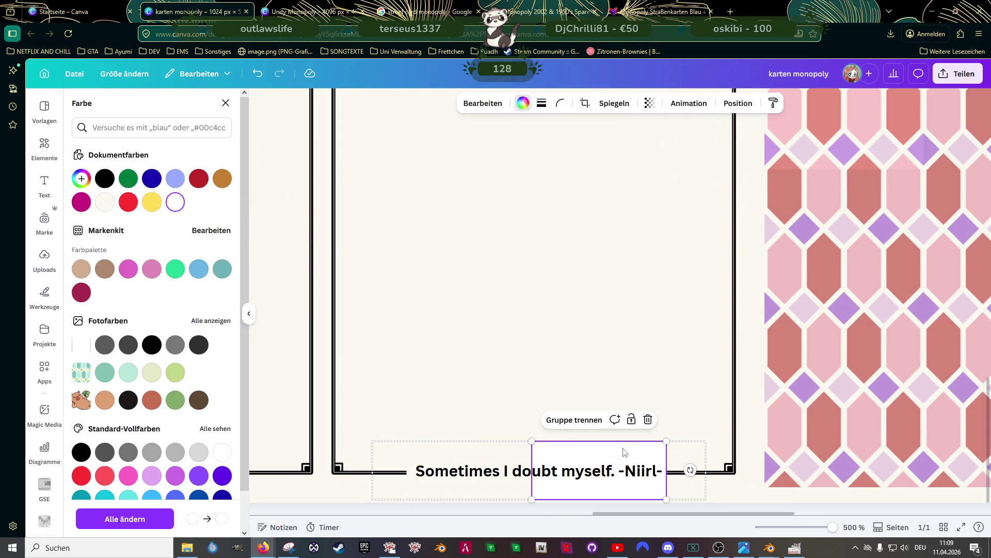
left_click(104, 202)
scroll(494, 287, "down", 10)
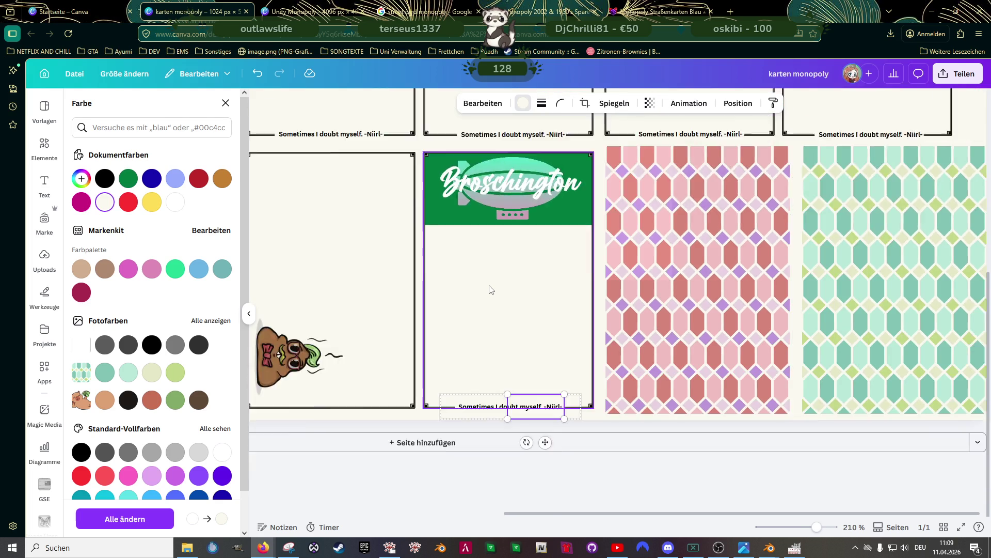
scroll(528, 297, "down", 3)
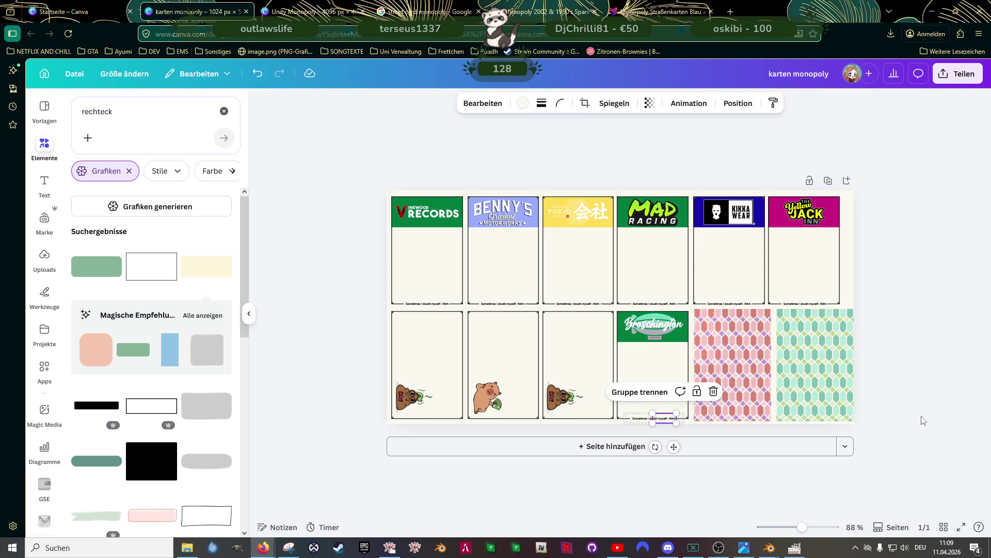
left_click(300, 281)
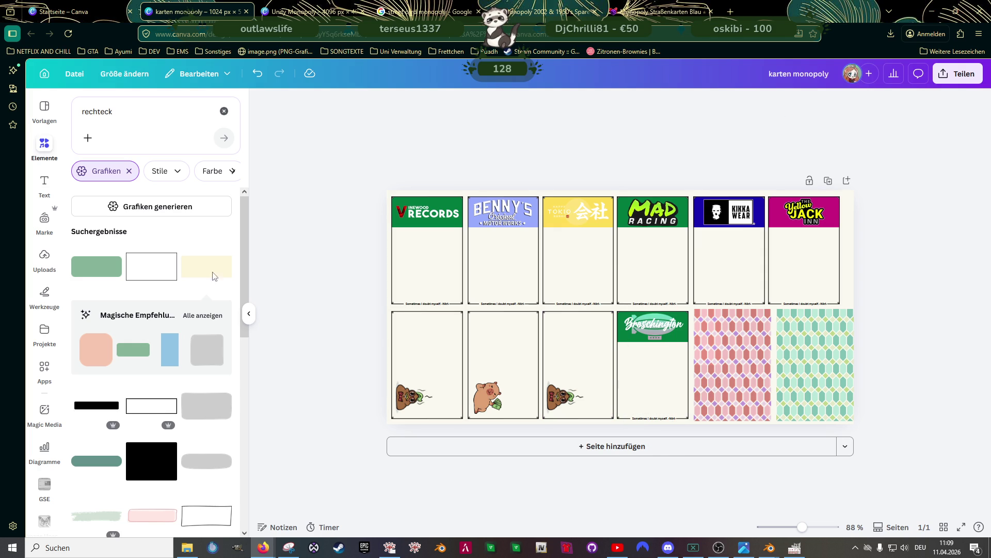
Add a heading and change its text to 'TITLE DEED'
left_click(47, 192)
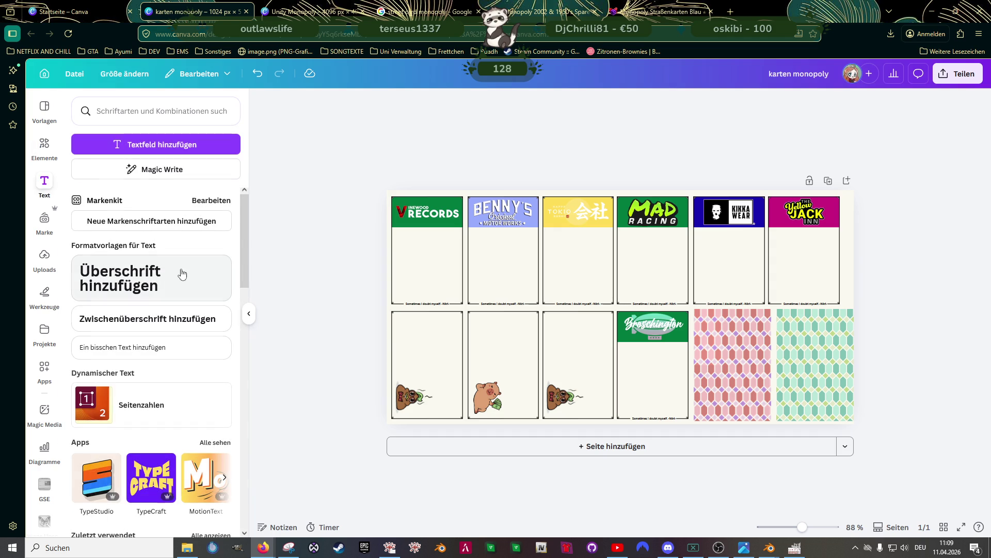
left_click(132, 281)
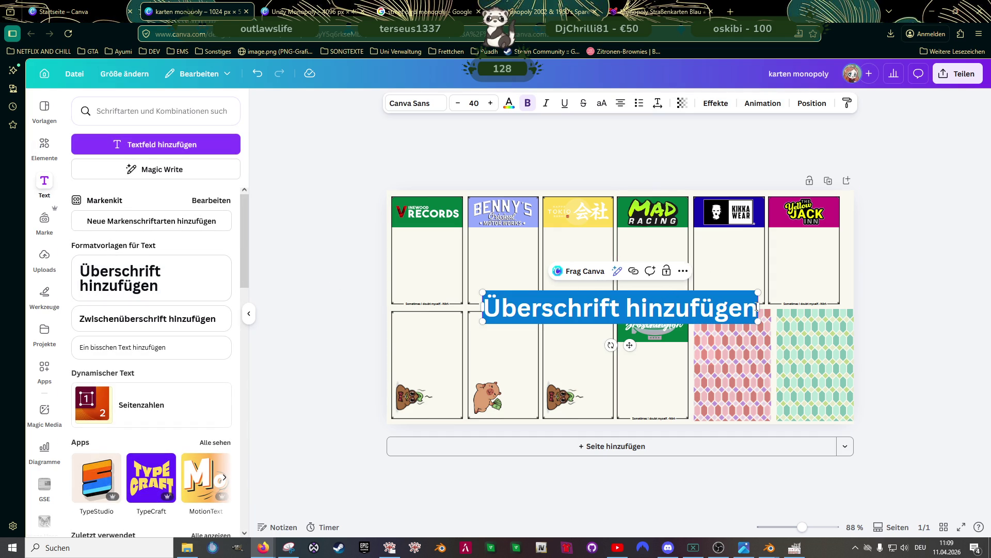
triple_click(602, 308)
type("TITLE")
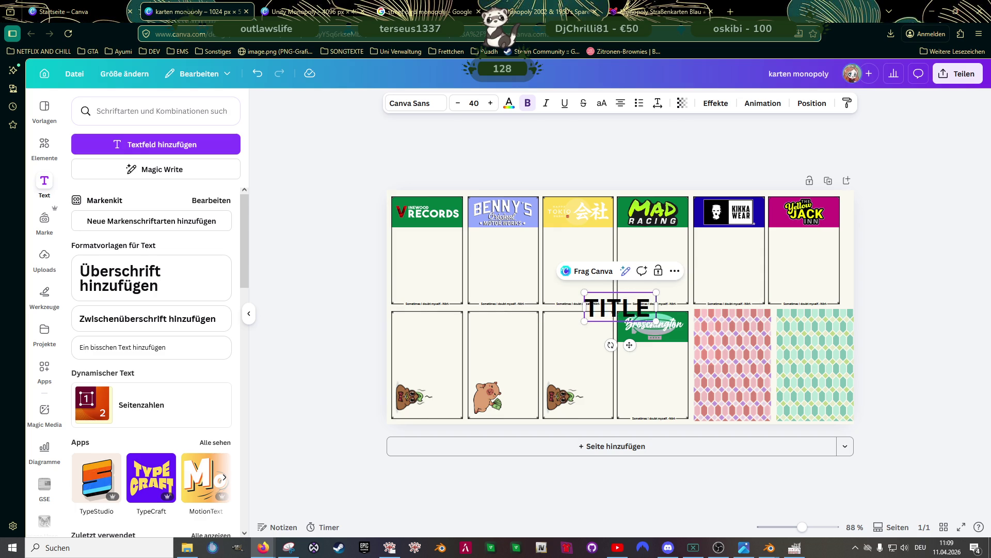
type(" DEED")
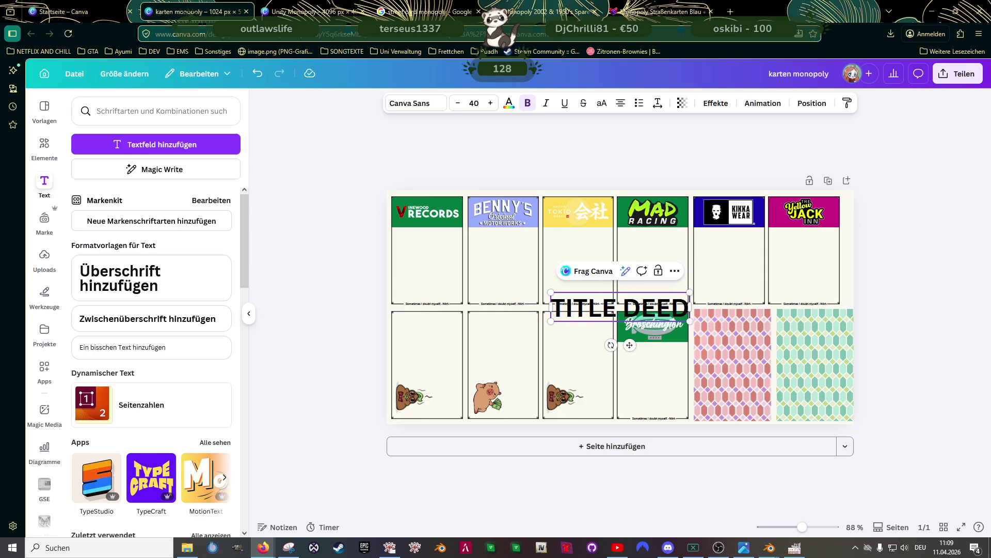
Shrink the heading, centre it under the first card's banner, and place a duplicate below
left_click(360, 231)
mouse_move(637, 312)
left_mouse_down()
mouse_move(569, 313)
mouse_move(451, 260)
left_mouse_up()
mouse_move(504, 239)
left_mouse_down()
mouse_move(428, 255)
mouse_move(428, 243)
left_mouse_up()
scroll(459, 263, "up", 5)
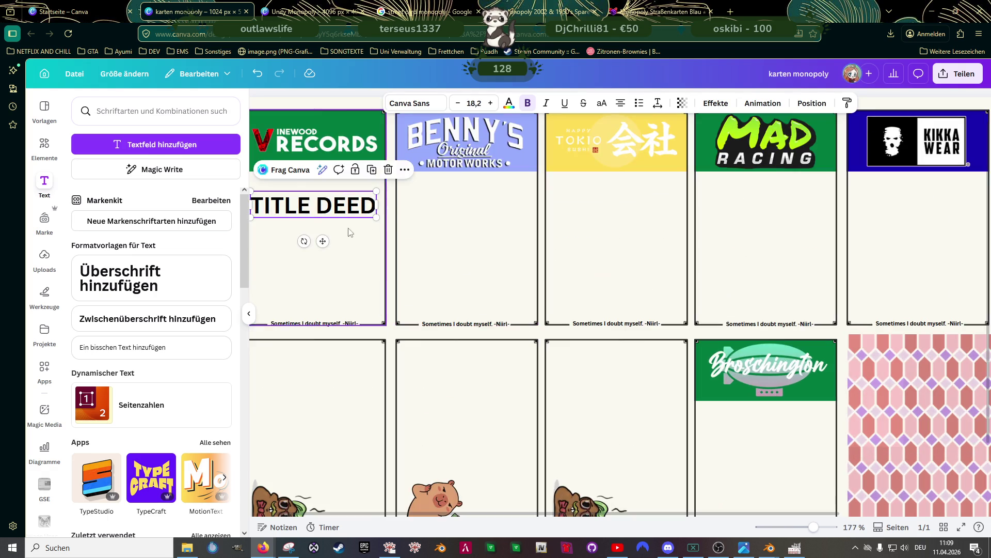
scroll(582, 314, "up", 2)
scroll(582, 314, "left", 2)
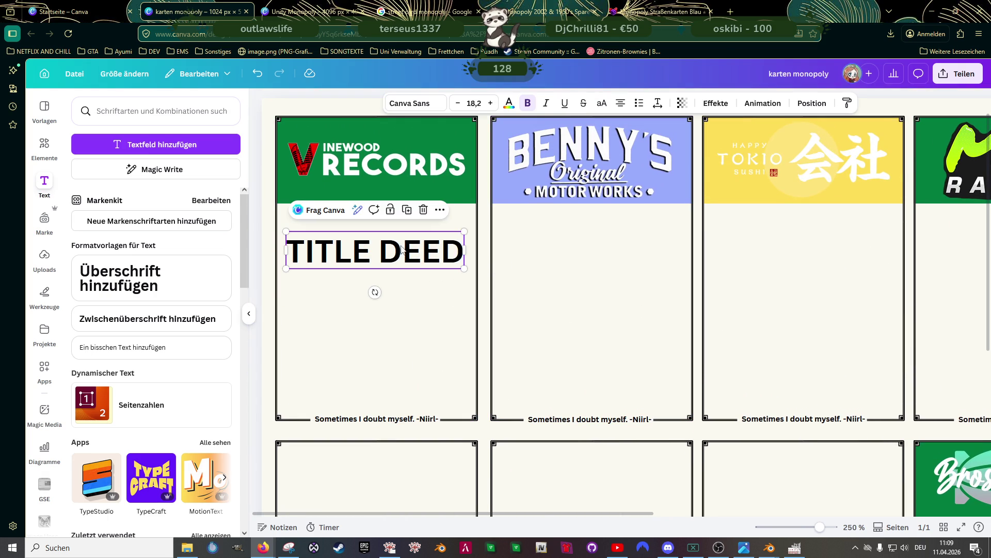
mouse_move(463, 231)
left_mouse_down()
mouse_move(387, 248)
mouse_move(367, 241)
mouse_move(376, 221)
left_mouse_up()
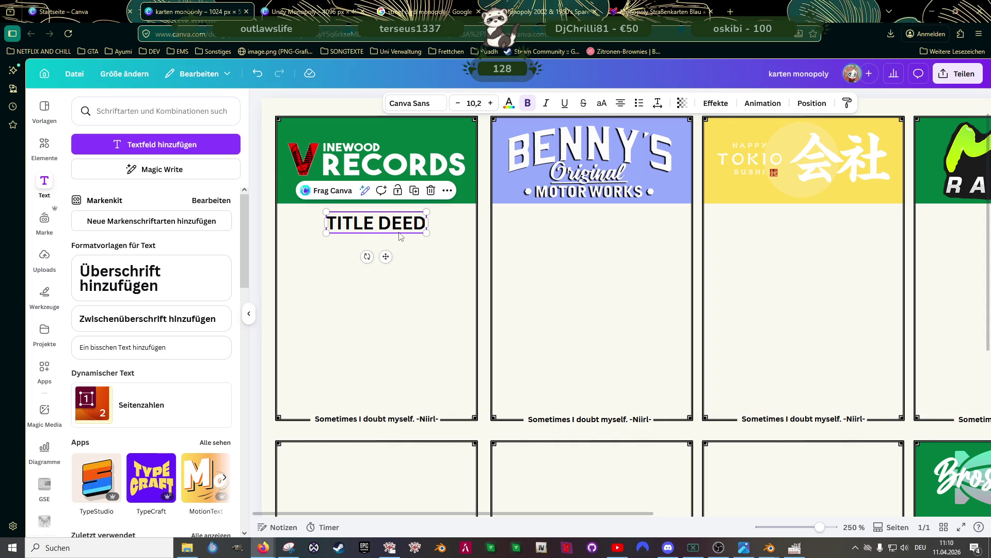
key("ctrl+d")
left_click_drag(403, 243, 354, 260)
Change the copied heading to 'RENT - SITE ONLY' at font size 8
triple_click(354, 259)
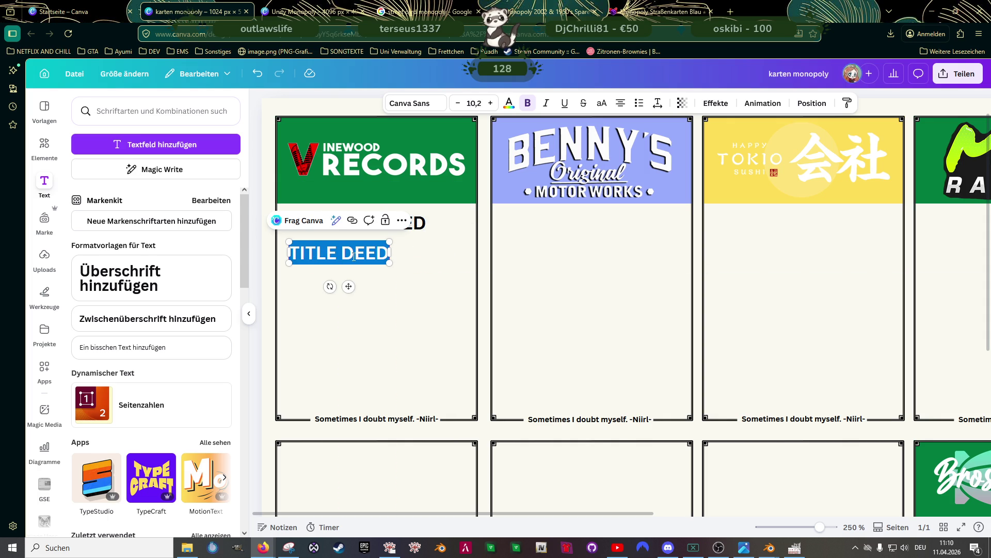
type("Rent")
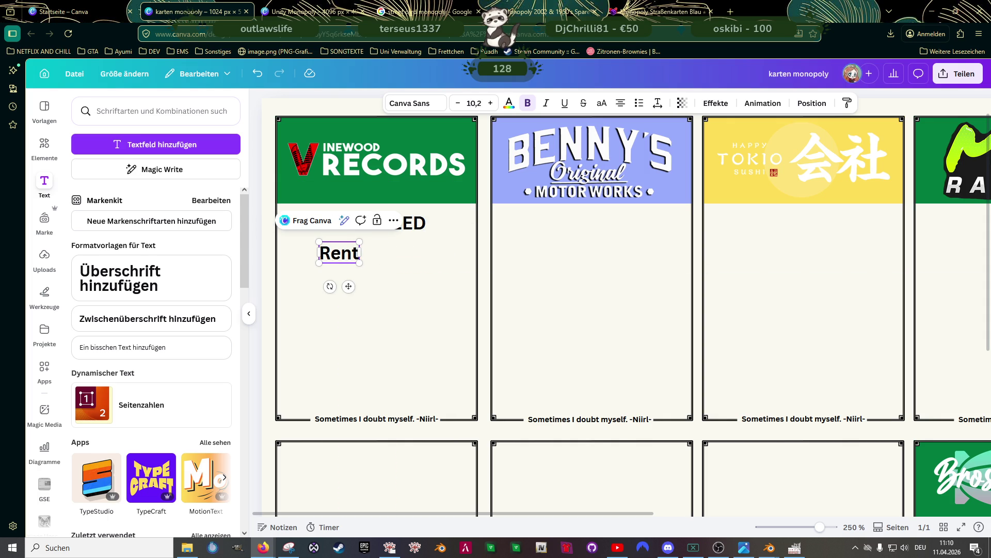
key("BackSpace")
key("BackSpace")
key("BackSpace")
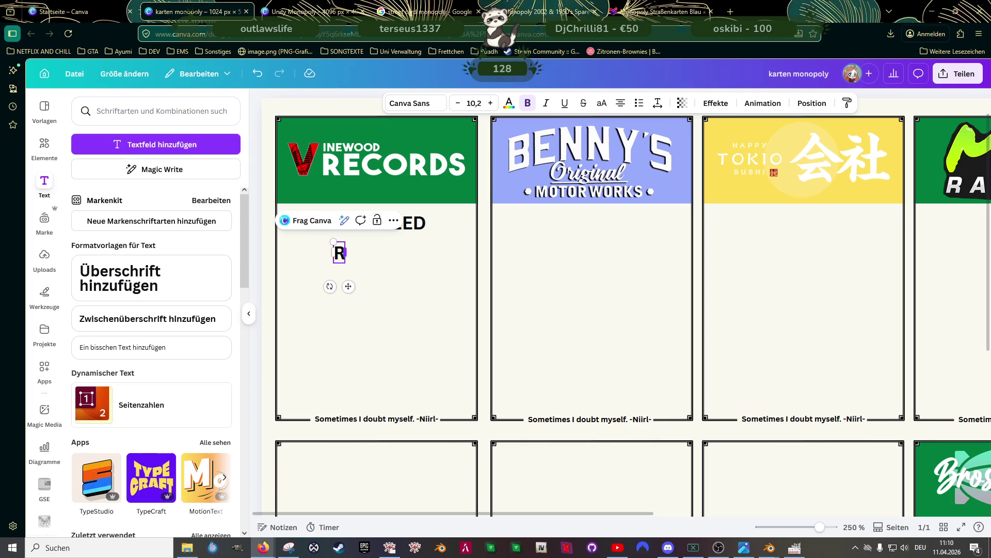
type("ENT - SITE ONLY")
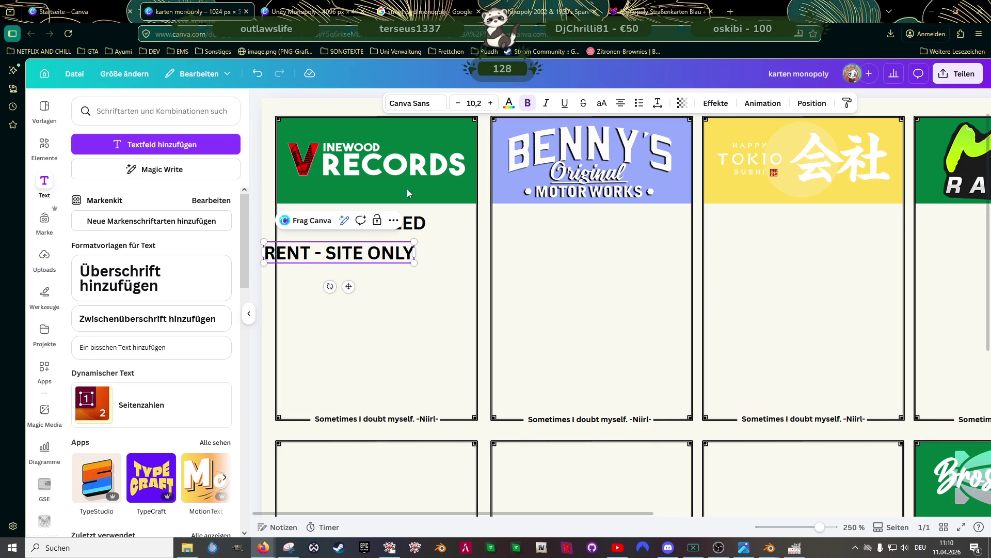
left_click(475, 104)
double_click(477, 104)
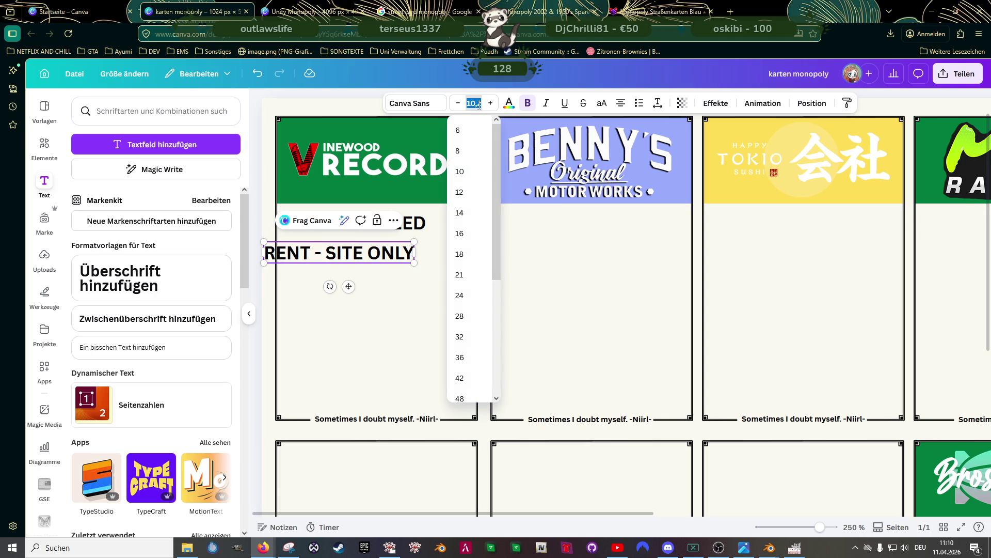
type("8")
key("Return")
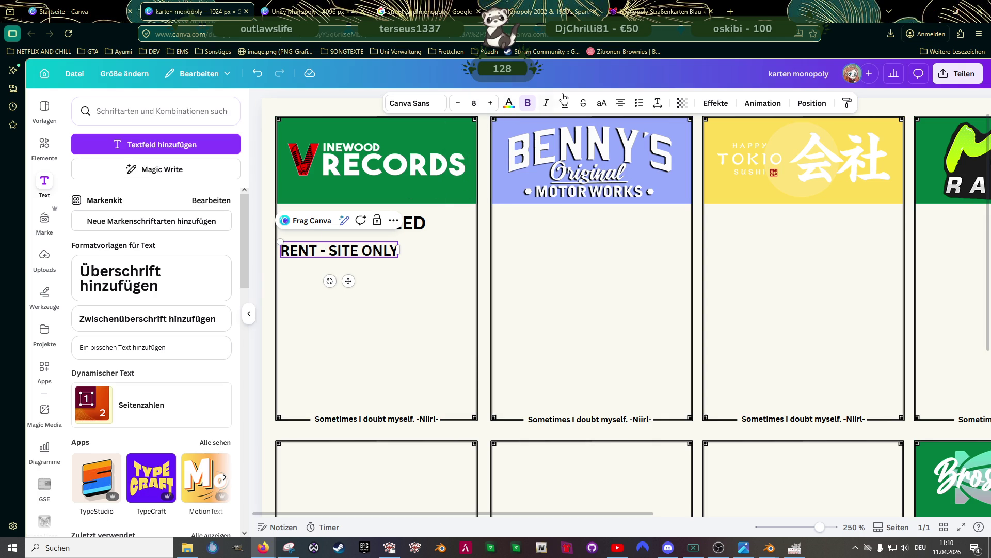
Shrink the RENT - SITE ONLY line slightly beneath TITLE DEED
triple_click(373, 250)
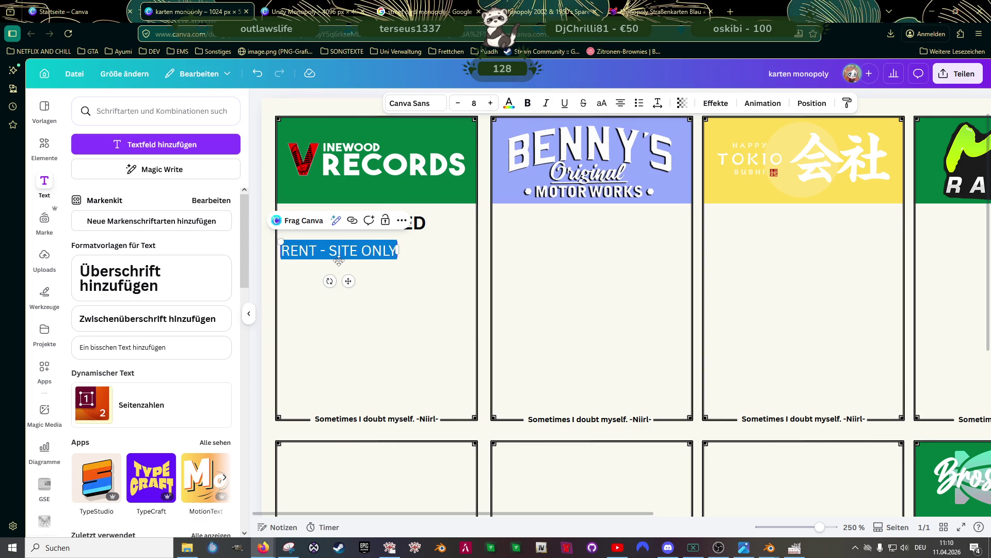
left_click(405, 285)
left_click(367, 257)
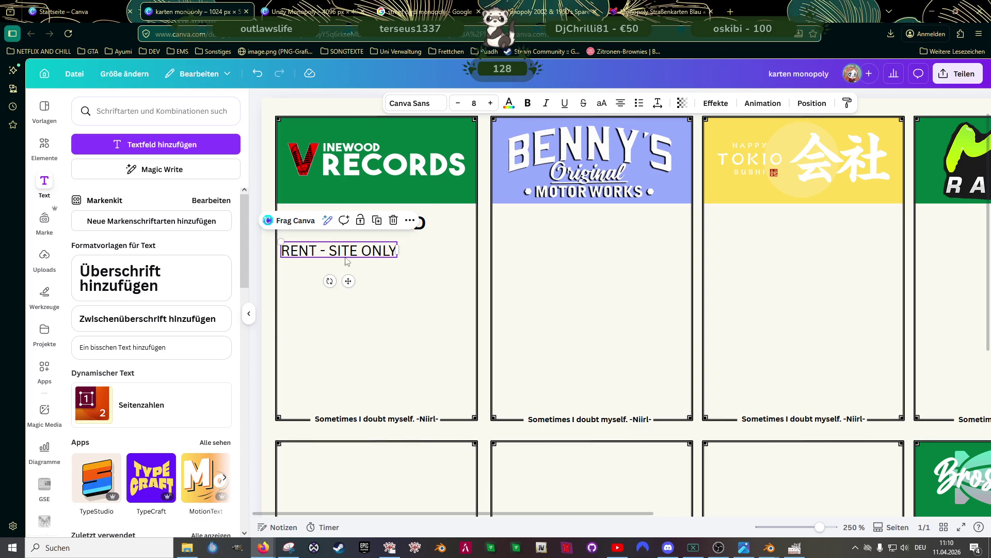
left_click_drag(281, 242, 342, 248)
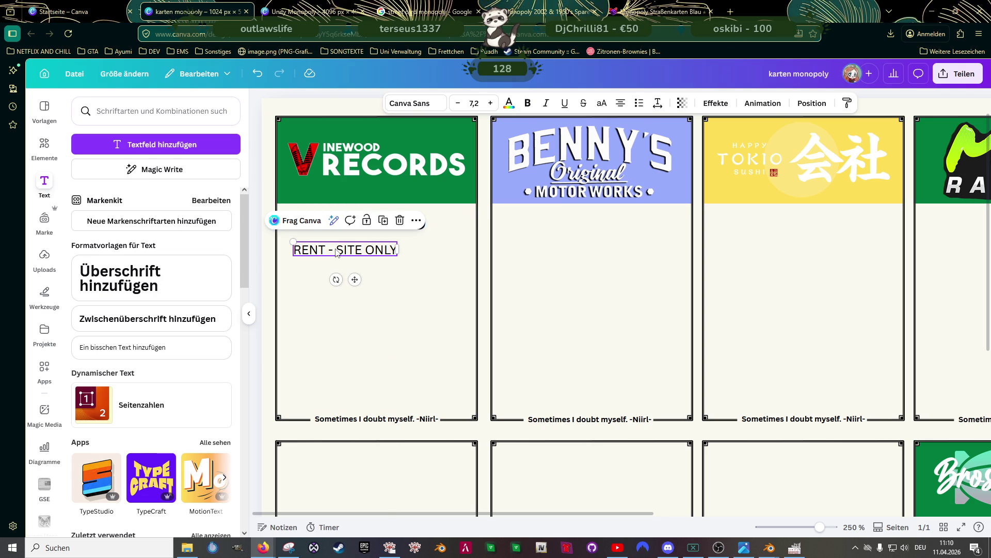
left_click(336, 251)
left_click(331, 290)
left_click(328, 254)
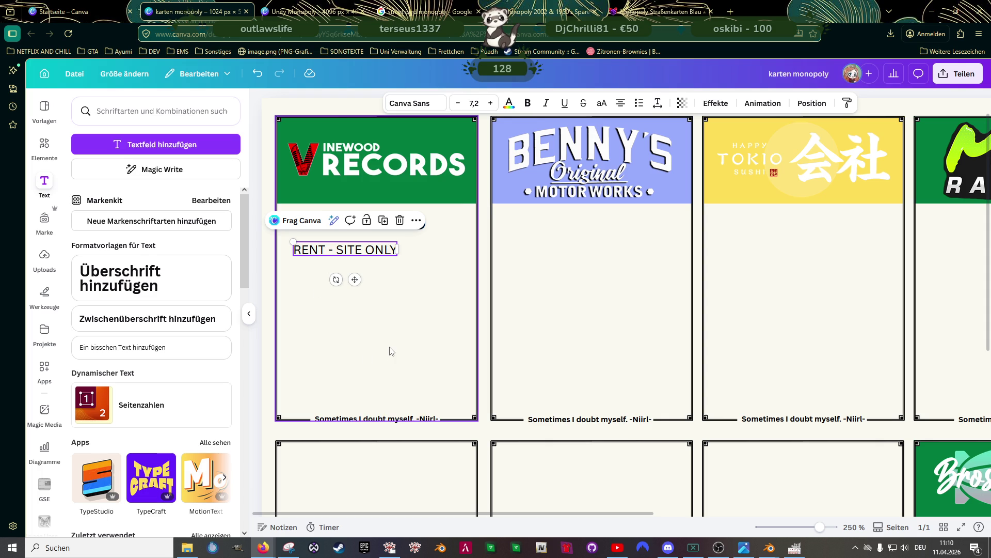
type("TITLE DEED")
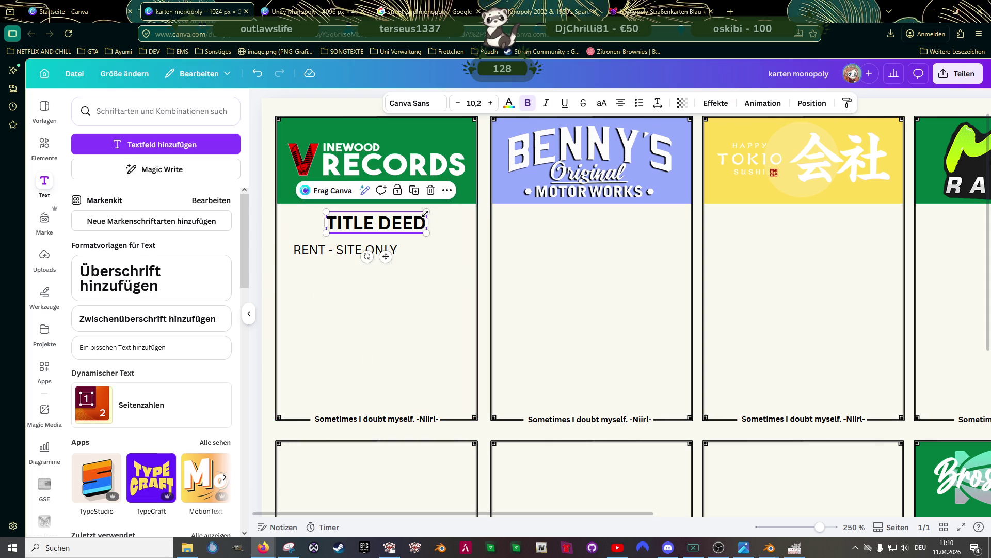
Shrink and centre TITLE DEED, then resize the rent line and align it underneath
left_click_drag(426, 211, 378, 221)
left_click(342, 252)
left_click_drag(341, 252, 550, 294)
left_click(327, 220)
left_click_drag(369, 214, 378, 216)
left_click(582, 292)
mouse_move(589, 292)
left_mouse_down()
mouse_move(363, 263)
mouse_move(374, 252)
left_mouse_up()
left_click_drag(288, 242, 339, 247)
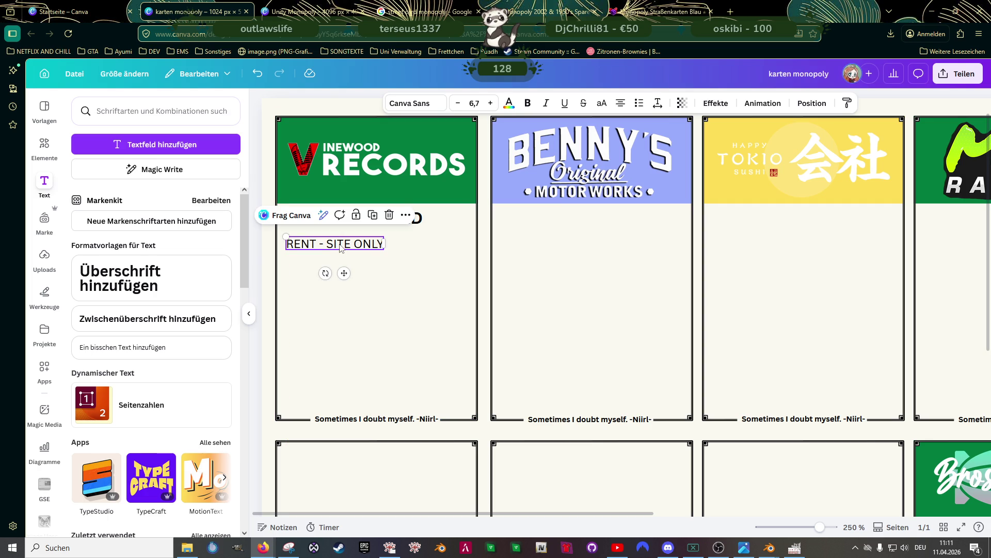
Duplicate the rent line into a left-aligned column of six RENT - SITE ONLY lines
key("ctrl+d")
mouse_move(338, 247)
left_mouse_down()
mouse_move(322, 278)
mouse_move(329, 295)
left_mouse_up()
key("ctrl+d")
key("ctrl+d")
left_click(385, 327)
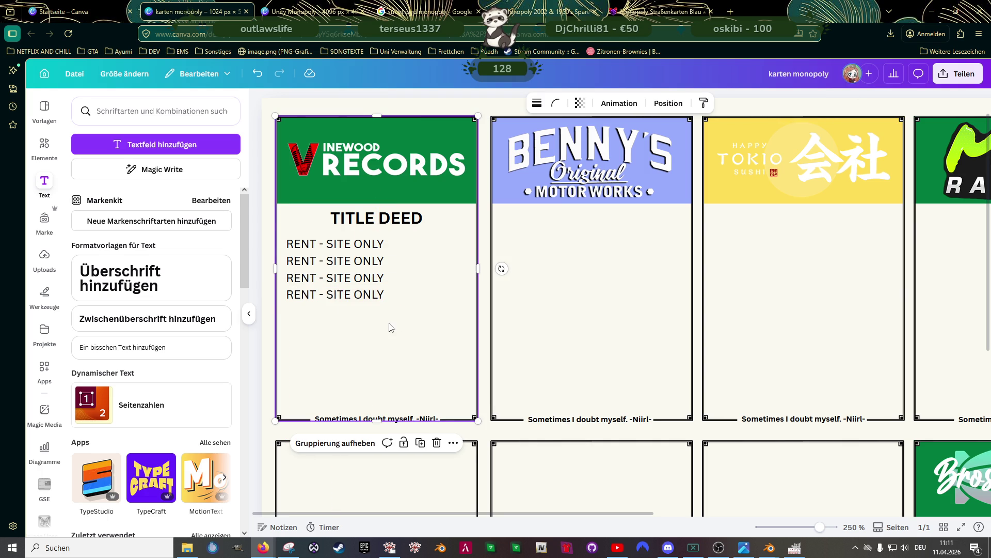
scroll(374, 329, "up", 5)
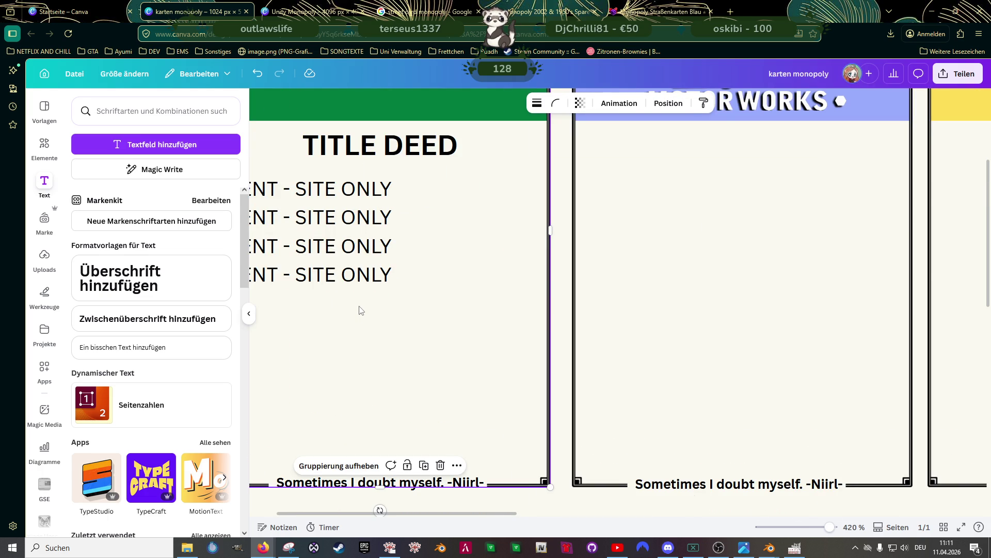
scroll(360, 310, "down", 2)
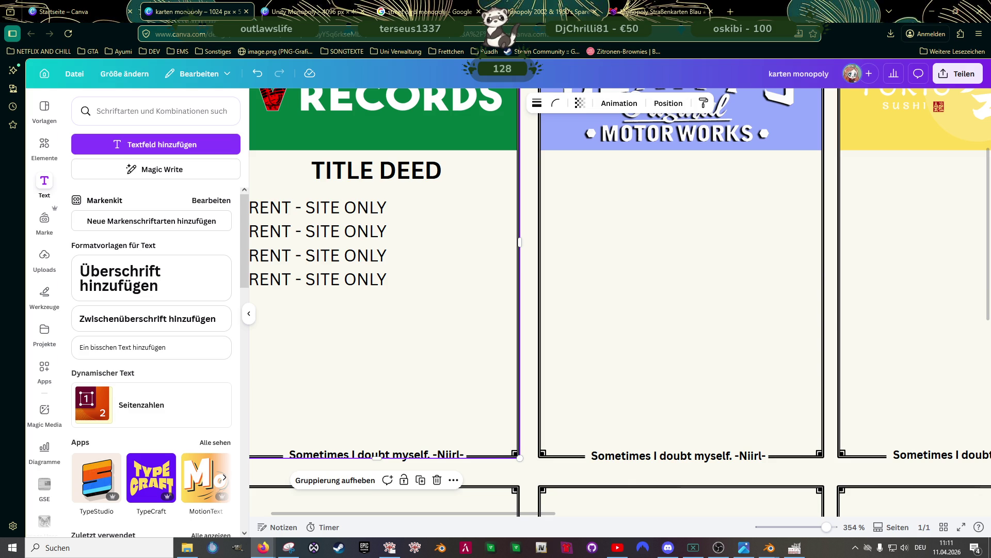
left_click(327, 279)
key("ctrl+d")
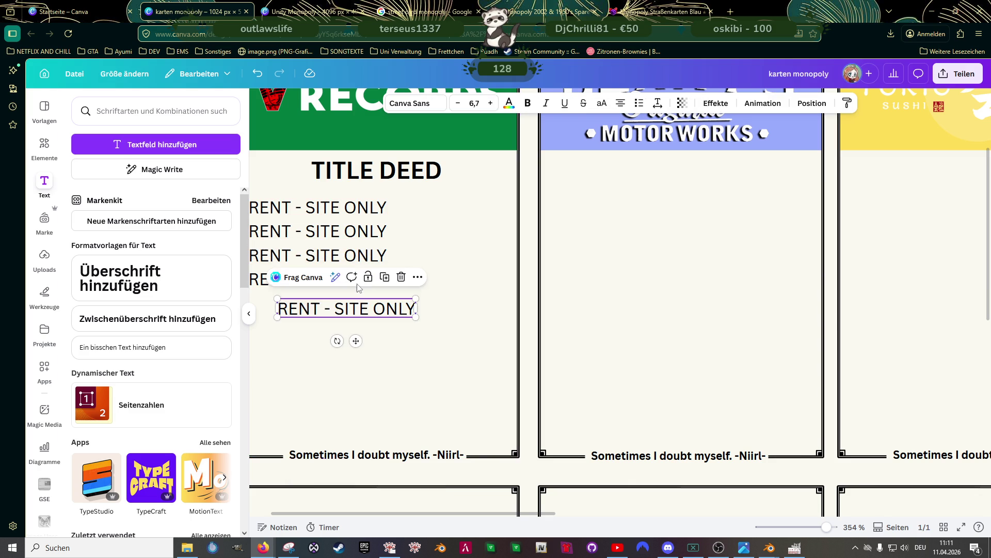
left_click_drag(360, 308, 325, 302)
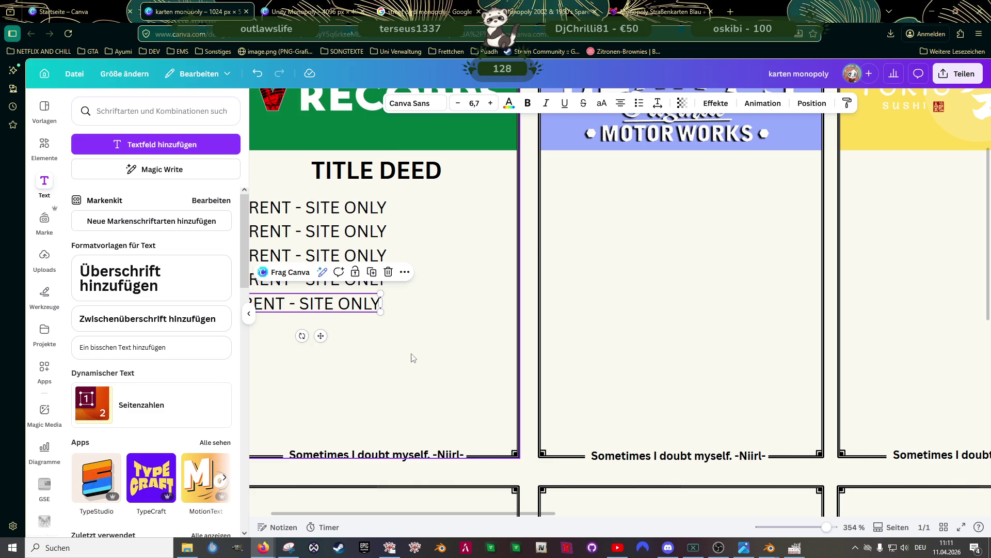
scroll(424, 344, "left", 2)
left_click_drag(361, 306, 367, 306)
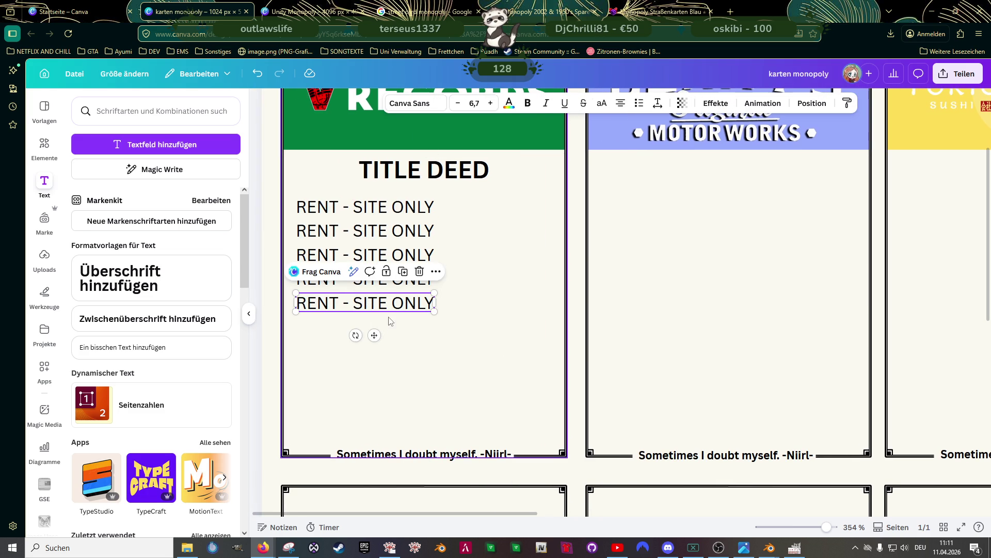
key("ctrl+d")
left_click_drag(438, 343, 408, 340)
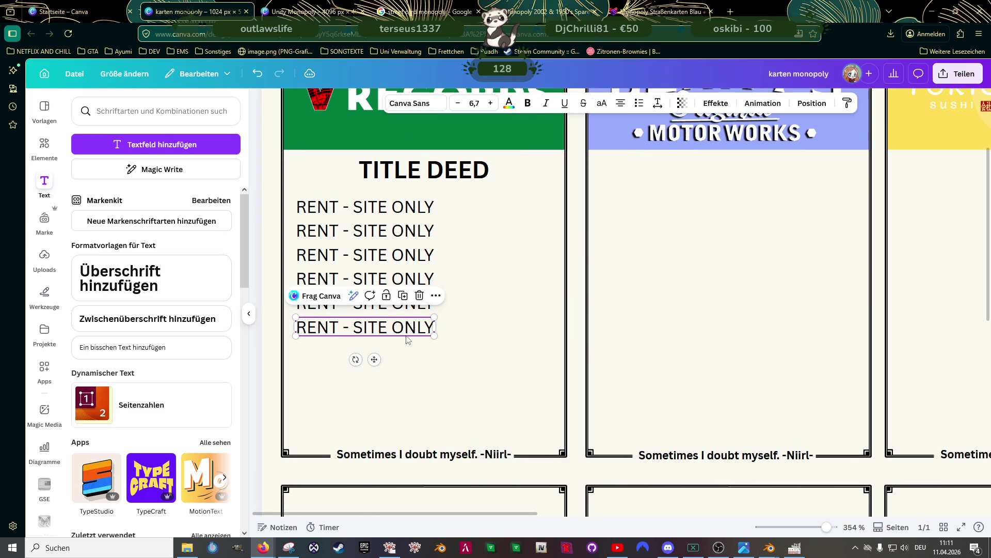
Select all six rent lines and scale them down together to size 5.4
double_click(421, 331)
left_click(488, 289)
left_click(387, 210)
left_click(387, 232, "shift")
left_click(391, 256, "shift")
left_click(391, 280, "shift")
left_click(392, 304, "shift")
left_click(395, 328, "shift")
left_click_drag(431, 334, 408, 304)
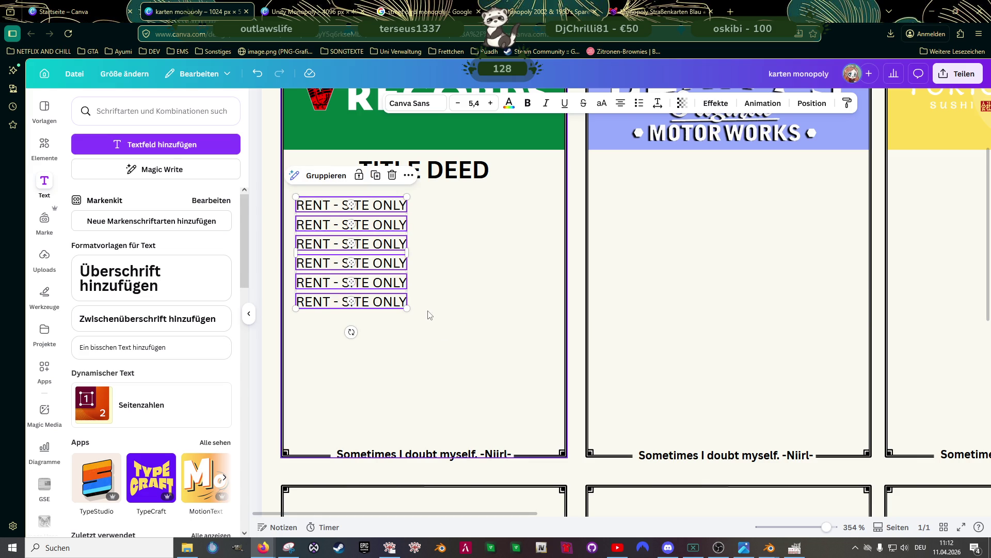
Move the bottom line lower, stretched card-wide, and select its text
left_click(370, 304)
mouse_move(370, 303)
left_mouse_down()
mouse_move(351, 333)
mouse_move(553, 341)
left_mouse_up()
double_click(480, 332)
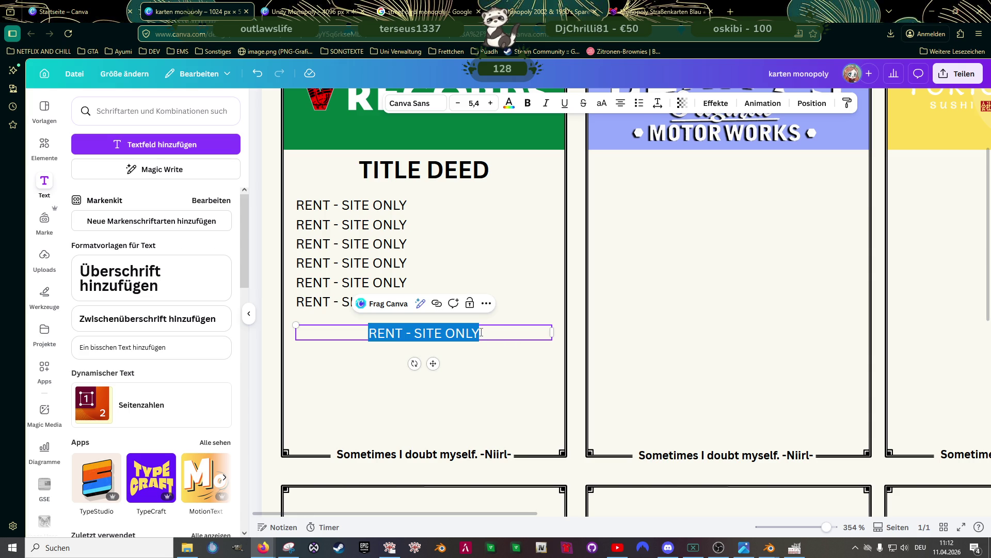
Type 'If a player owns all the sites of any colour group, the rent is doubled on unimproved sites in that group.'
key("BackSpace")
type("iF A")
key("BackSpace")
key("BackSpace")
key("BackSpace")
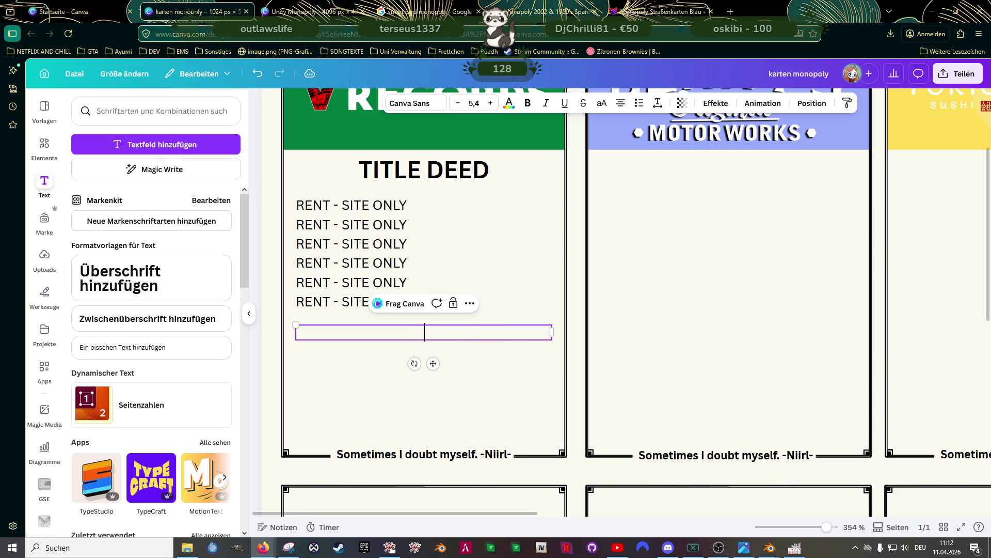
type("If a player")
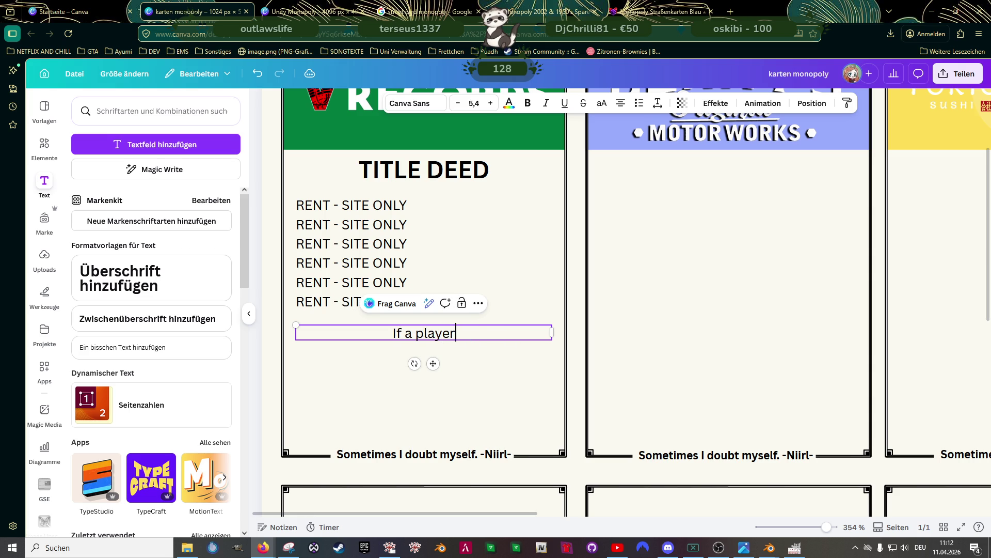
type(" owns ")
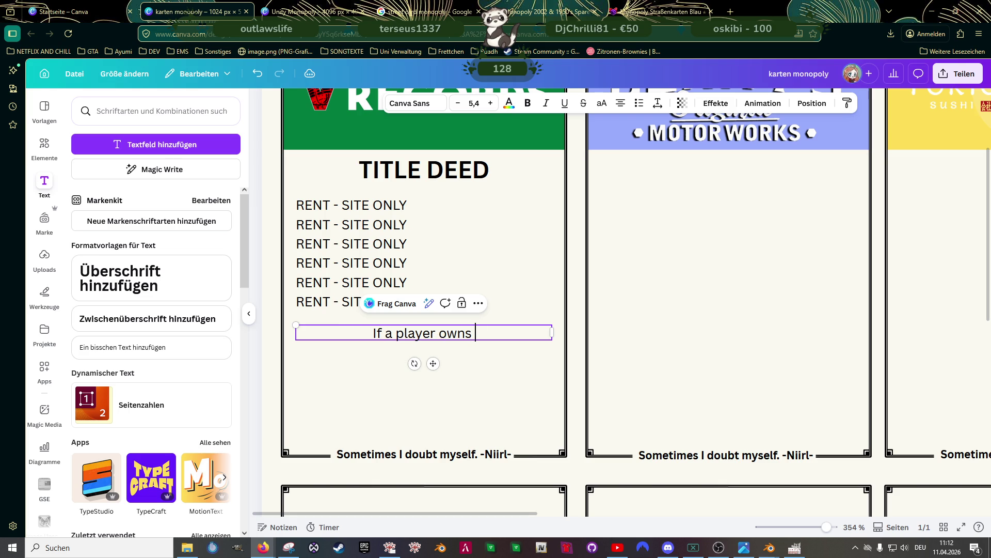
type("all the sites")
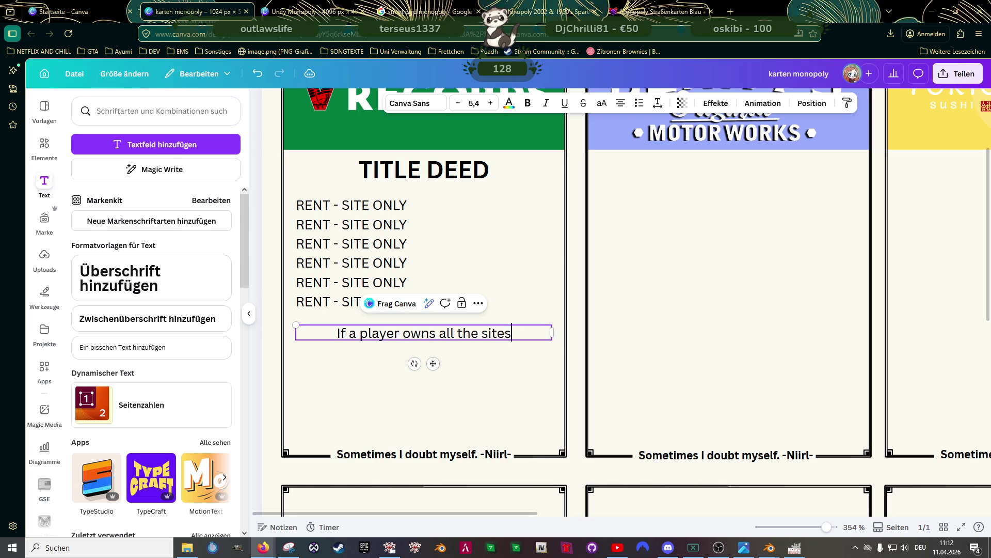
type(" of any colo")
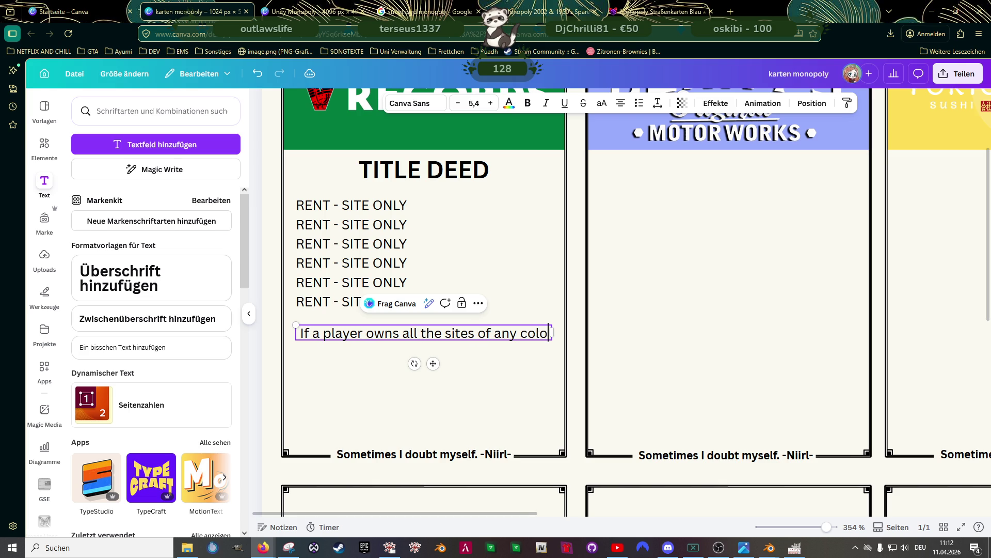
type("ur group")
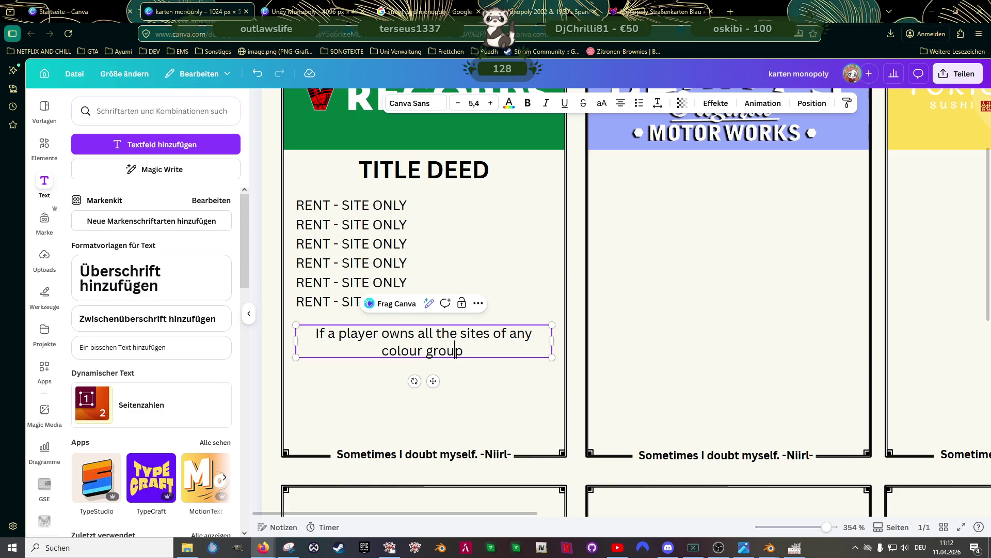
key("BackSpace")
type(", the rent is do")
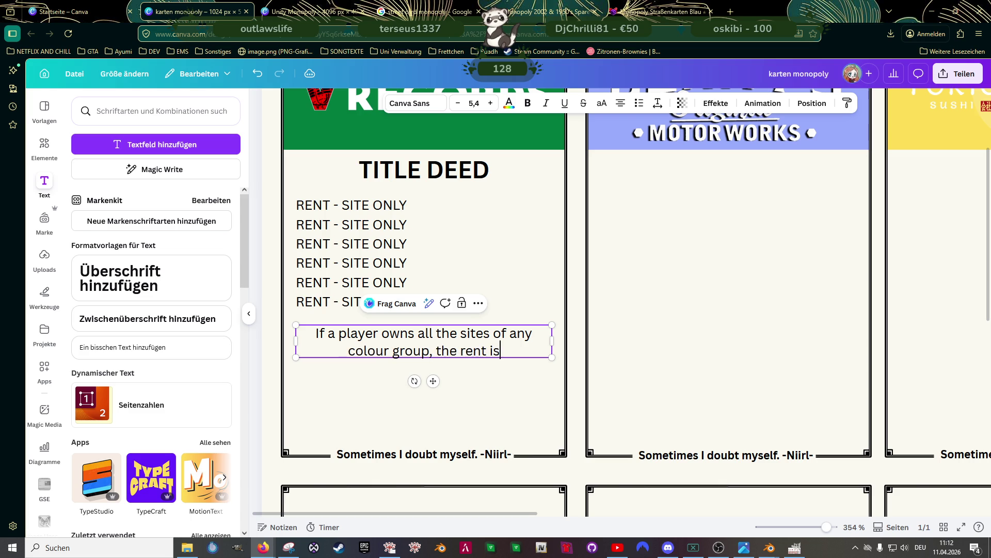
type("u")
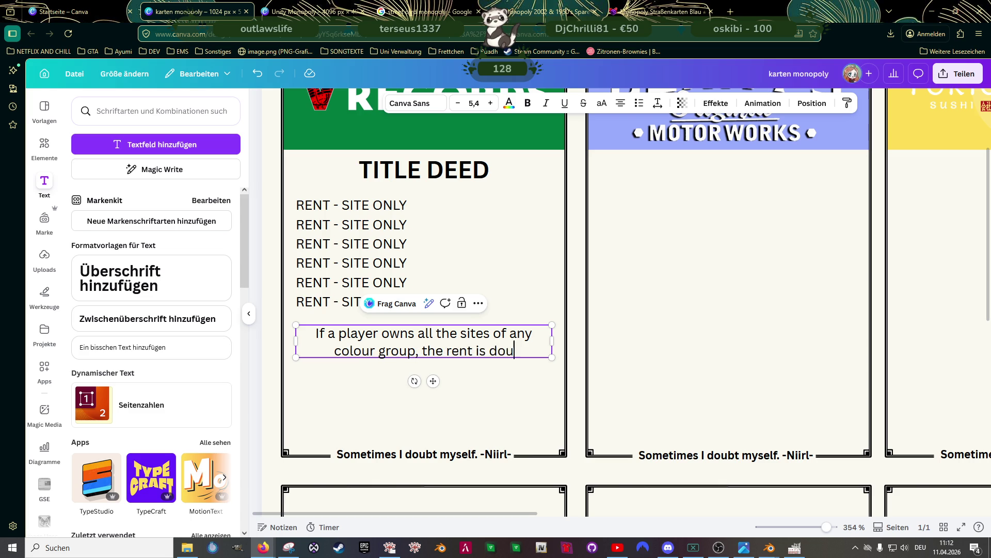
type("bled o")
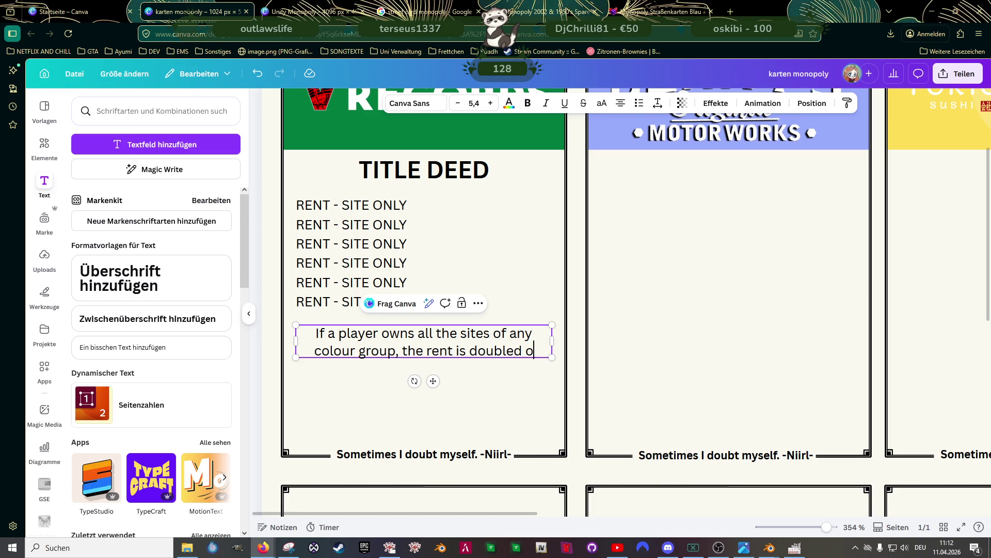
type("n unimprov")
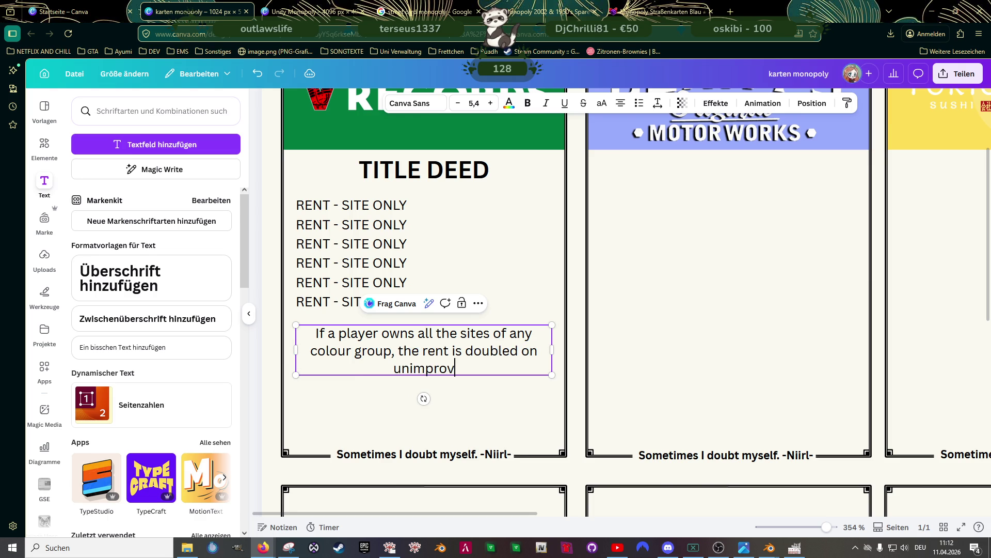
type("ed sites in ")
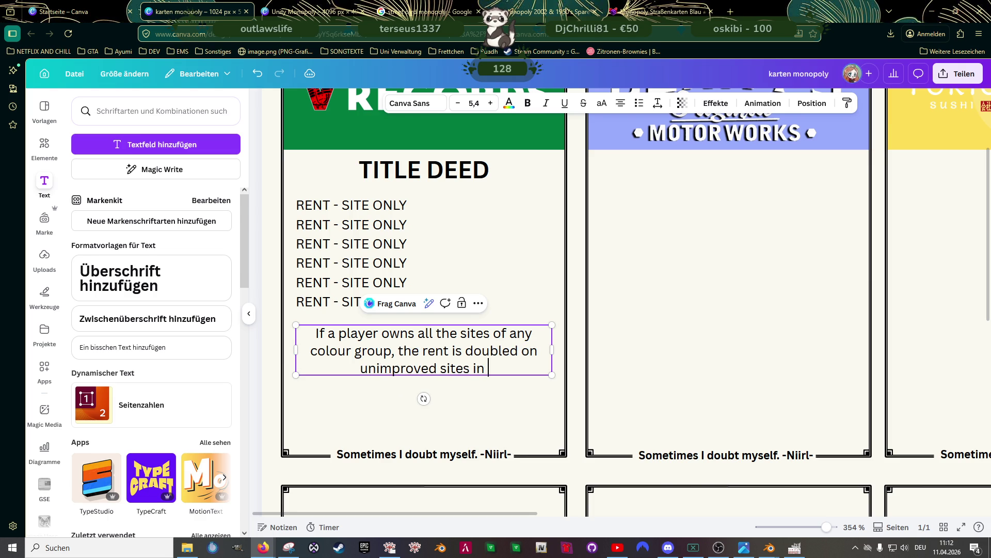
type("that group")
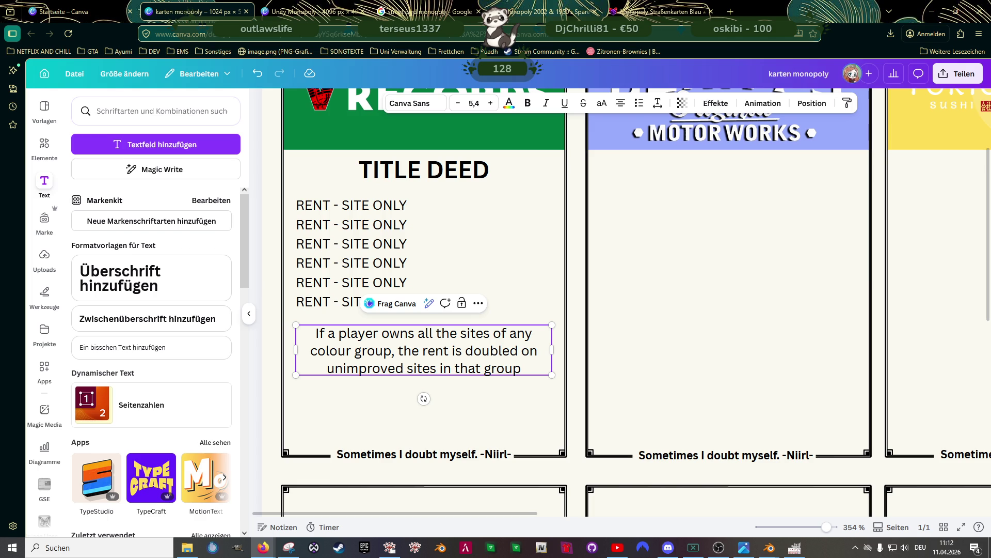
type(".")
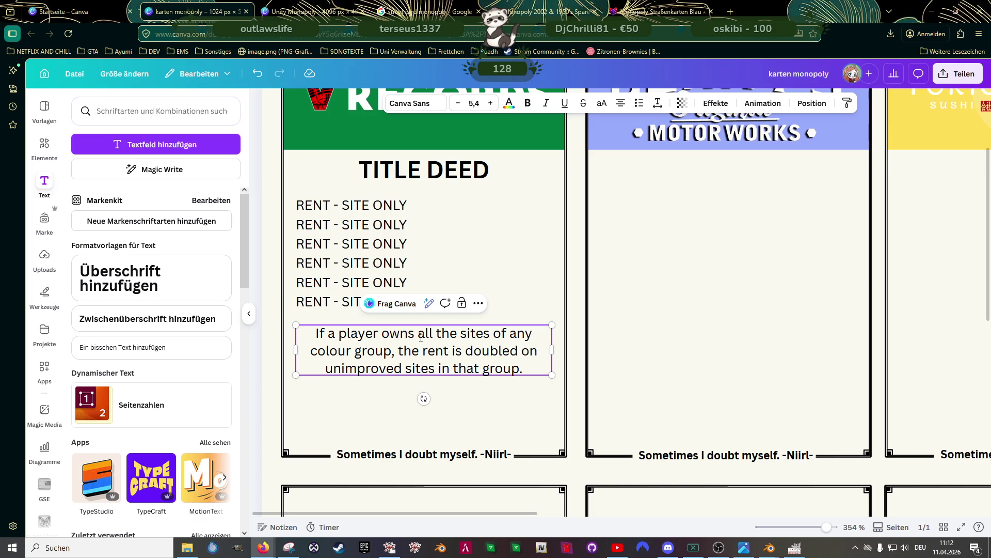
Bold the words 'all', 'doubled' and 'unimproved' in the rule paragraph
double_click(421, 332)
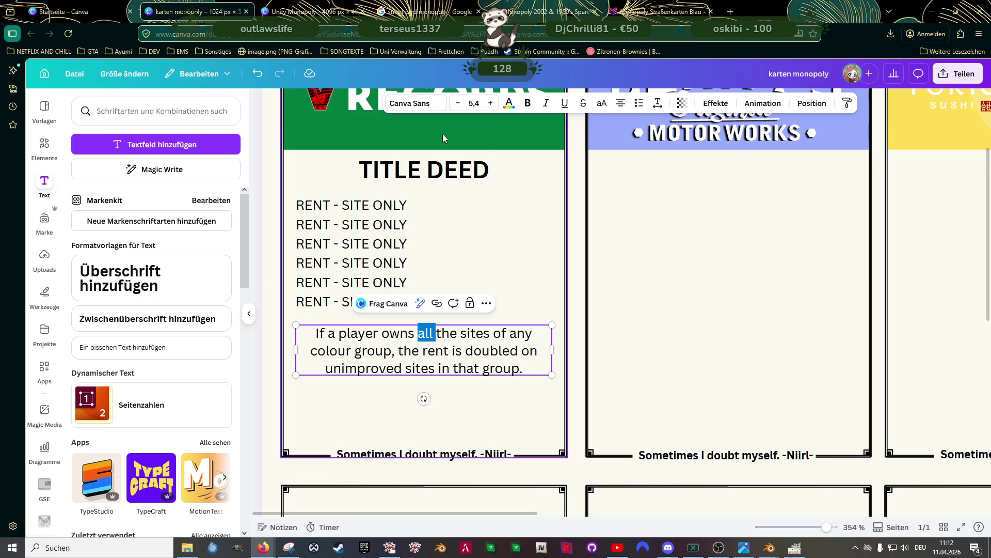
left_click(527, 103)
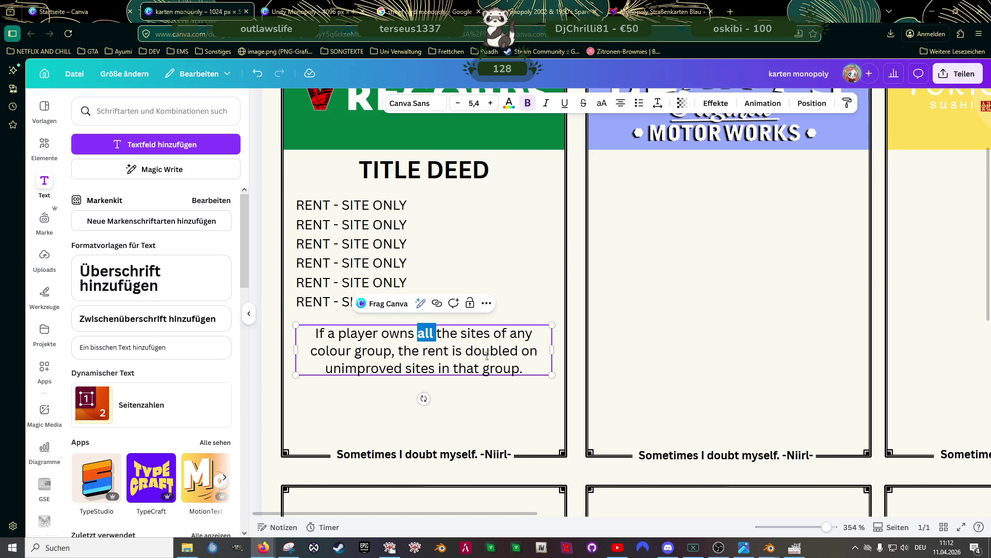
double_click(486, 350)
left_click(527, 103)
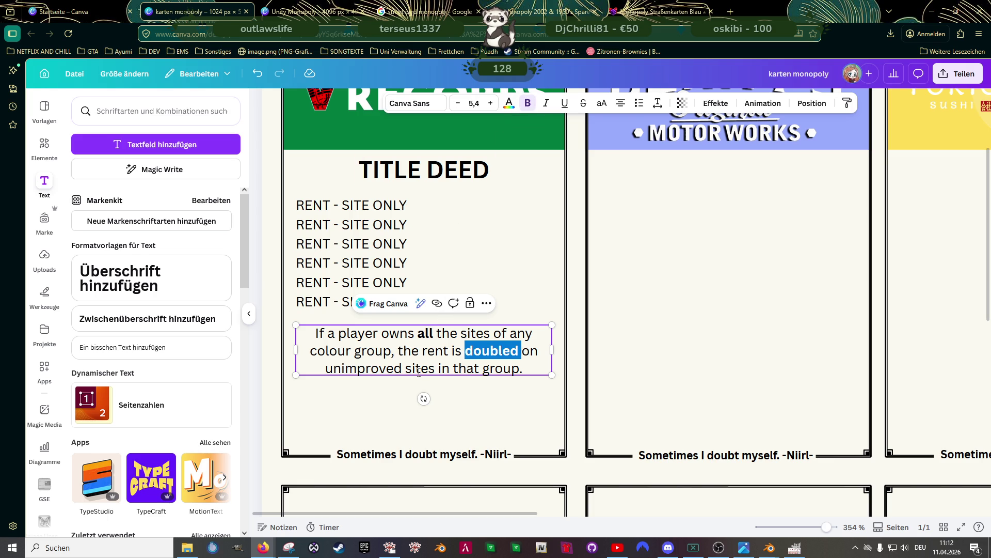
double_click(361, 369)
left_click(527, 106)
Shrink the rule paragraph from 5.4 to 4.7 and nudge it slightly right
left_click(500, 401)
left_click(551, 376)
left_click_drag(551, 375, 518, 369)
left_click_drag(407, 341, 419, 340)
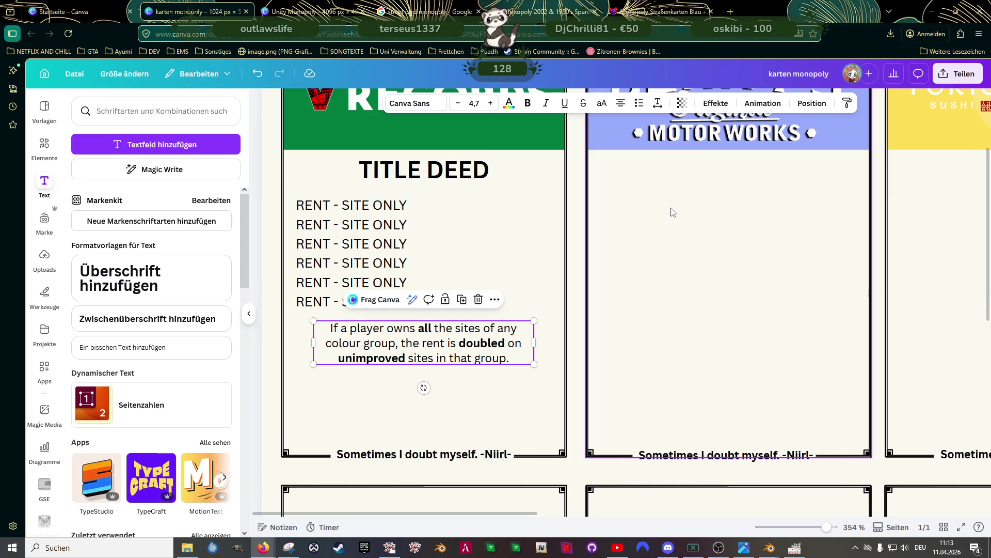
left_click(467, 179)
Shrink the TITLE DEED heading and move the six rent lines and rule paragraph up
left_click_drag(490, 158, 438, 166)
left_click(355, 207)
left_click(351, 226, "shift")
left_click(347, 245, "shift")
left_click(336, 265, "shift")
left_click(322, 284, "shift")
left_click(352, 302, "shift")
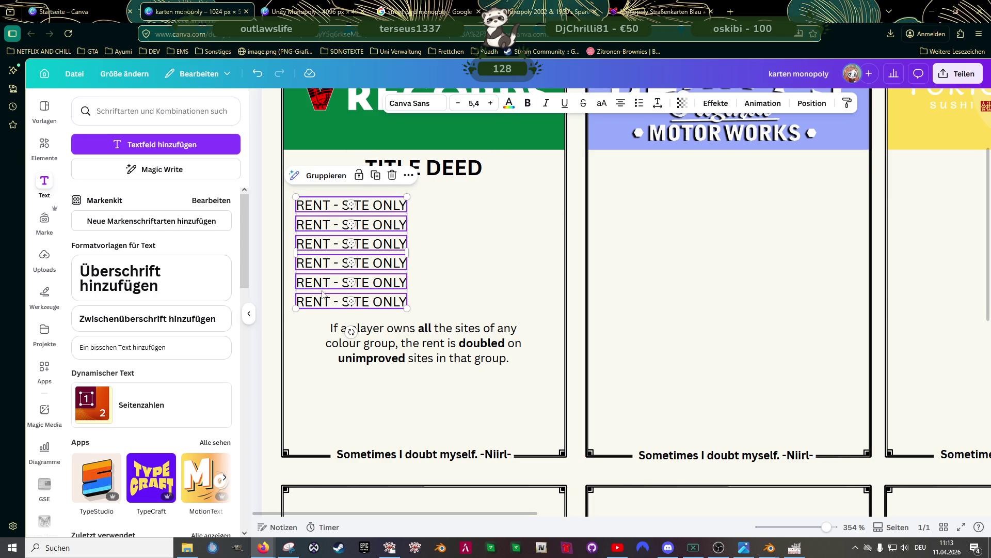
left_click_drag(338, 209, 338, 197)
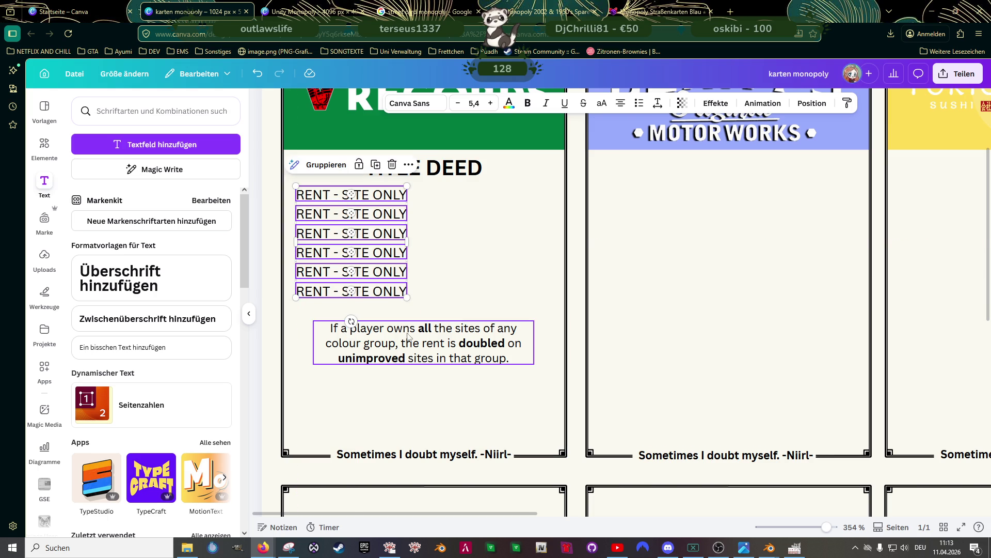
left_click(406, 347)
left_click_drag(406, 348, 402, 332)
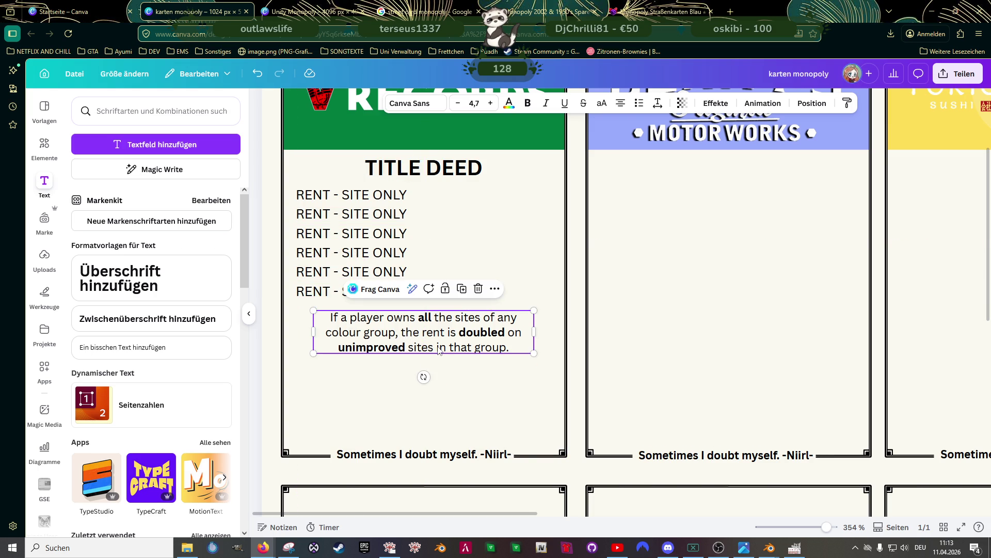
Duplicate five rent lines below the rule paragraph, then delete the overlapping copies
left_click(352, 195)
left_click(351, 214, "shift")
left_click(348, 235, "shift")
left_click(336, 254, "shift")
left_click(335, 254, "shift")
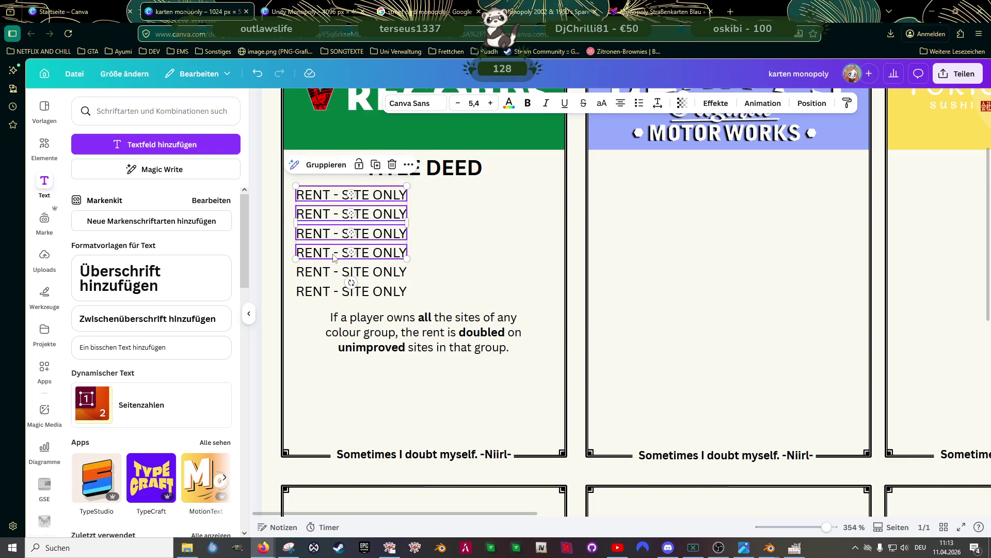
left_click(336, 273, "shift")
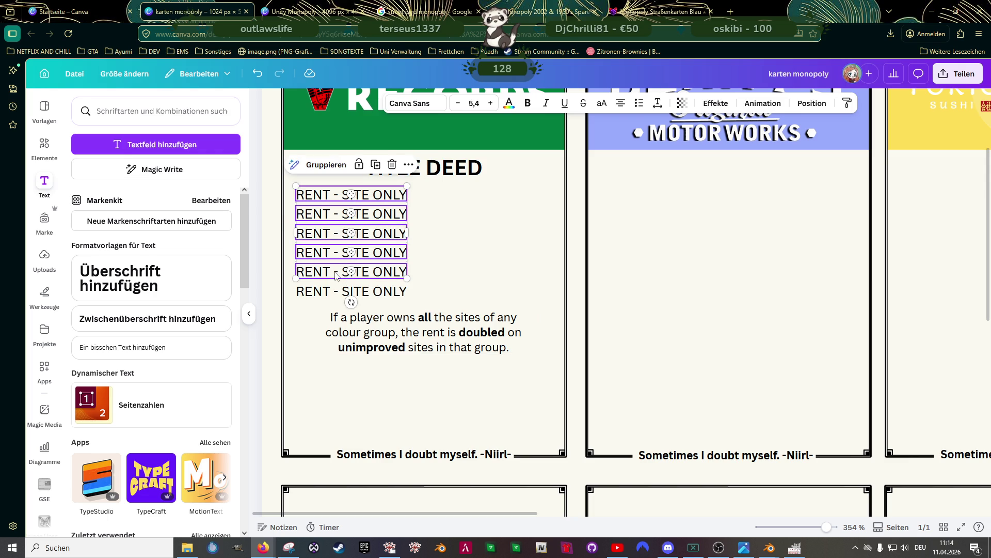
key("ctrl+d")
mouse_move(361, 235)
left_mouse_down()
mouse_move(341, 382)
mouse_move(330, 375)
left_mouse_up()
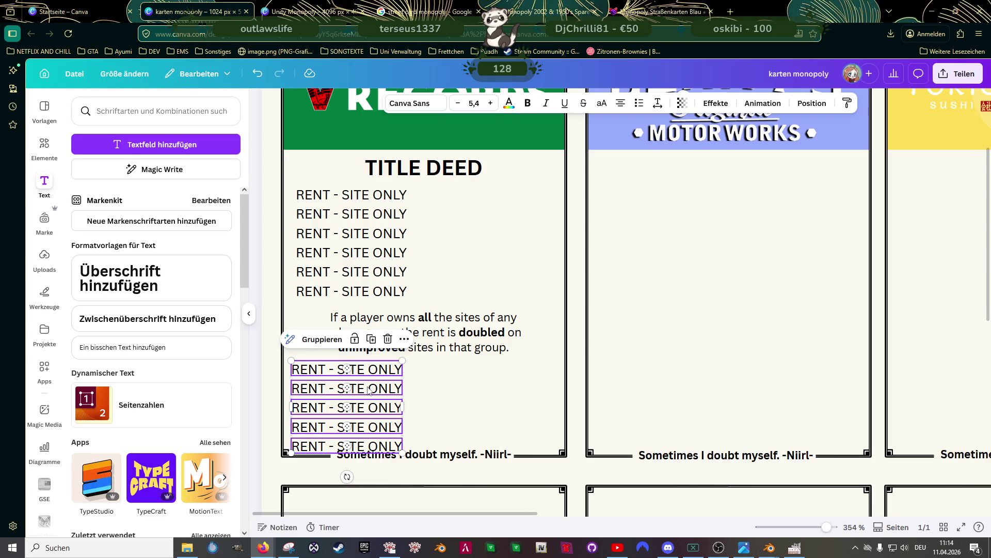
key("Delete")
Shrink the six rent lines slightly, then resize and recentre the TITLE DEED heading
left_click(352, 201)
left_click(351, 215, "shift")
left_click(351, 233, "shift")
left_click(352, 251, "shift")
left_click(376, 271, "shift")
left_click(375, 291, "shift")
left_click_drag(404, 293, 399, 290)
scroll(360, 234, "up", 3)
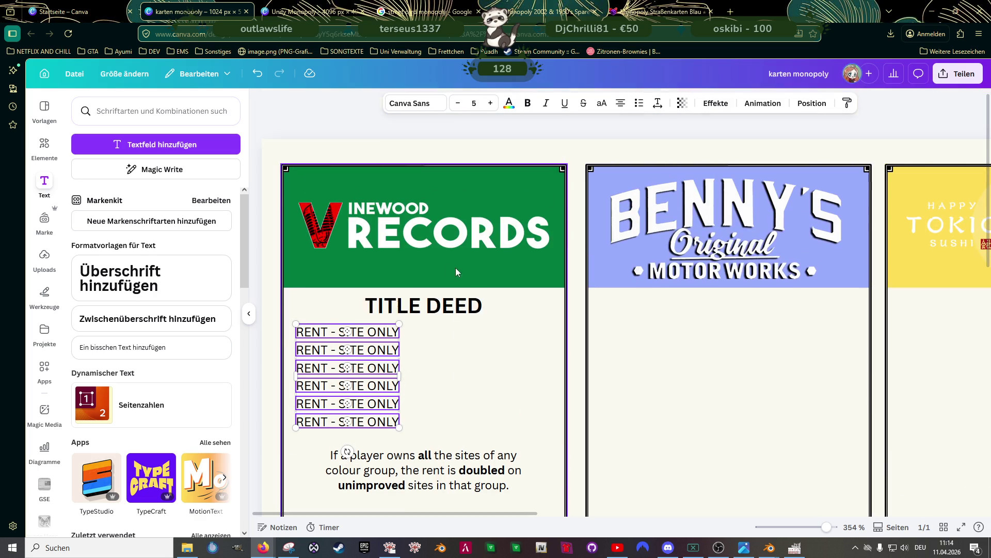
left_click(475, 304)
mouse_move(481, 290)
left_mouse_down()
mouse_move(425, 299)
mouse_move(435, 301)
left_mouse_up()
Select the six rent lines and nudge the rule paragraph up a little
left_click(385, 331)
left_click(384, 349, "shift")
left_click(385, 368, "shift")
left_click(382, 385, "shift")
left_click(380, 404, "shift")
left_click(373, 421, "shift")
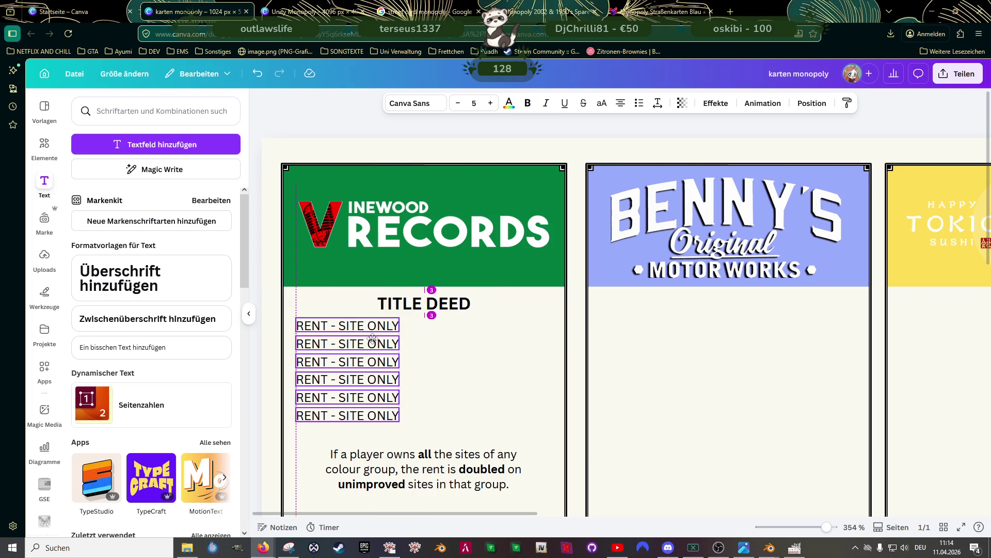
scroll(421, 364, "down", 3)
left_click(421, 351)
left_click_drag(423, 332, 423, 320)
Duplicate the six rent lines and place the copies below the rule paragraph
left_click(360, 189)
left_click(363, 208, "shift")
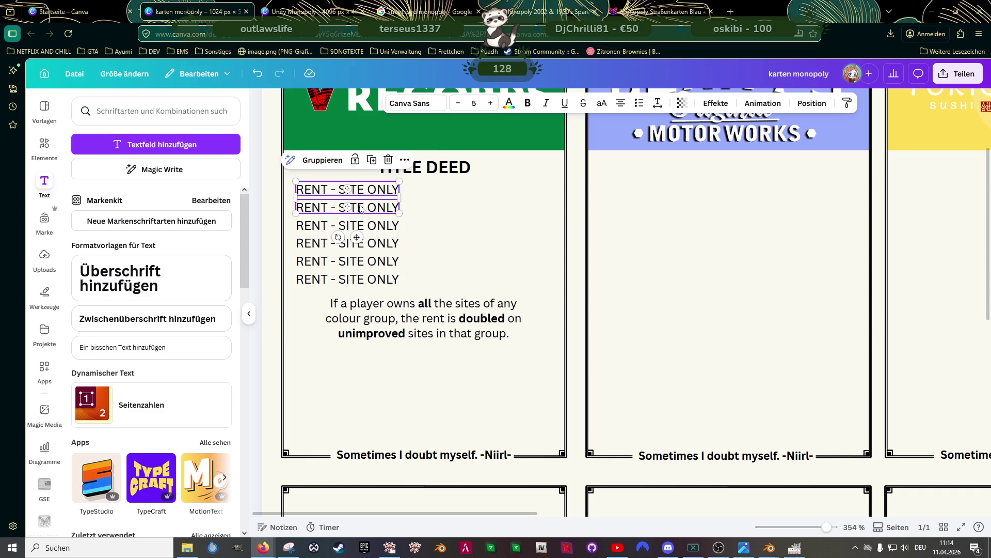
left_click(373, 225, "shift")
left_click(372, 243, "shift")
left_click(370, 261, "shift")
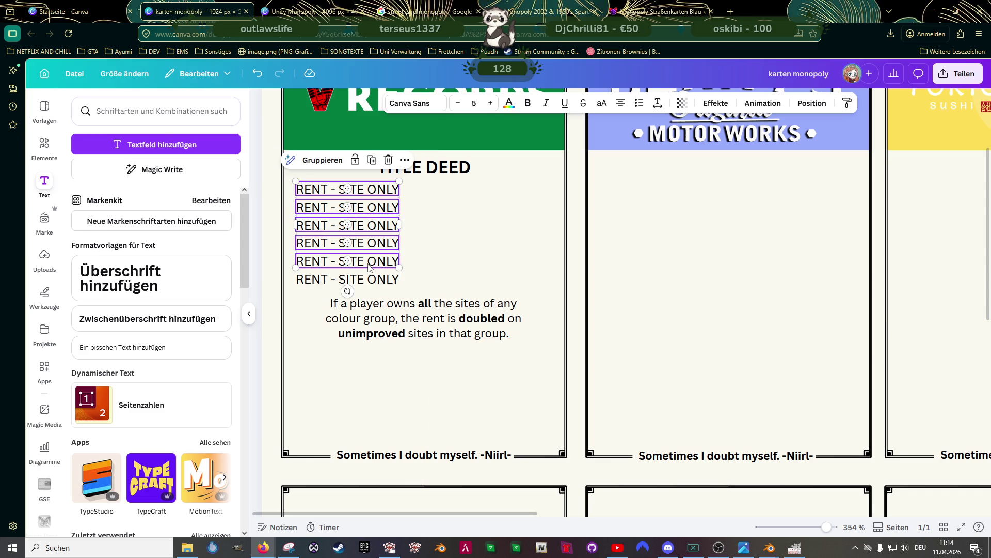
left_click(373, 279, "shift")
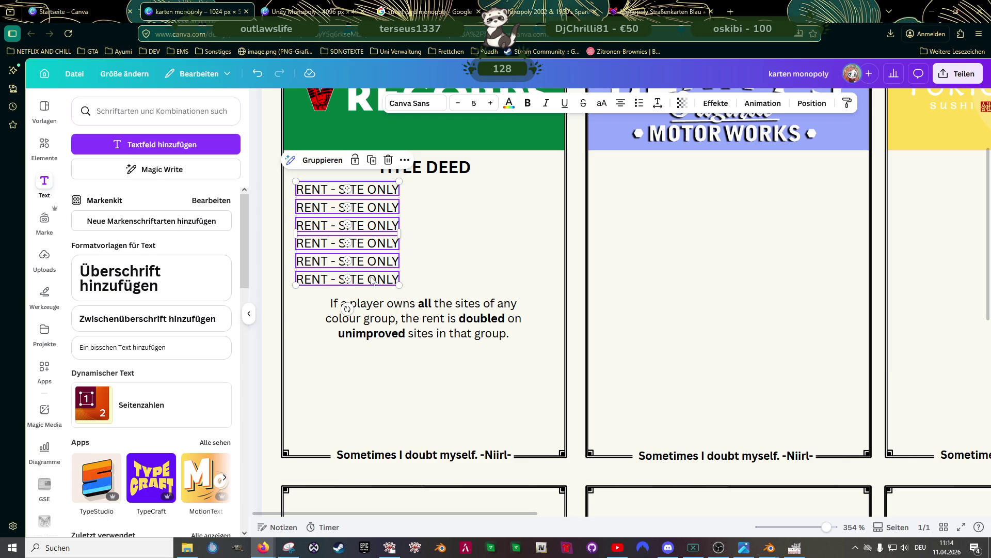
key("ctrl+d")
left_click_drag(405, 217, 372, 351)
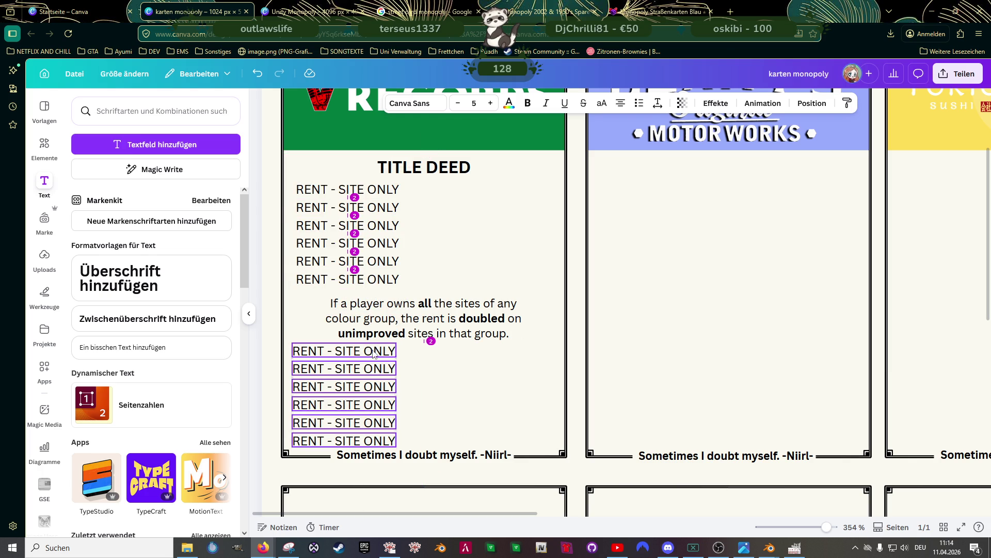
Shrink all twelve rent lines slightly and move the rule paragraph up a bit
left_click(374, 207, "shift")
left_click(375, 189, "shift")
left_click(375, 225, "shift")
left_click(372, 242, "shift")
left_click(371, 261, "shift")
left_click(370, 279, "shift")
left_click_drag(399, 447, 396, 437)
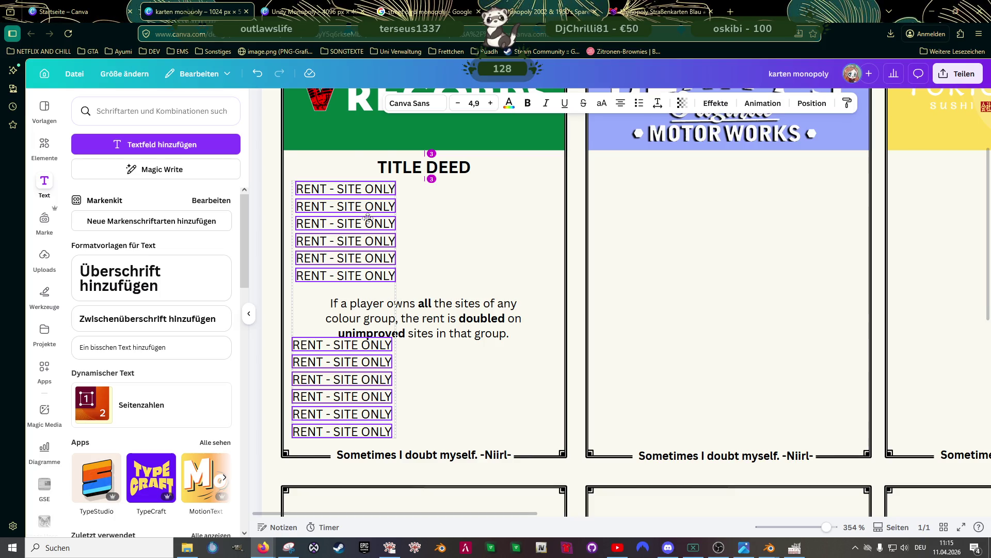
left_click(420, 316)
left_click_drag(420, 317, 421, 309)
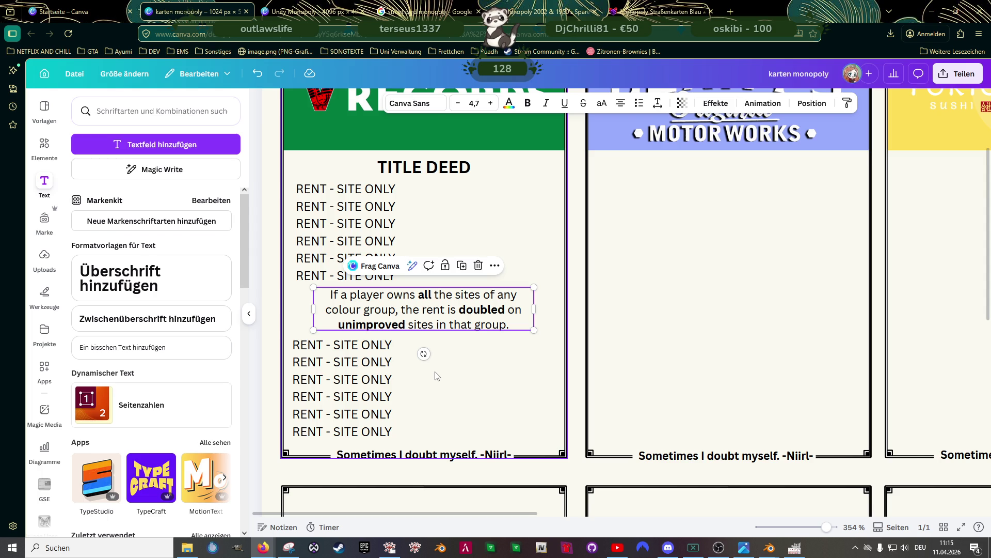
Select the six upper rent lines, accidentally adding two lower-stack lines
left_click(441, 169)
left_click(362, 189)
left_click(361, 207, "shift")
left_click(378, 226, "shift")
left_click(345, 241, "shift")
left_click(345, 258, "shift")
left_click(345, 275, "shift")
left_click(345, 351, "shift")
left_click(345, 361, "shift")
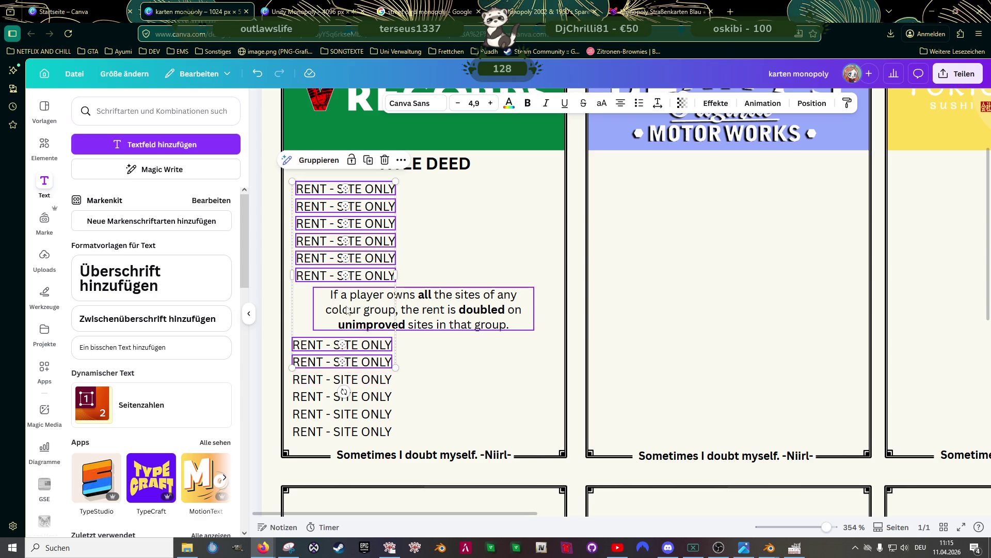
left_click(379, 347)
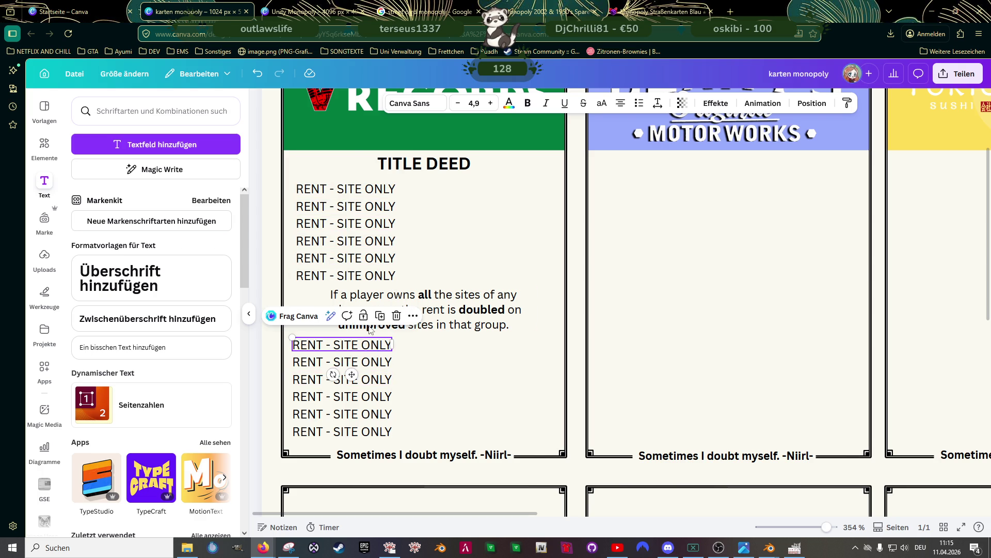
Nudge the six upper rent lines up and move the rule paragraph up beneath them
left_click(369, 189)
left_click(369, 206, "shift")
left_click(370, 224, "shift")
left_click(371, 241, "shift")
left_click(362, 258, "shift")
left_click(361, 275, "shift")
left_click_drag(366, 219, 366, 216)
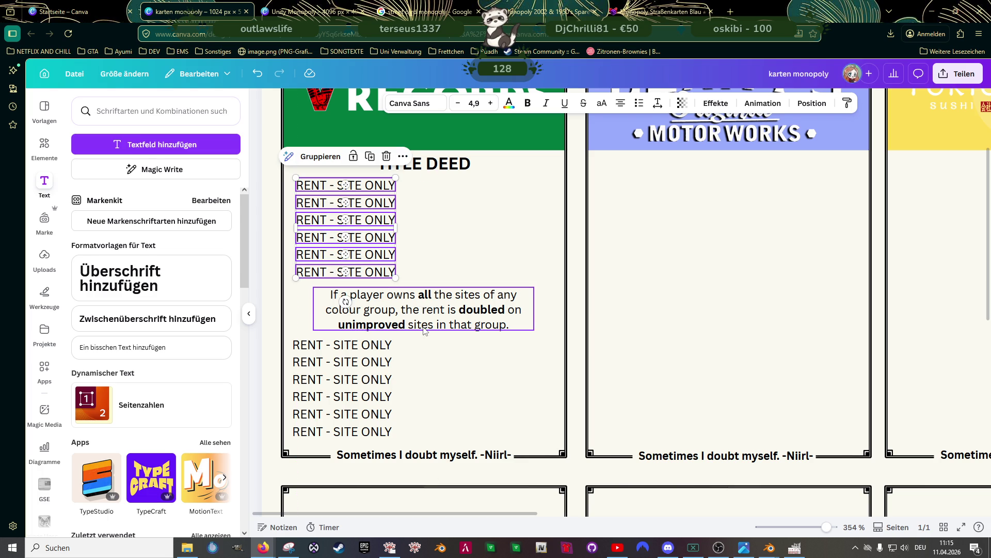
left_click_drag(423, 325, 421, 311)
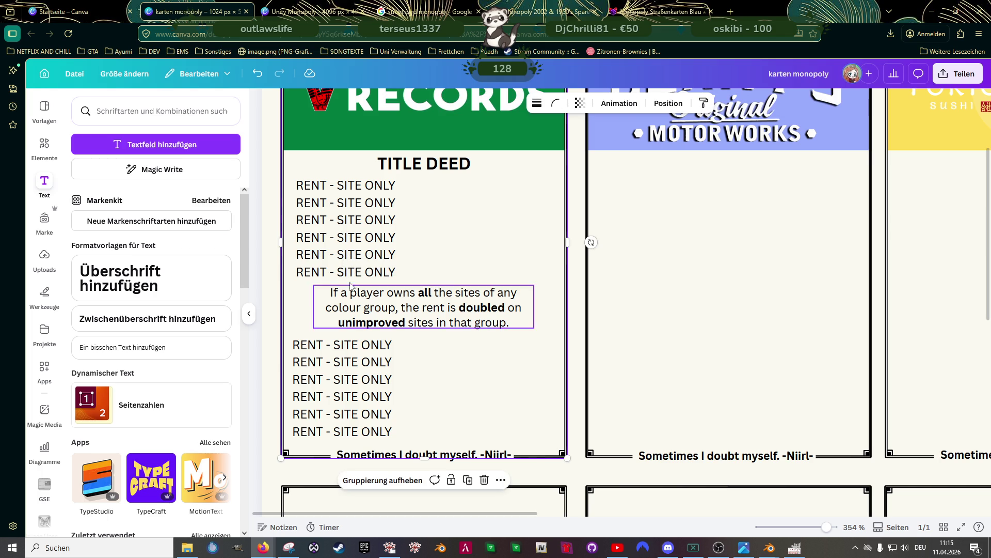
Change the second rent line to a ditto mark followed by 'with 1 house'
double_click(319, 202)
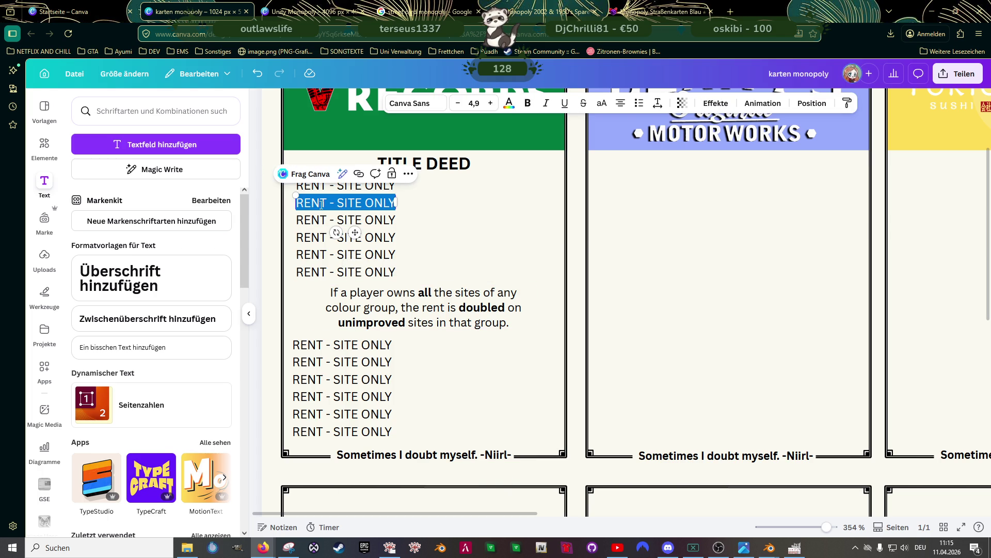
left_click(327, 203)
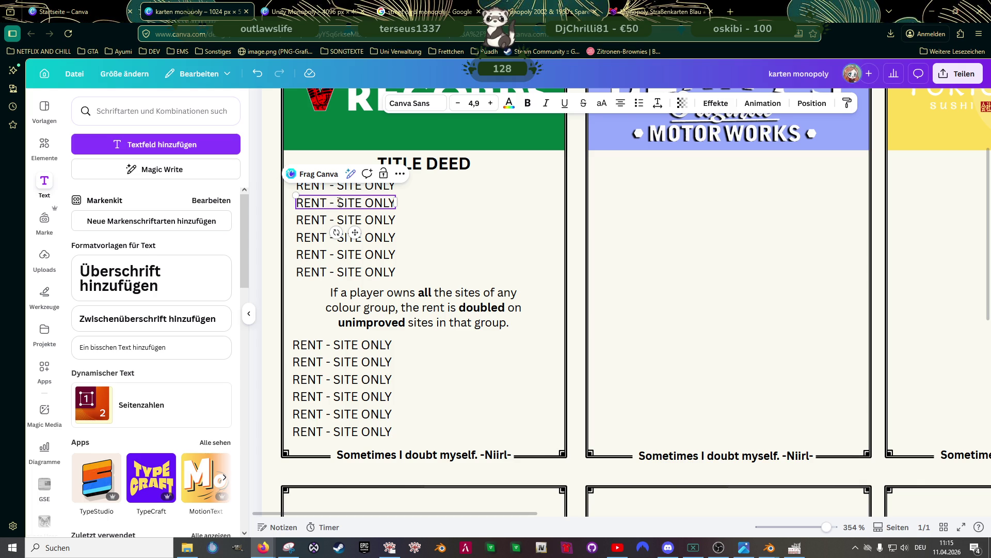
triple_click(351, 202)
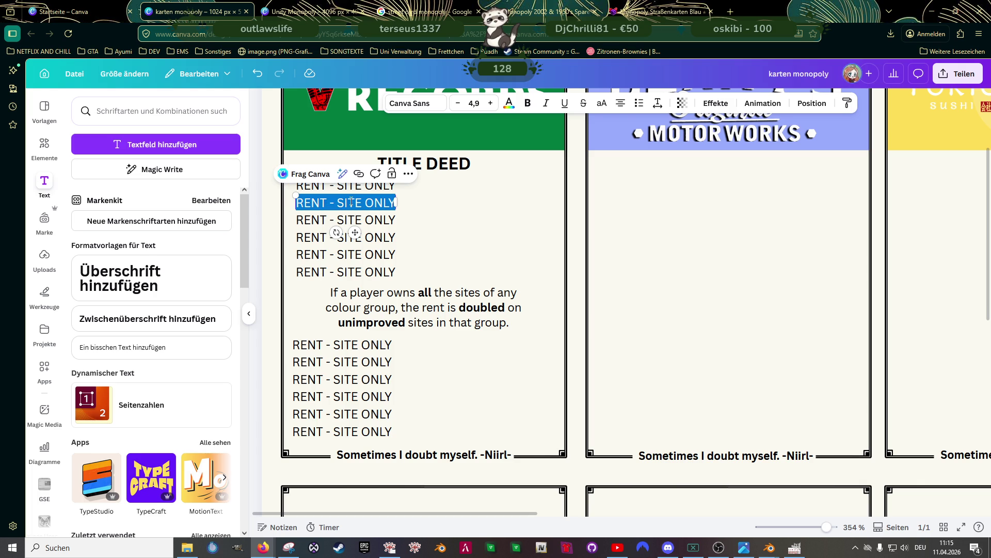
type("wit")
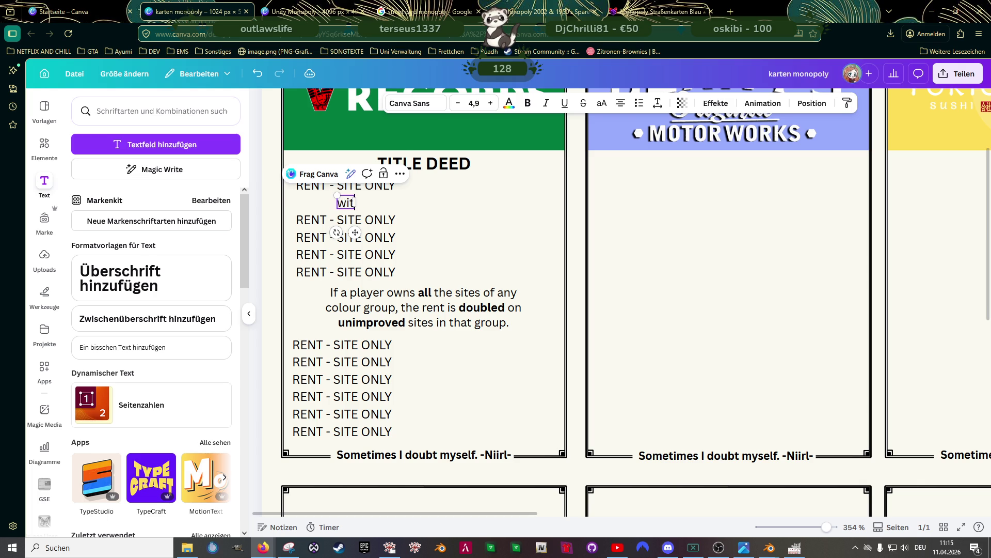
key("BackSpace")
key("BackSpace")
key("BackSpace")
type("\"")
double_click(345, 202)
type("wi")
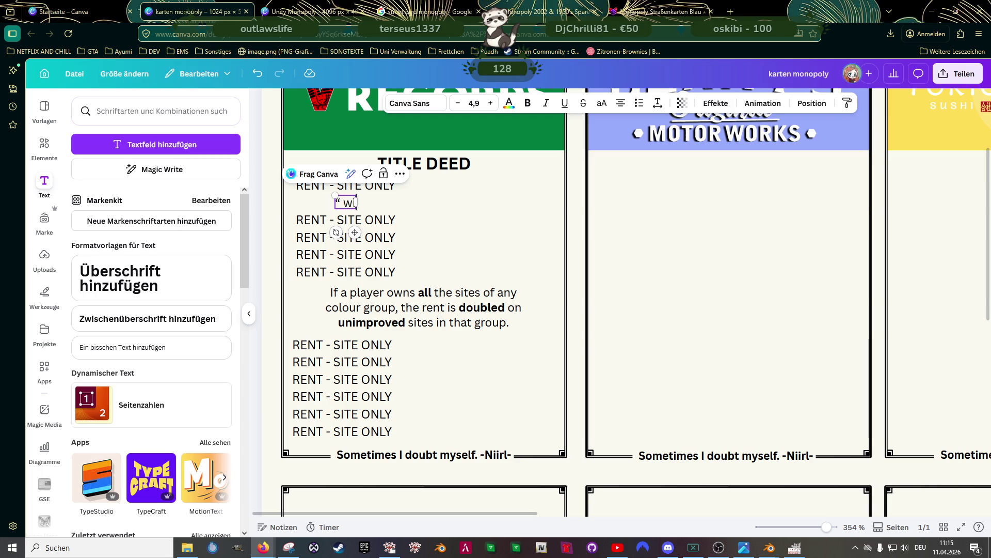
type("th 1 house")
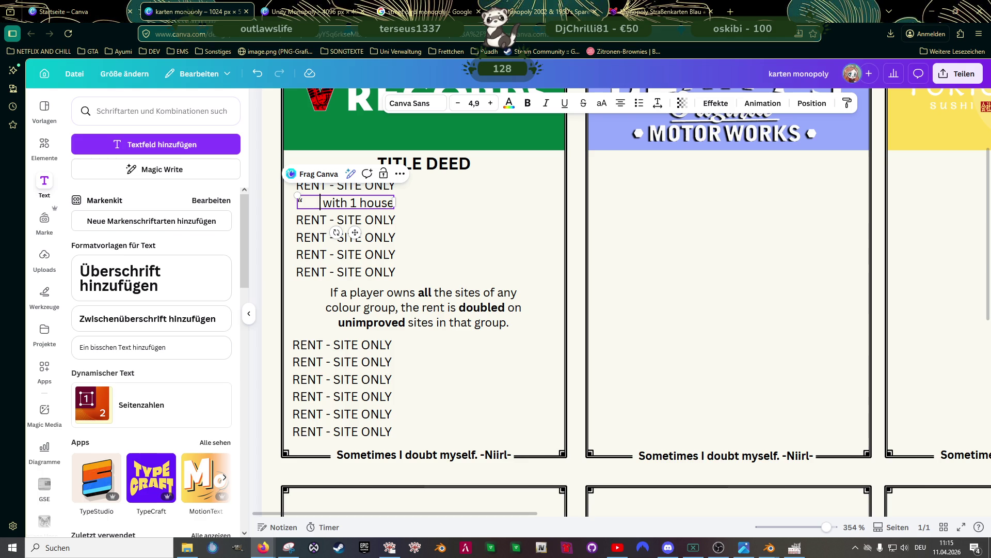
left_click(295, 203)
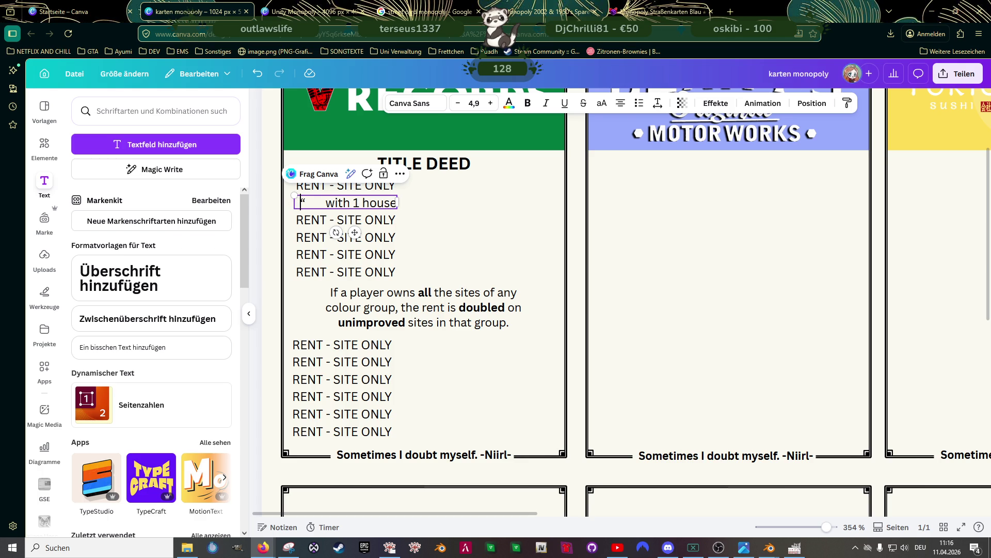
key("BackSpace")
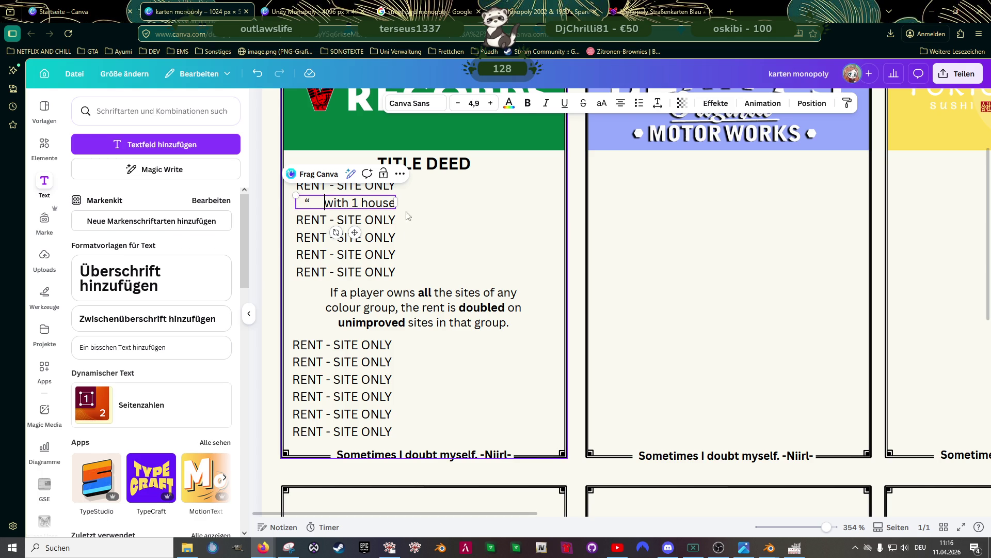
left_click(420, 215)
Delete the four RENT - SITE ONLY lines below the 'with 1 house' line
left_click(342, 209)
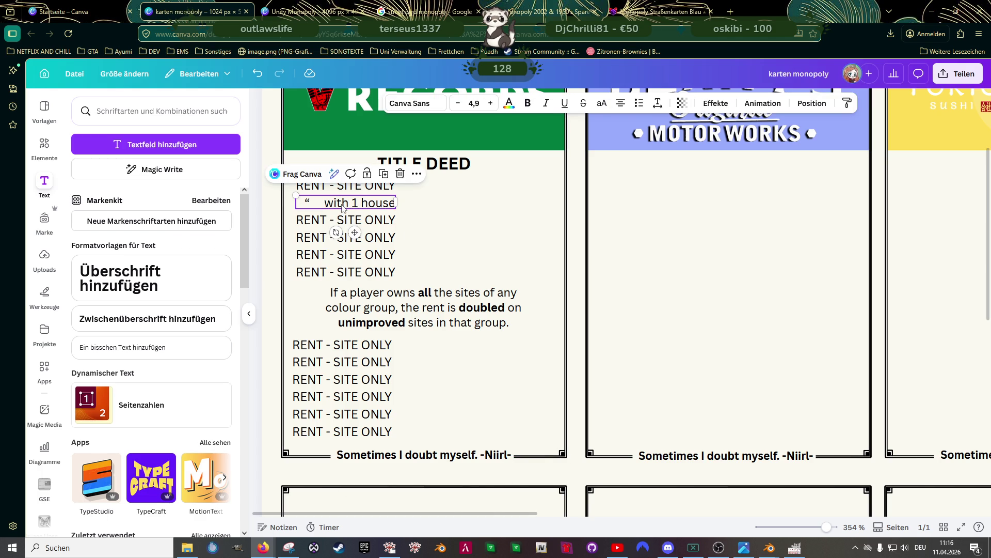
left_click(345, 221)
left_click(344, 237, "shift")
left_click(330, 255, "shift")
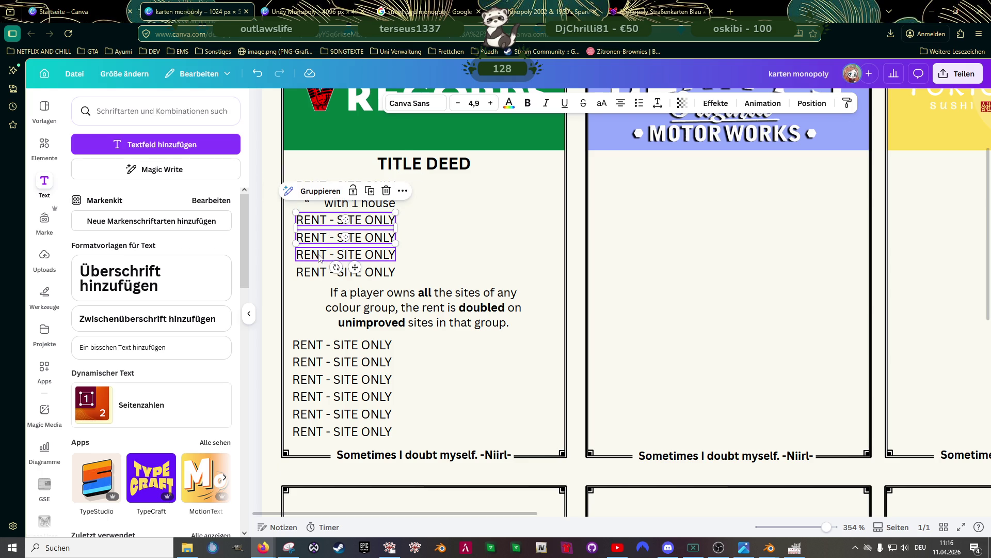
left_click(310, 272, "shift")
key("Delete")
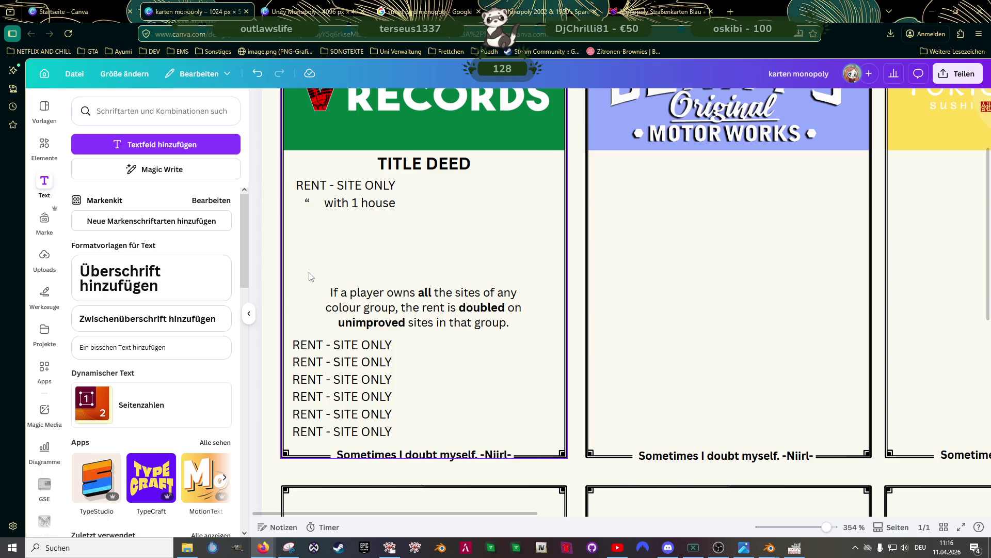
Copy the 'with 1 house' line below it and edit the copy to 'with 2 houses'
left_click(347, 202)
mouse_move(347, 202)
left_mouse_down()
mouse_move(344, 230)
mouse_move(353, 221)
left_mouse_up()
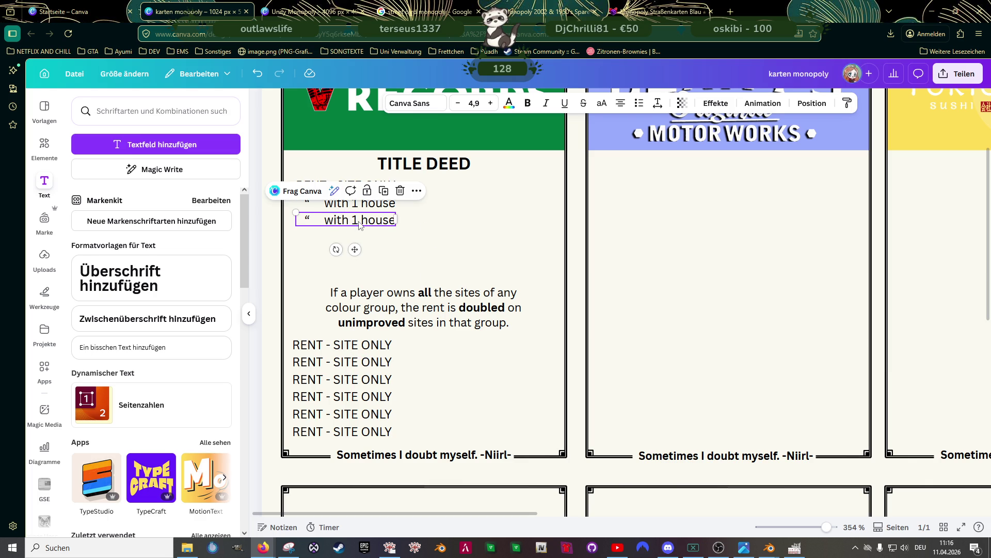
double_click(359, 221)
type("2")
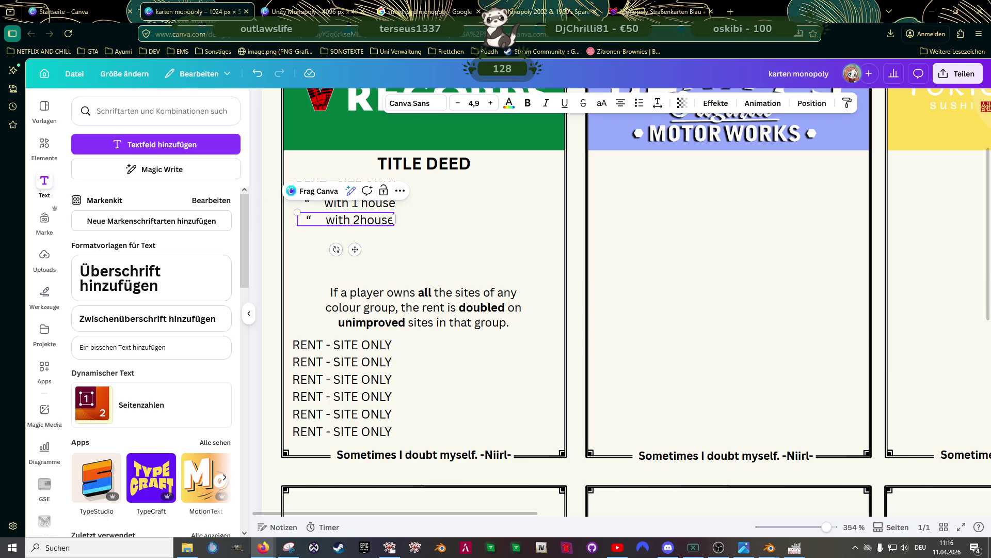
key("End")
type("s")
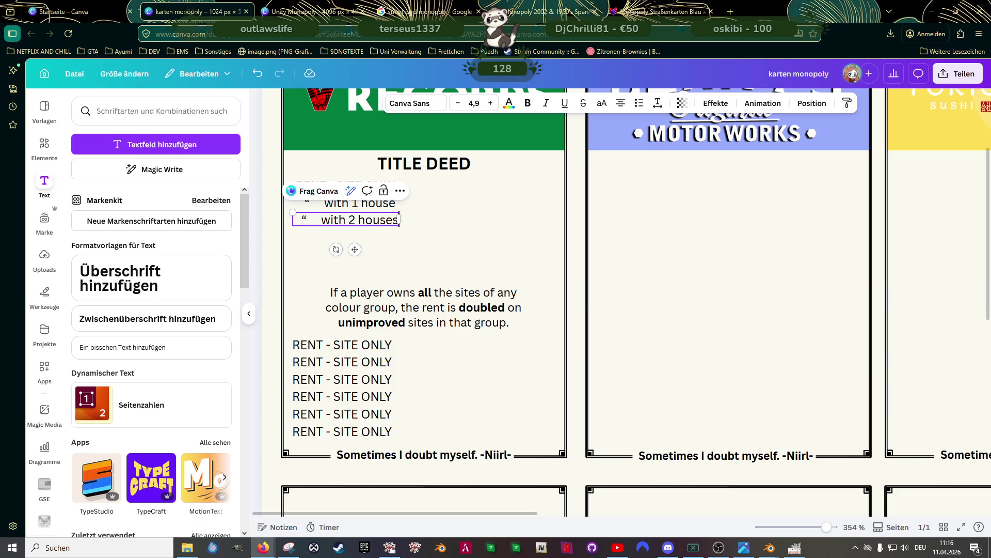
left_click(426, 253)
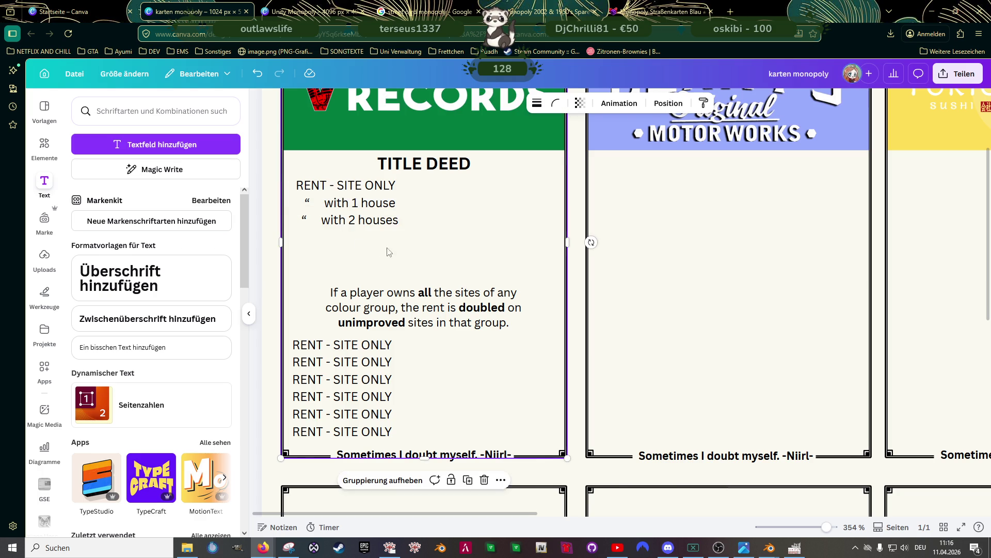
Align the 'with 2 houses' line under 'with 1 house' and select the card group
left_click(325, 223)
left_click_drag(326, 223, 329, 223)
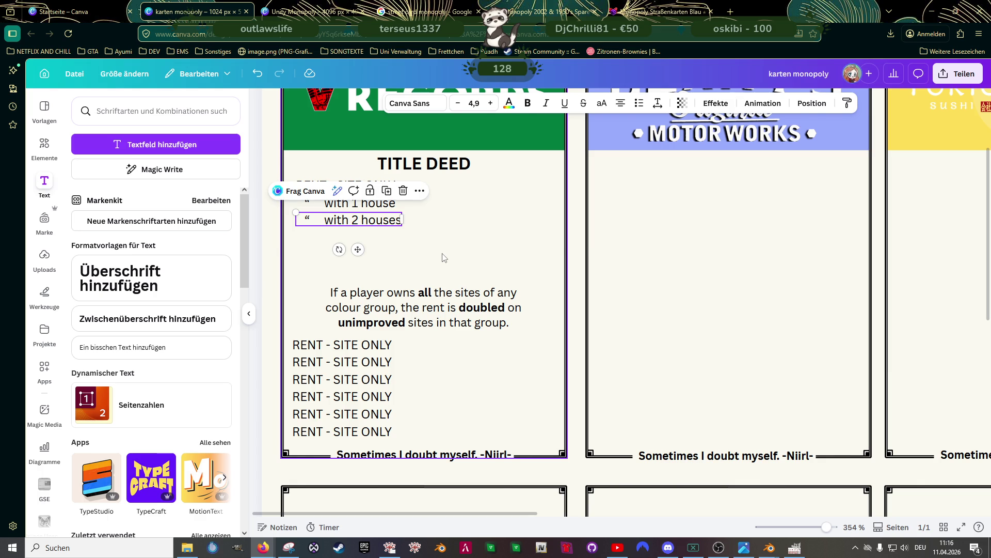
left_click(377, 204, "shift")
left_click(491, 264)
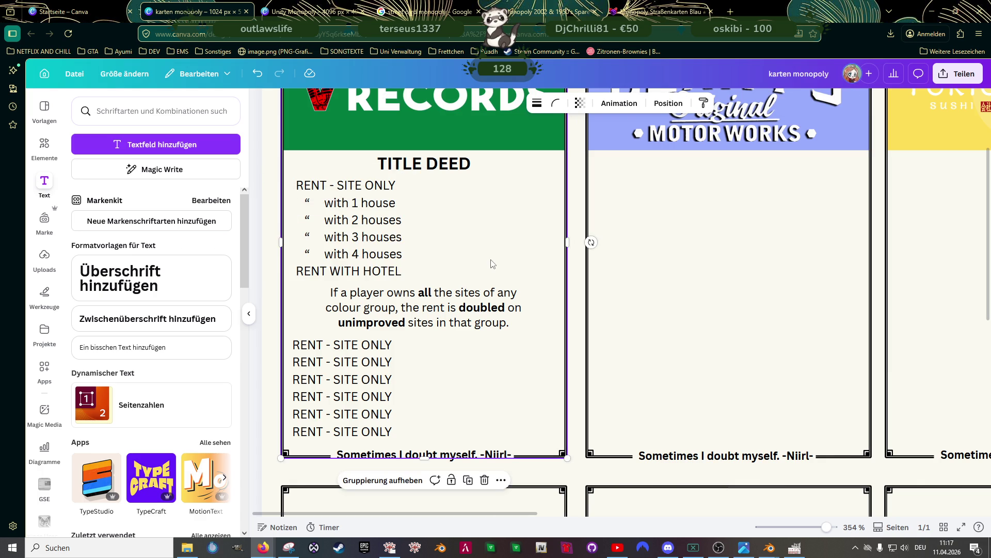
double_click(335, 351)
Retype the first two lower lines as 'Cost of houses' and 'Cost of hotels' and align them
type("C")
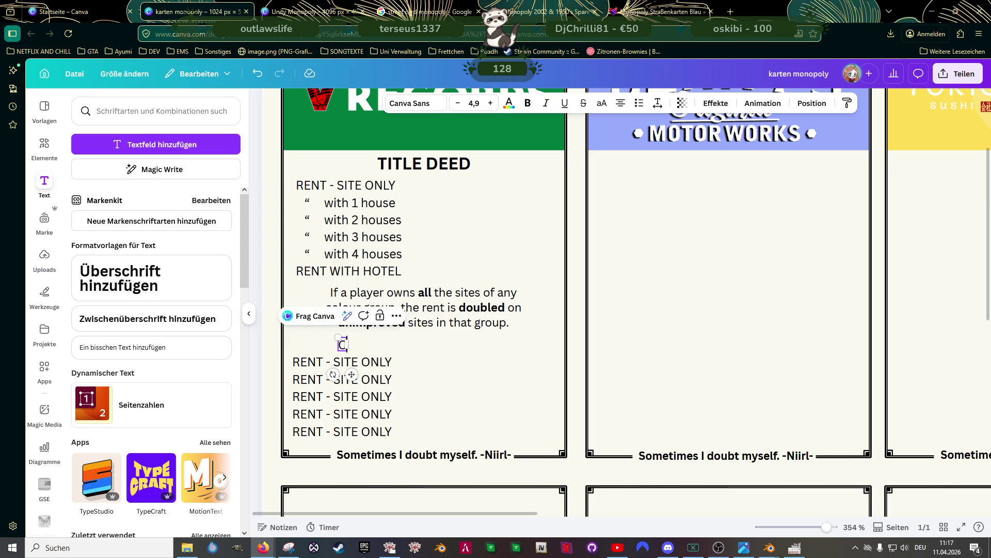
type("ost of")
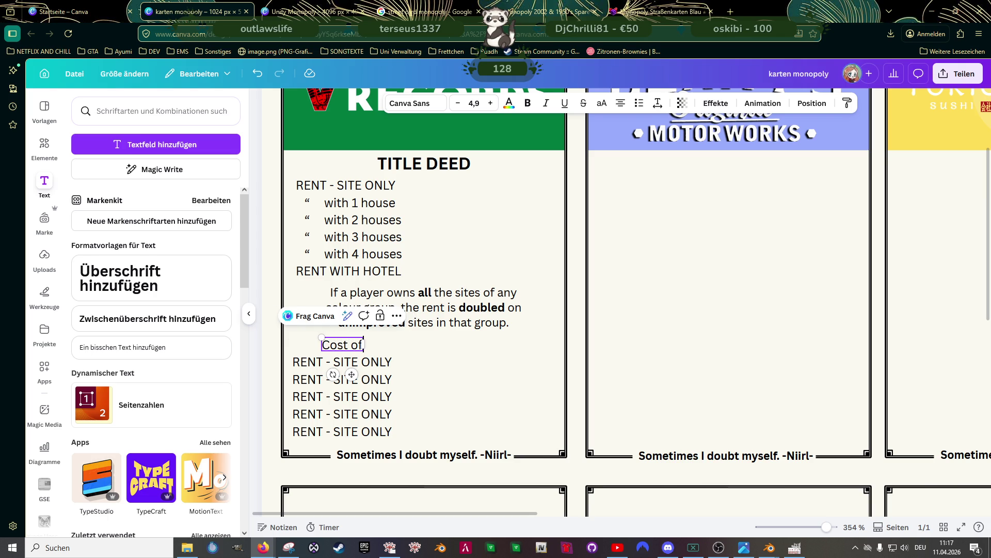
type(" houses")
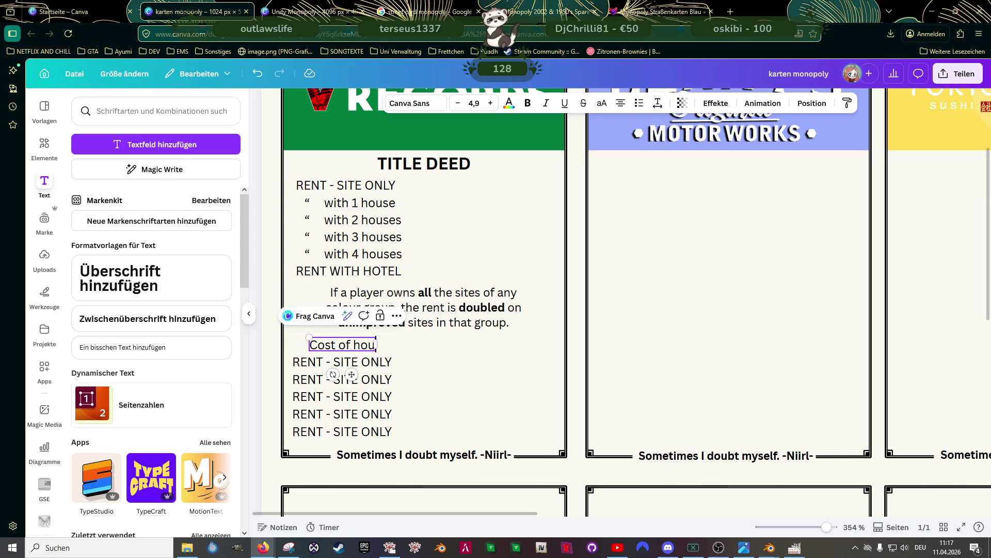
double_click(339, 364)
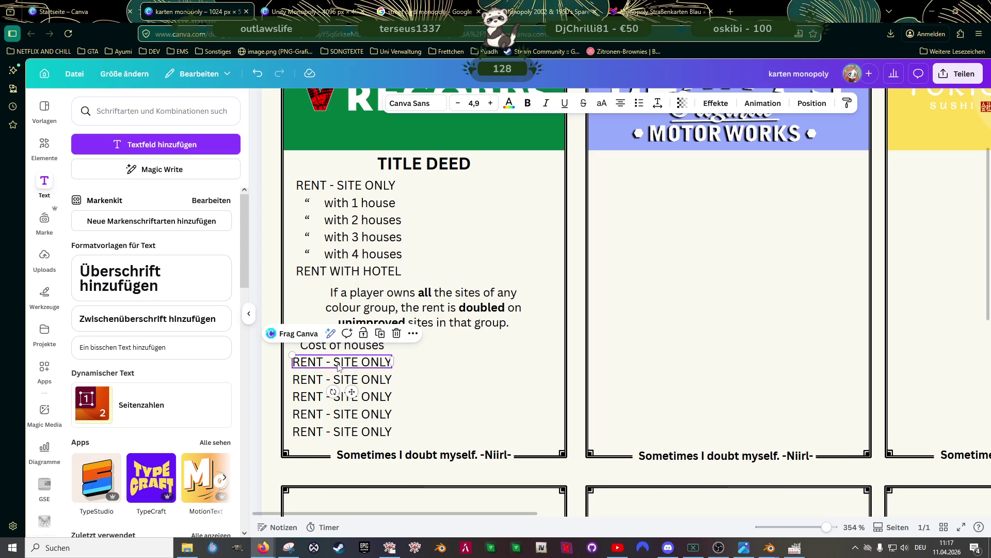
type("Cos")
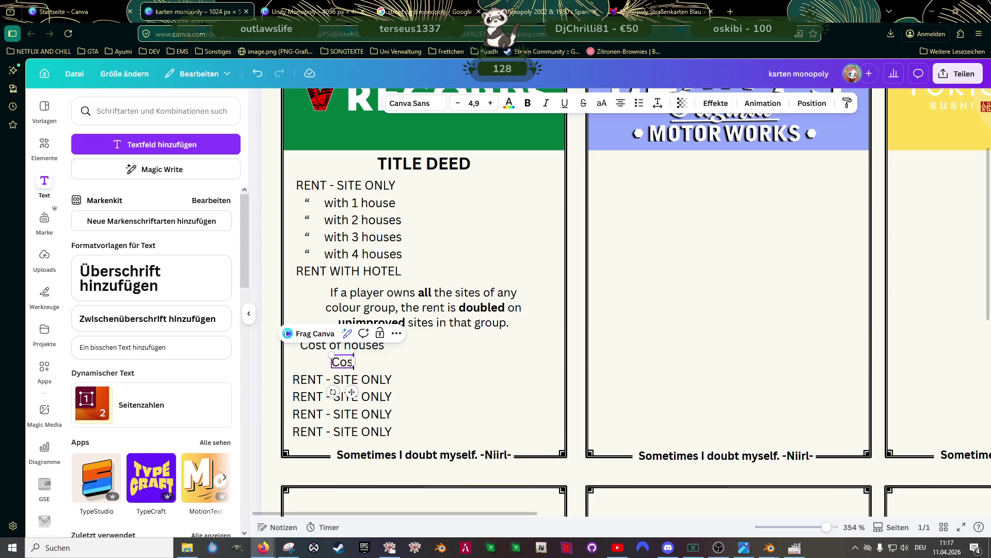
type("t of hotels")
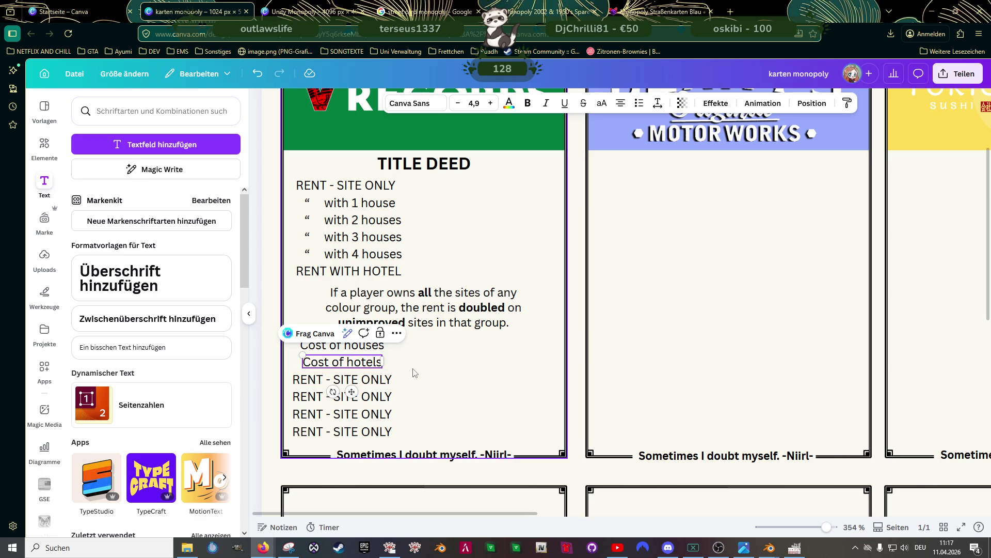
left_click(342, 345)
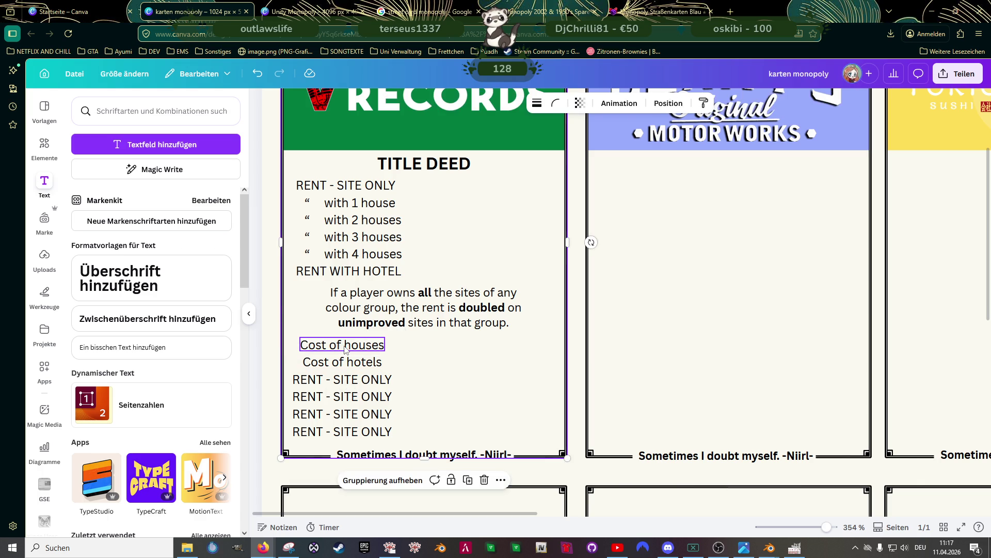
left_click_drag(344, 345, 328, 358)
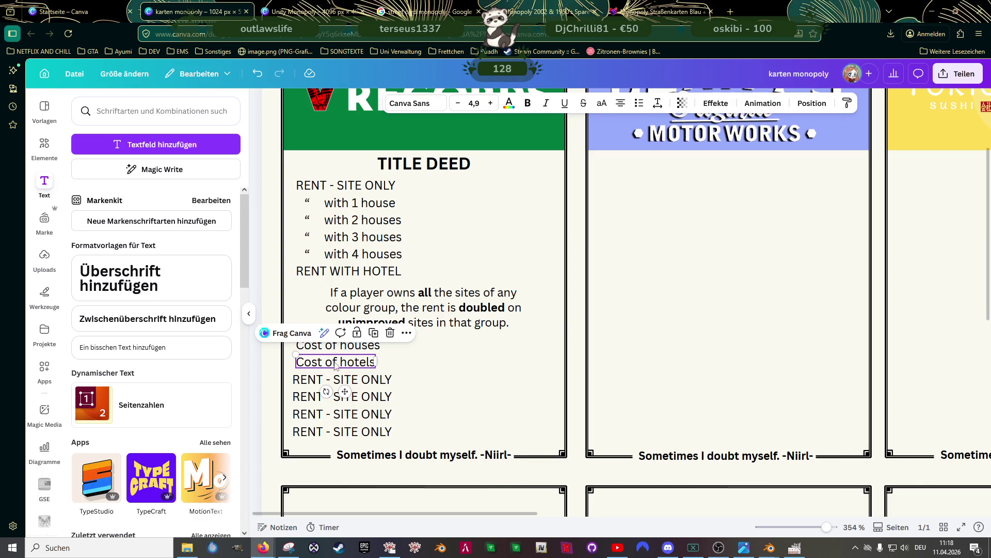
Delete two leftover RENT - SITE ONLY lines and select the remaining bottom ones
left_click(362, 383)
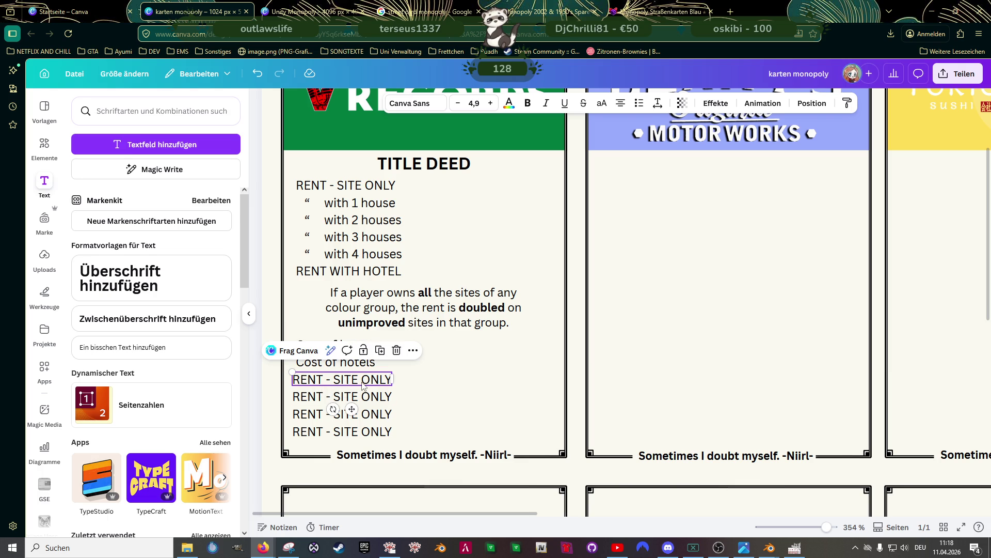
key("Delete")
left_click(360, 397)
key("Delete")
left_click(351, 415)
left_click(329, 433)
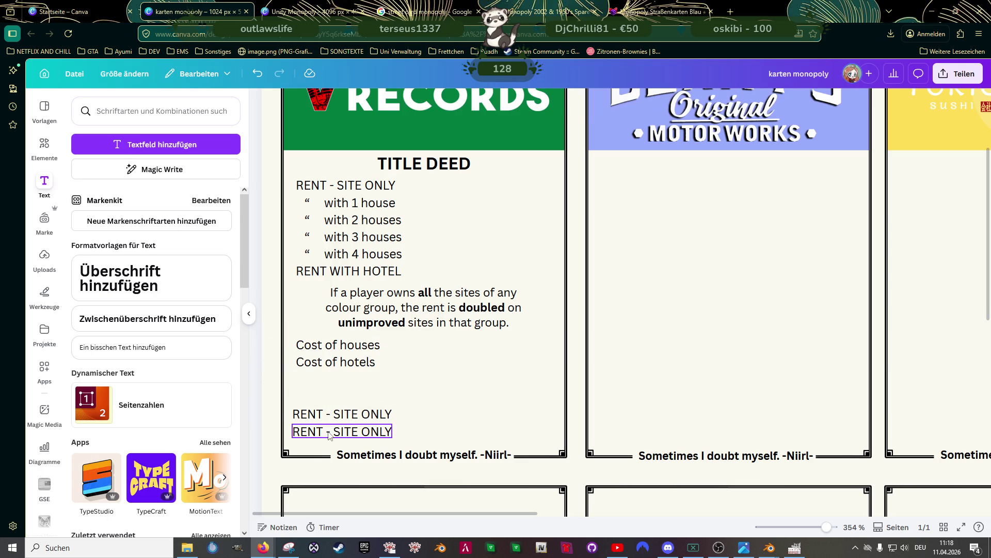
Delete one more rent line and retype the last as 'Mortgage value of site' below Cost of hotels
key("Delete")
left_click(337, 416)
left_click(336, 416)
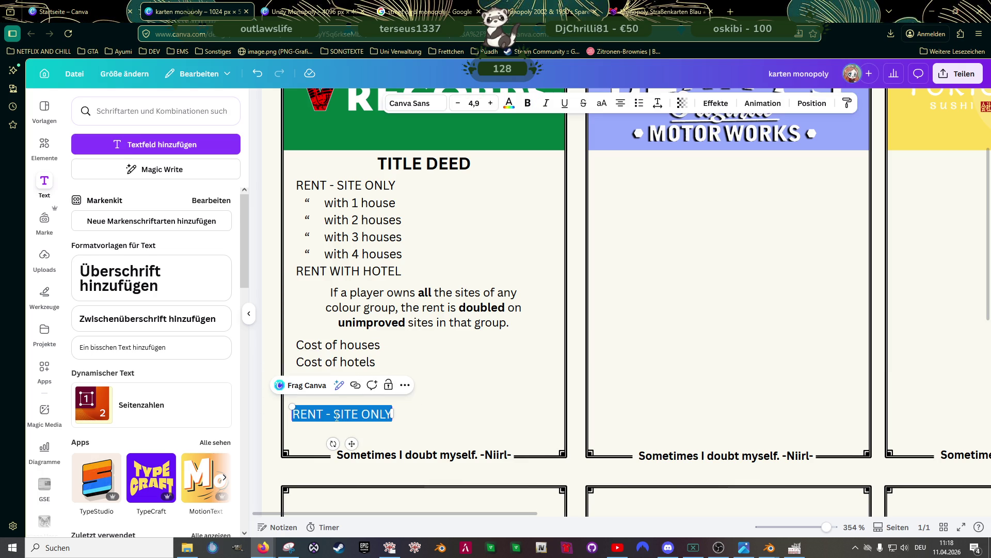
type("Morta")
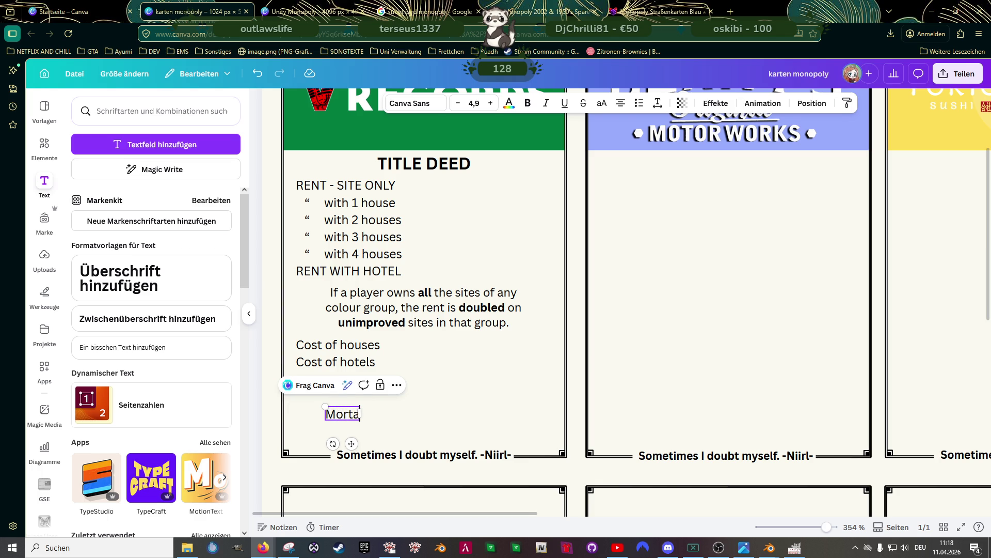
key("BackSpace")
type("gag")
type("e value")
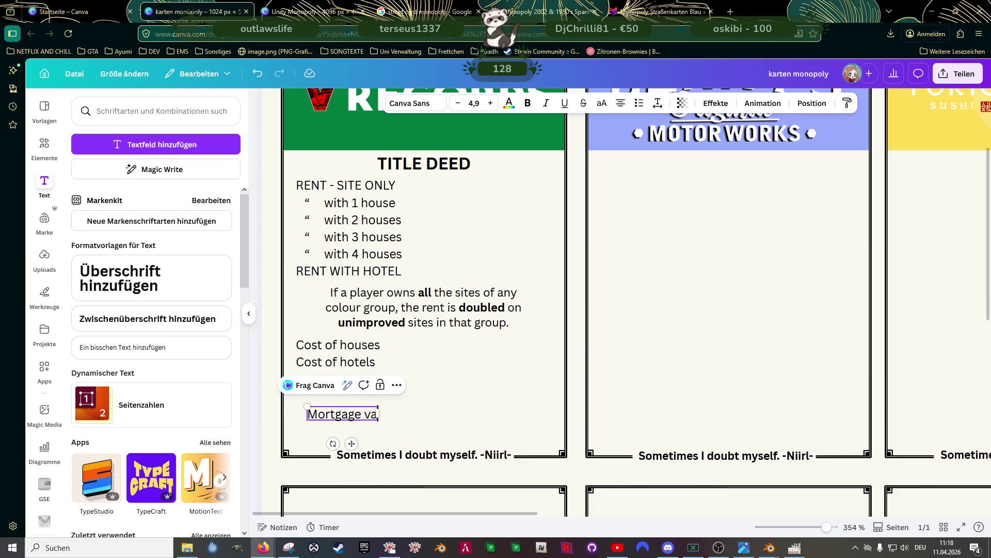
type(" of site")
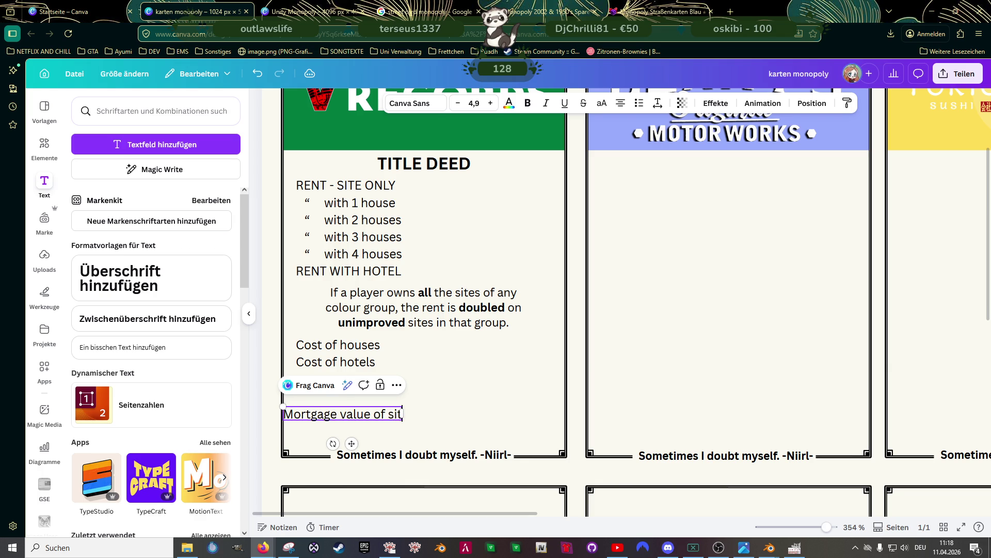
left_click(407, 435)
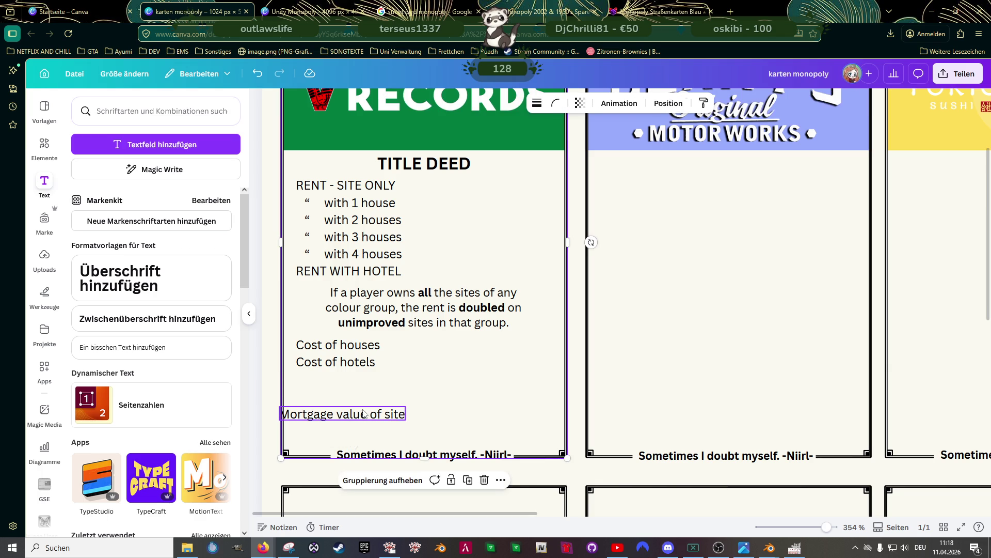
left_click(330, 417)
left_click_drag(330, 417, 343, 420)
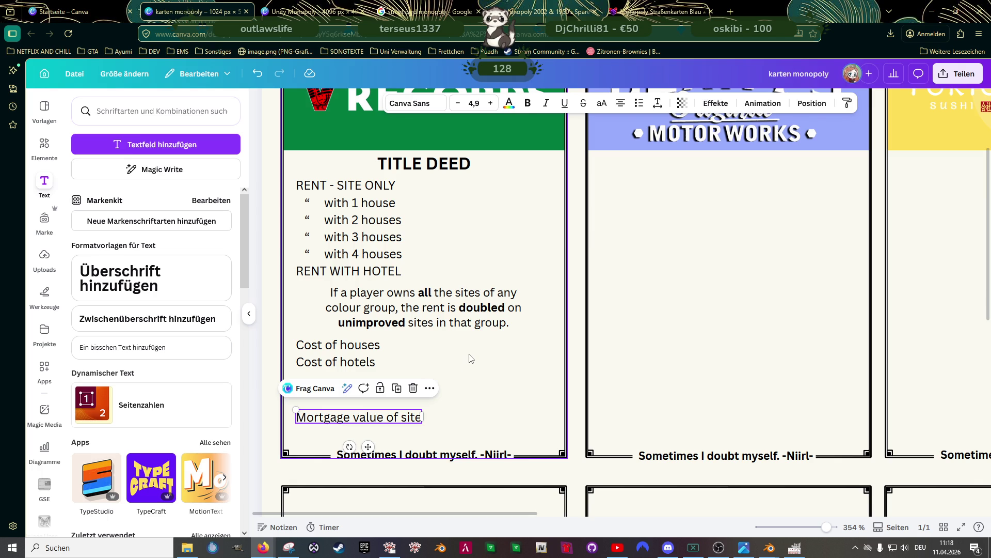
left_click(480, 373)
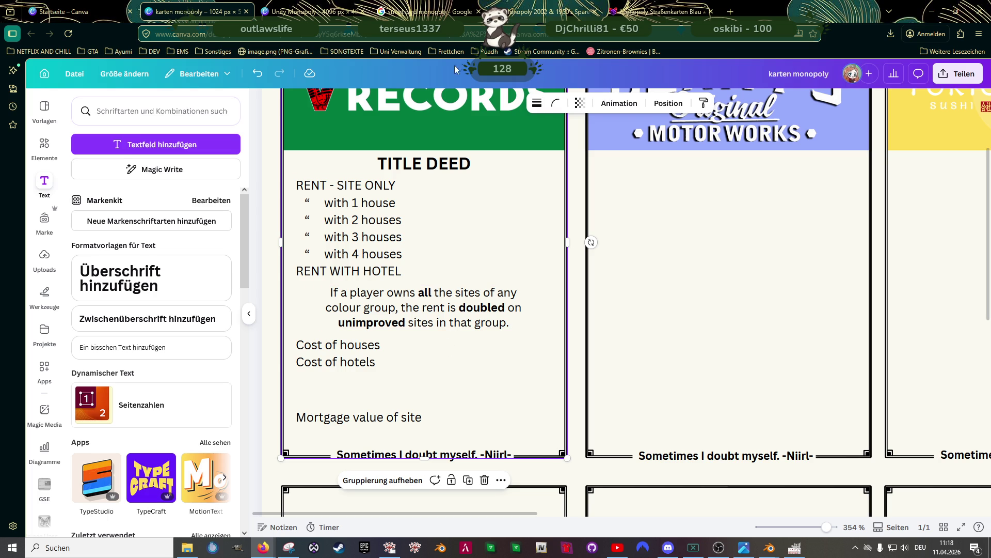
scroll(496, 258, "up", 4)
Switch to the 'Monopoly Straßenkarten Blau' page showing the enlarged Schlossallee and Parkstraße cards
scroll(498, 260, "down", 2)
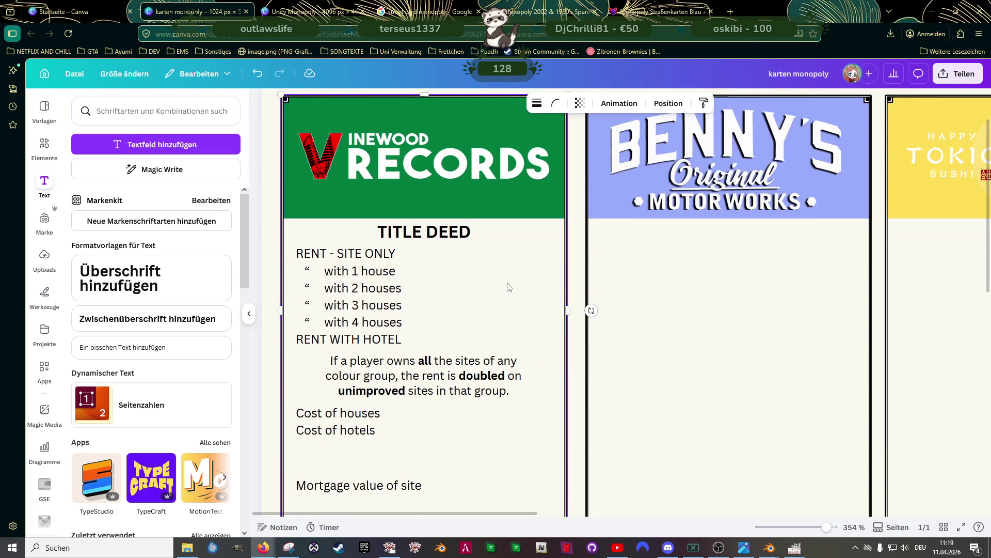
scroll(494, 267, "up", 2)
scroll(486, 320, "down", 2)
left_click(658, 11)
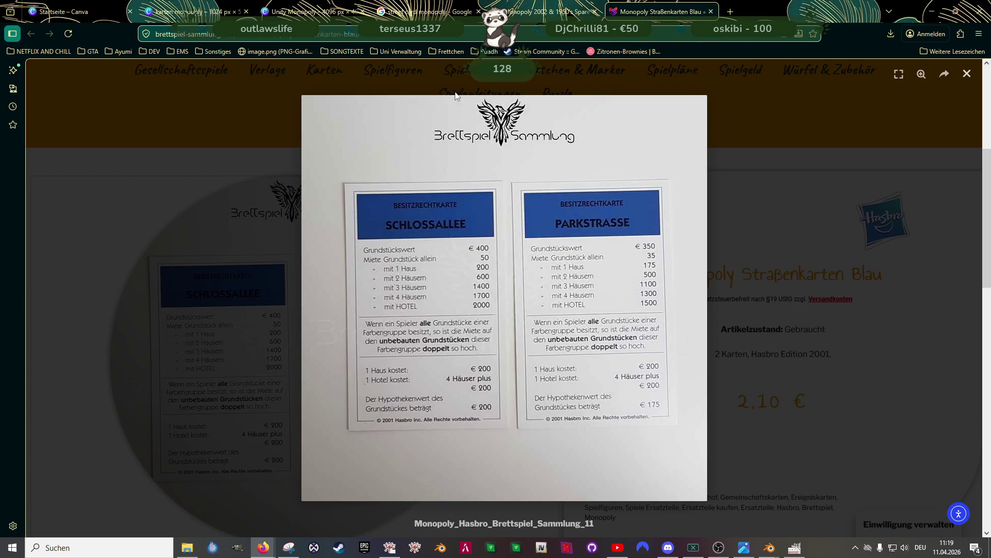
Search Google for 'auflistung kosten monopoly'
left_click(336, 33)
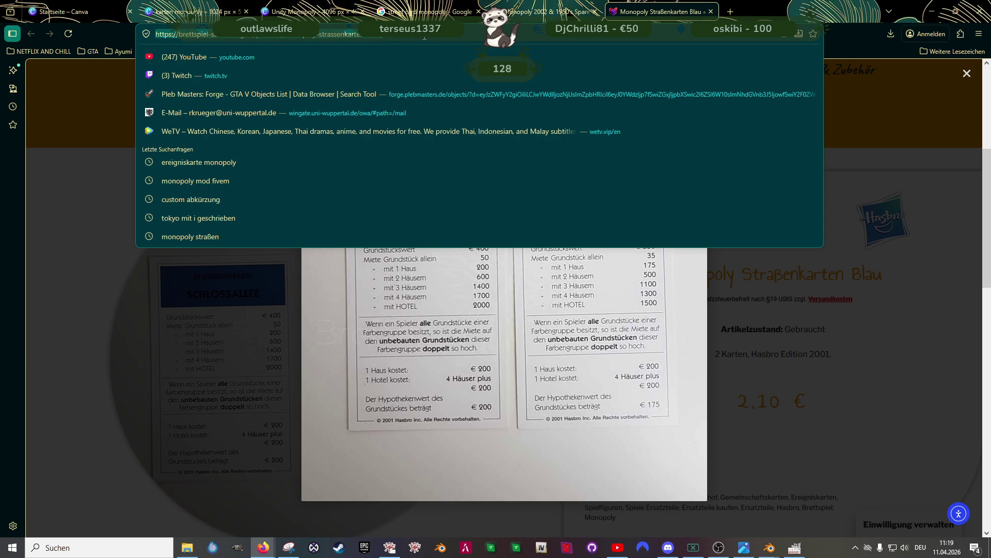
type("auflistung k")
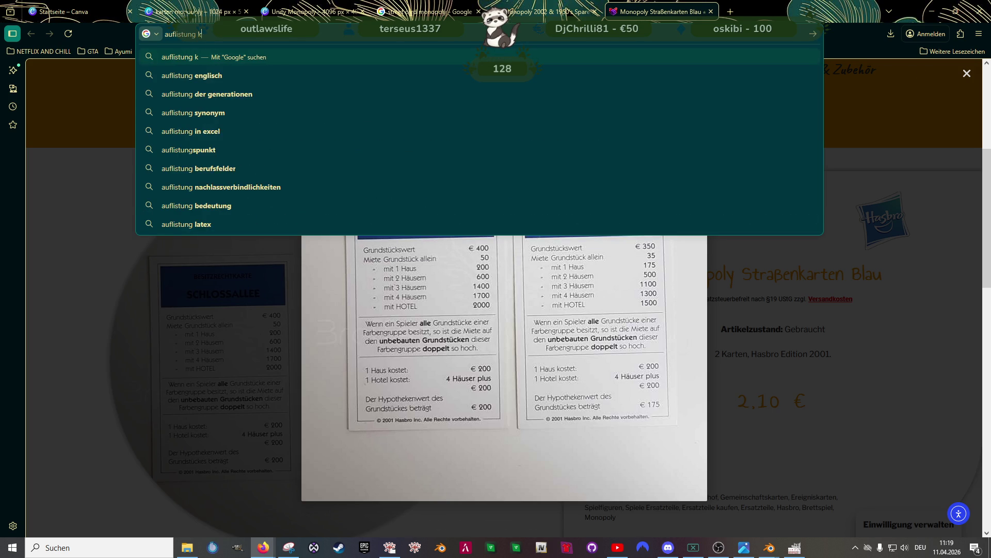
type("osten monop")
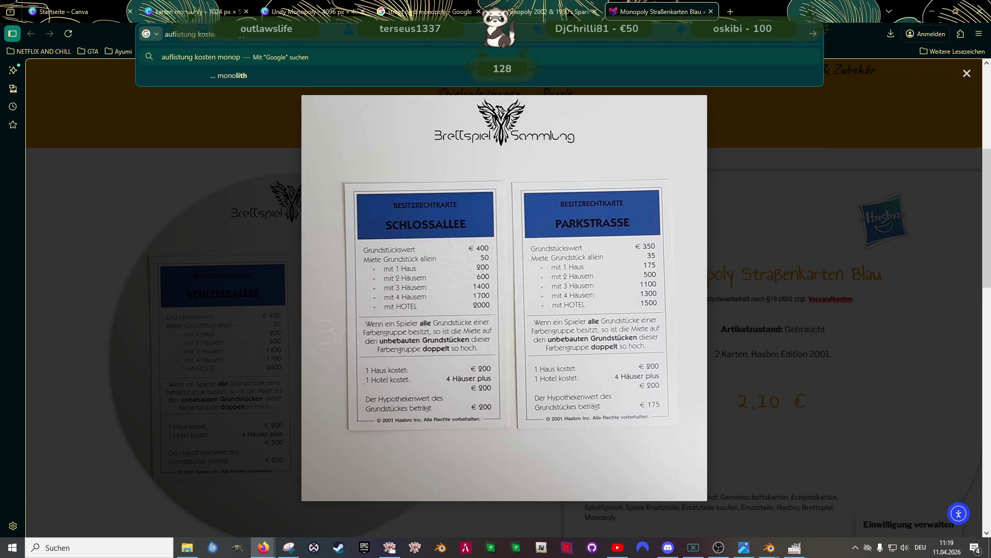
type("oly")
key("Return")
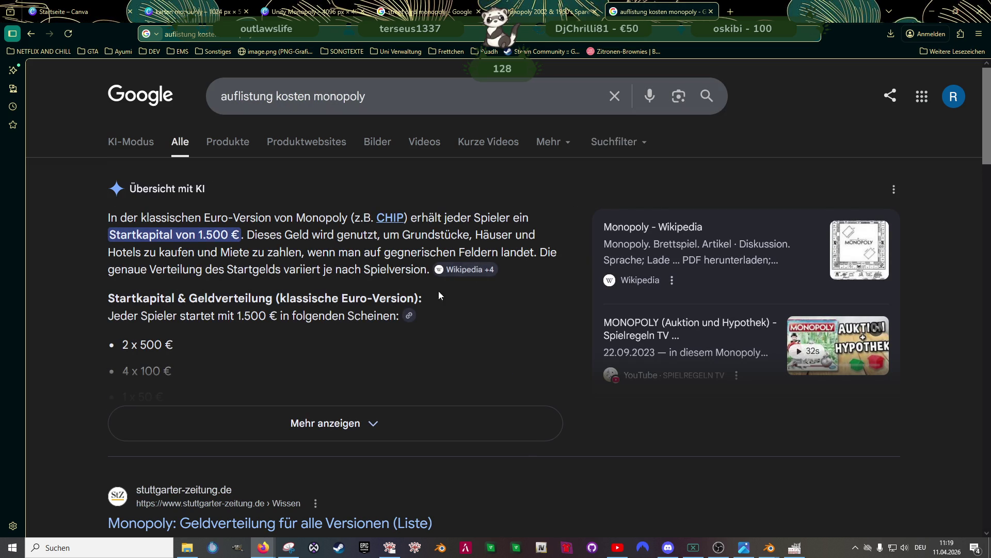
Expand the AI overview to show its full list of Monopoly costs
scroll(413, 310, "down", 2)
left_click(336, 348)
scroll(396, 286, "down", 5)
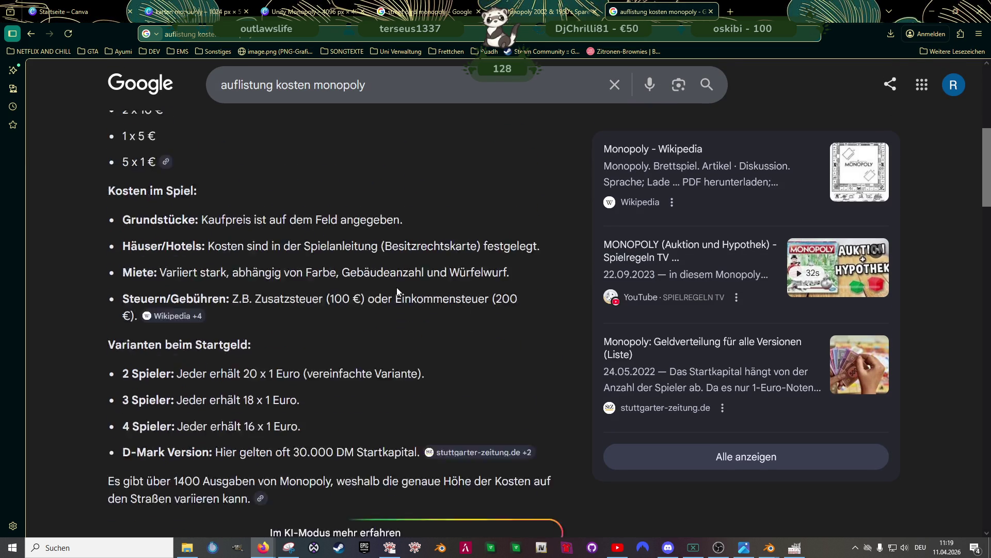
scroll(396, 286, "down", 8)
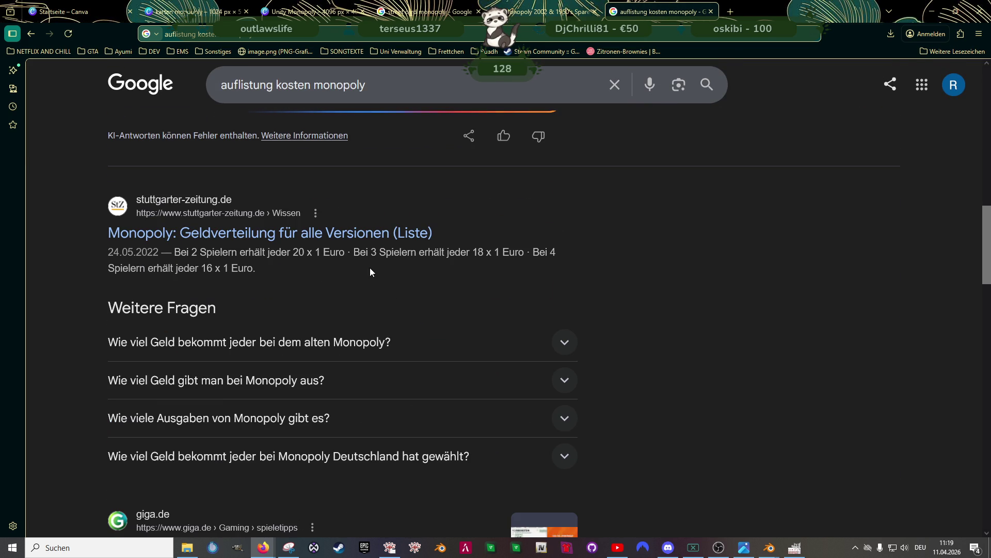
scroll(423, 330, "down", 4)
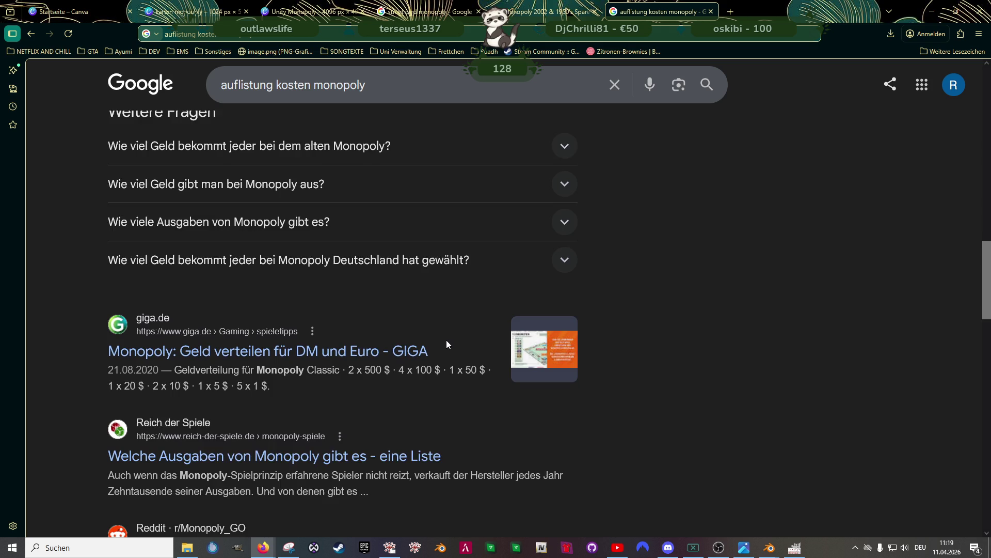
scroll(446, 339, "down", 2)
Scan the Alucare, Wikipedia, CHIP and Monopoly-Regeln.de results, then edit the search query
scroll(446, 340, "down", 3)
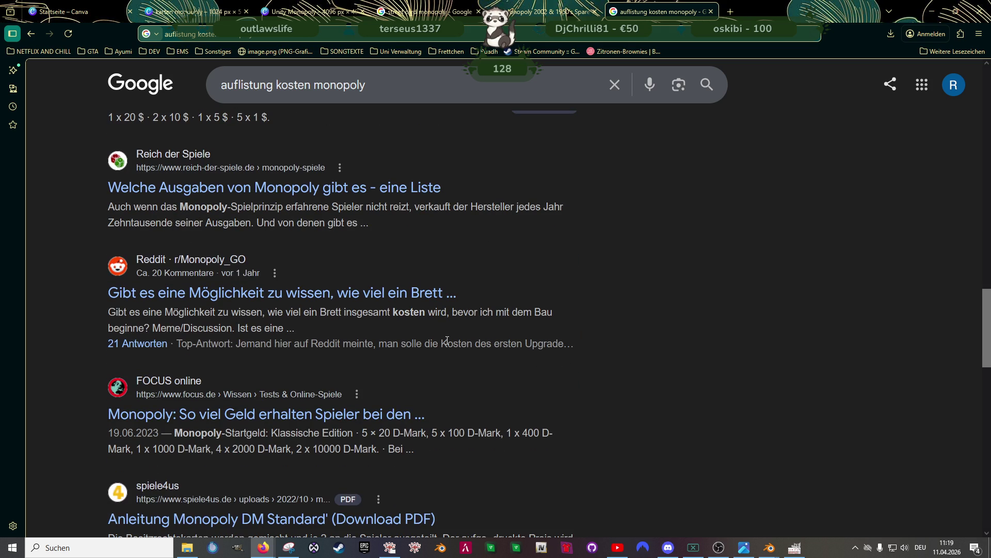
scroll(447, 341, "down", 1)
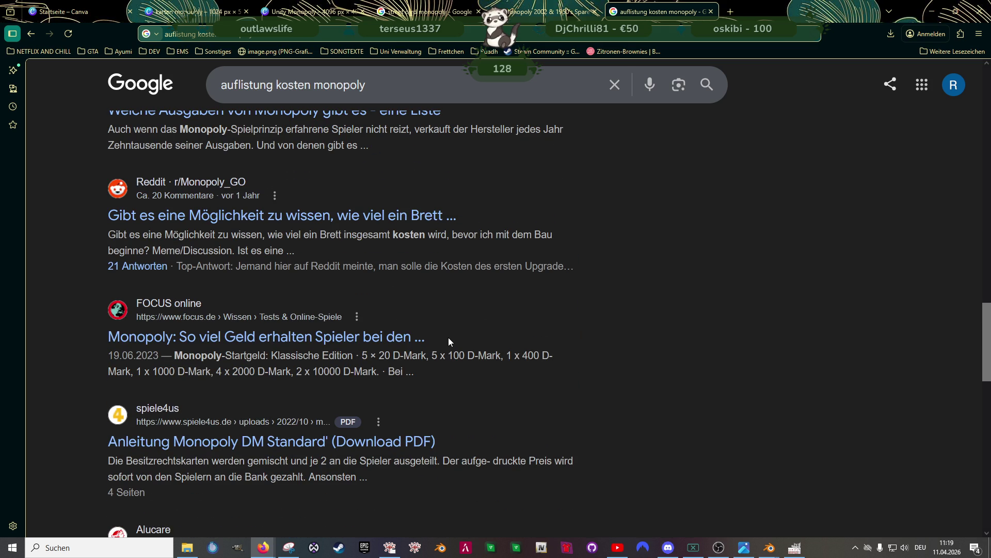
scroll(449, 339, "down", 1)
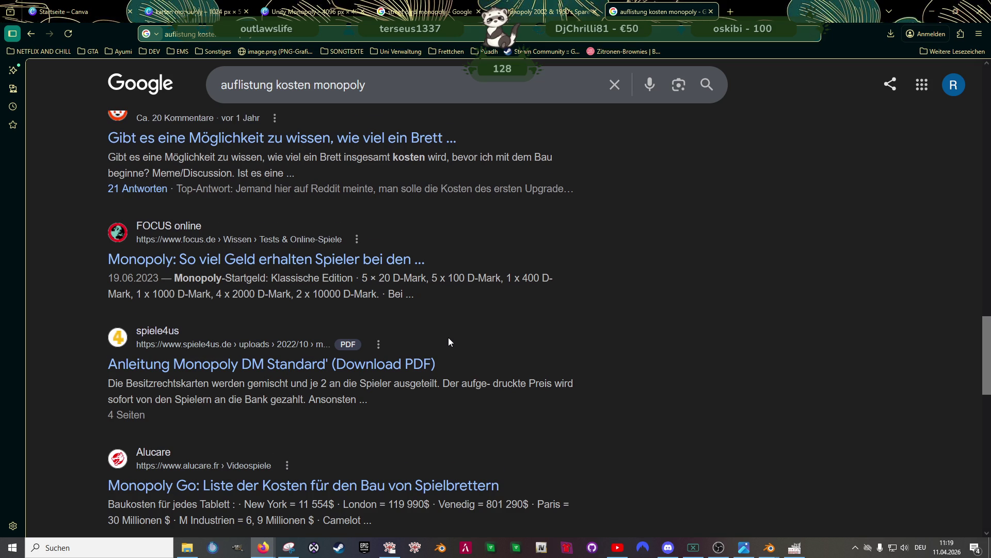
scroll(448, 339, "down", 1)
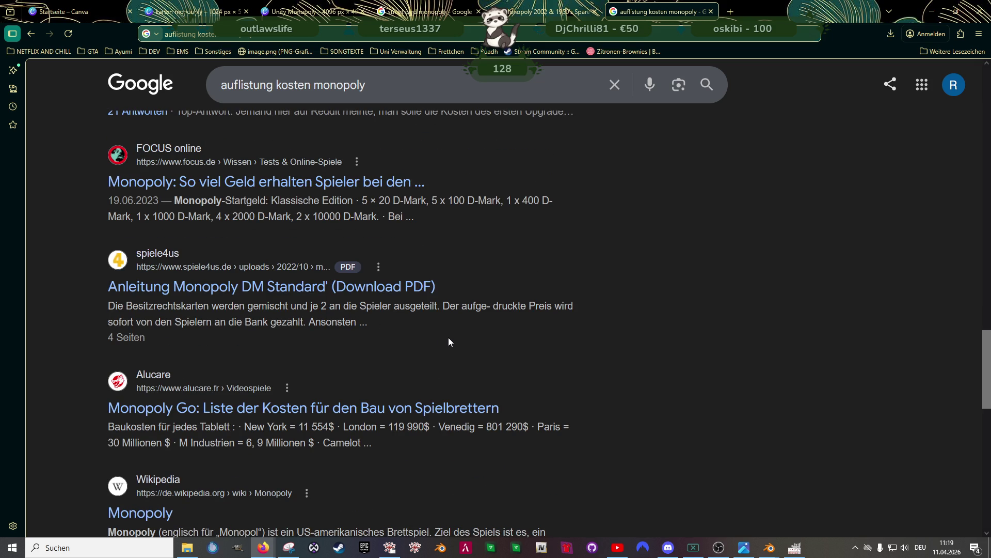
scroll(310, 411, "down", 3)
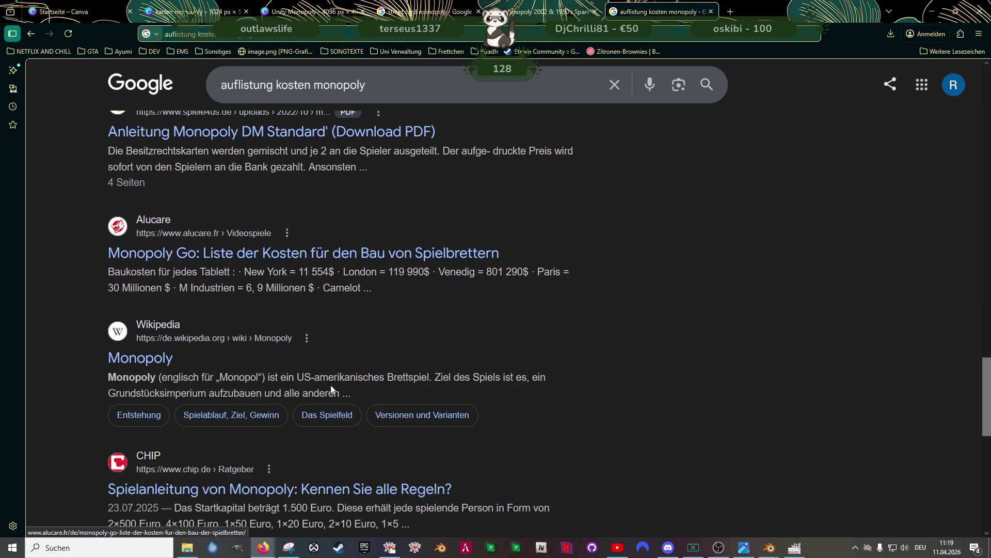
scroll(357, 350, "down", 2)
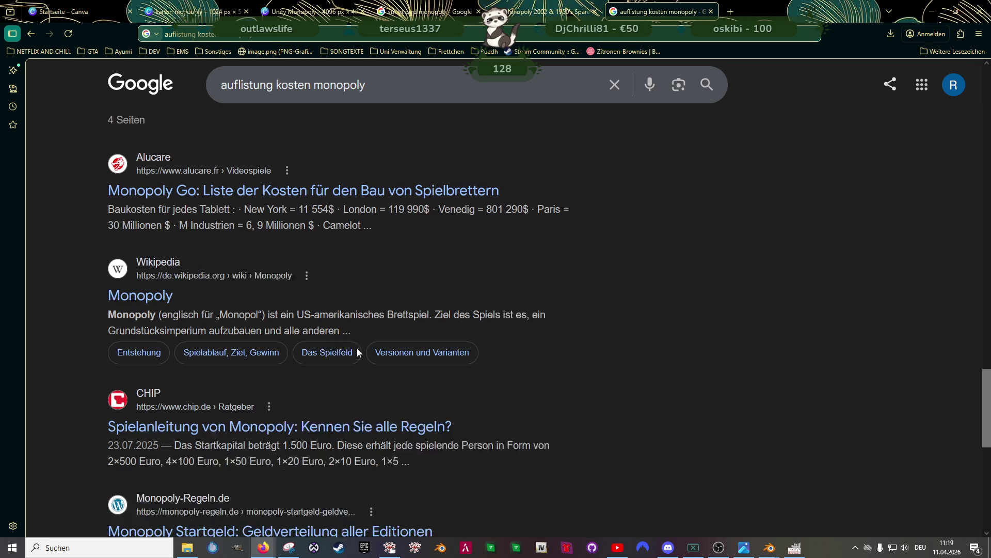
left_click(380, 84)
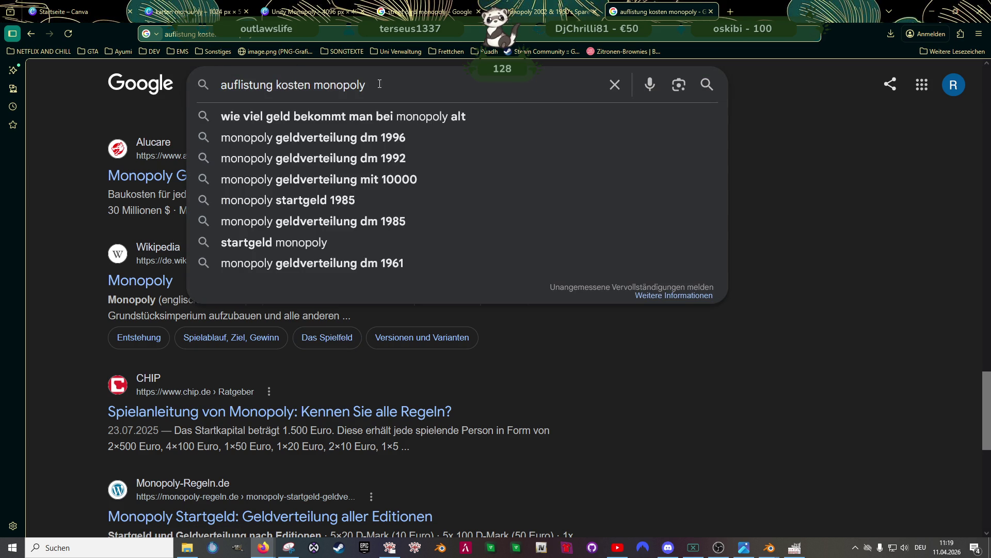
Refine the search to 'auflistung kosten monopoly straßen' and browse the results
type(" straßen")
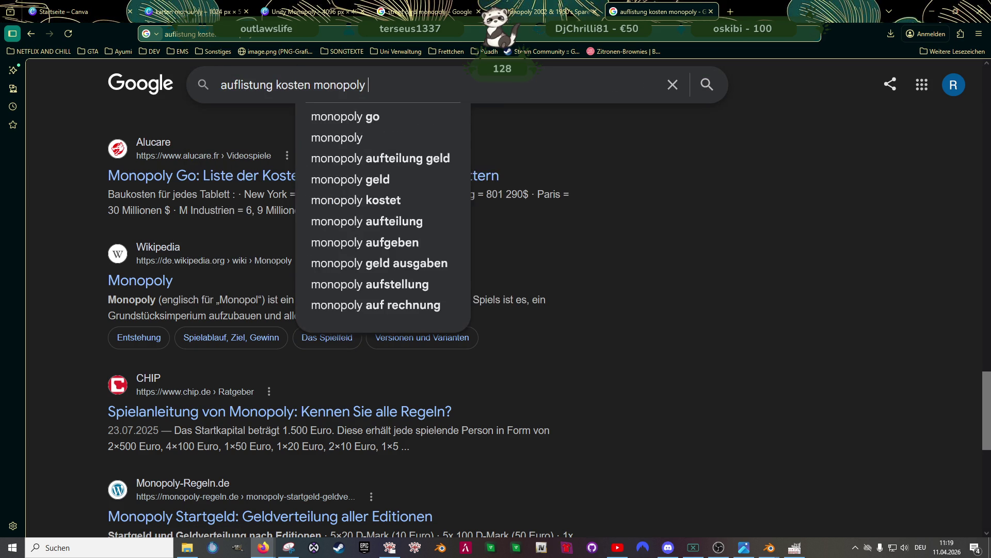
key("Return")
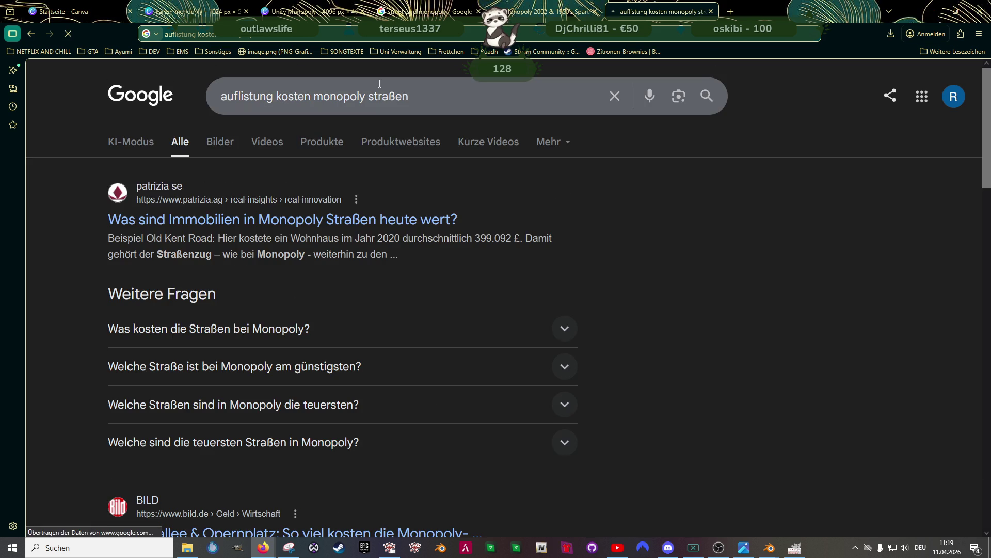
scroll(392, 243, "down", 3)
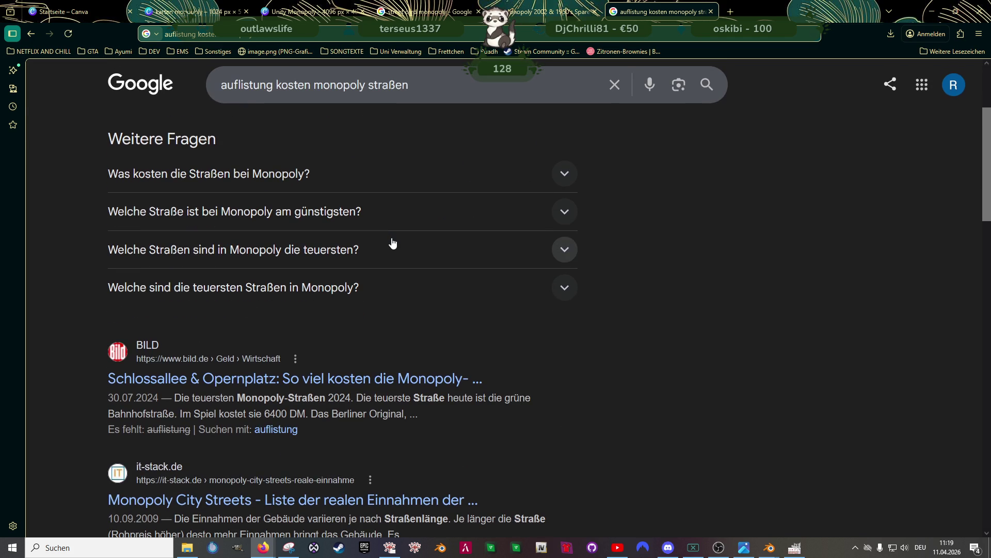
scroll(405, 276, "down", 2)
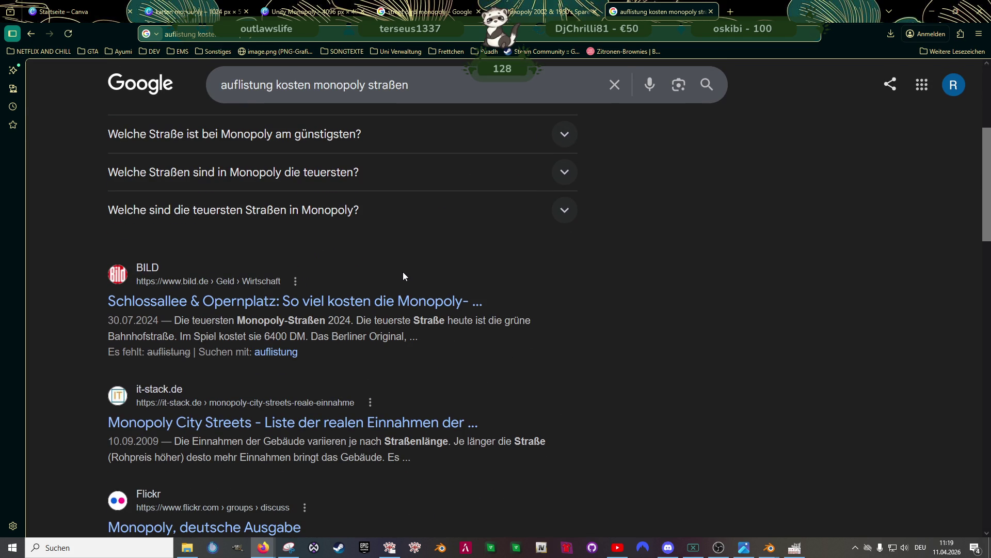
Check the gutefrage thread on Monopoly card data, then return to the results
scroll(404, 278, "down", 3)
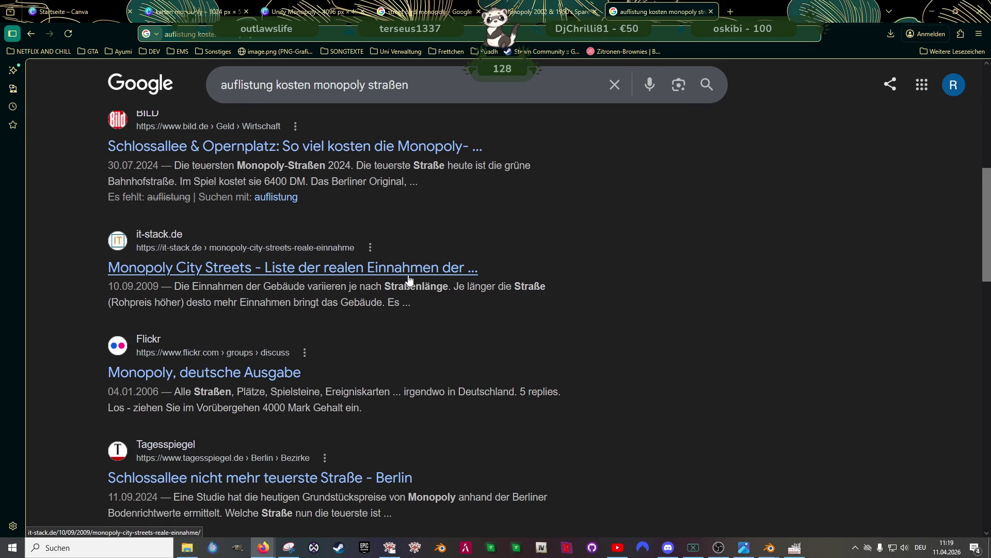
scroll(407, 277, "down", 5)
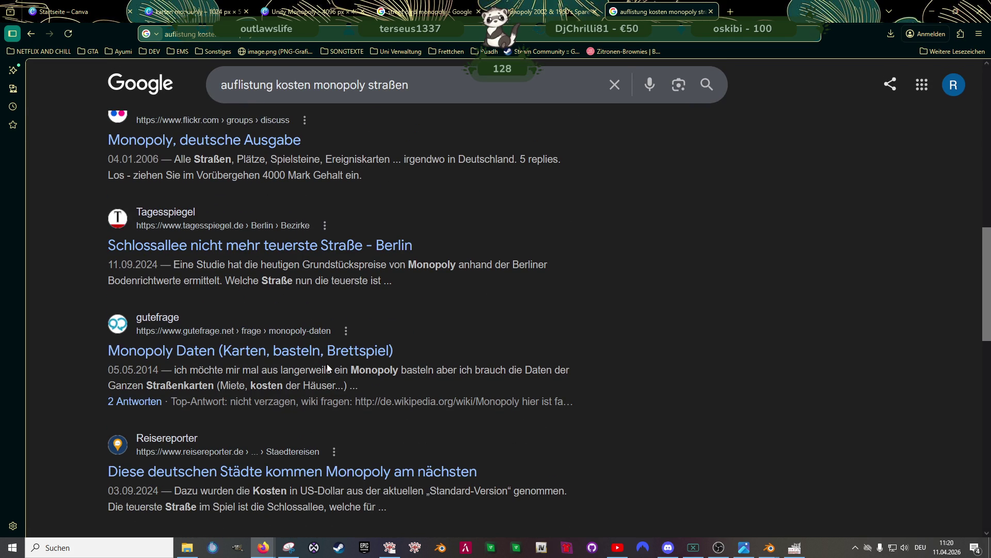
left_click(331, 353)
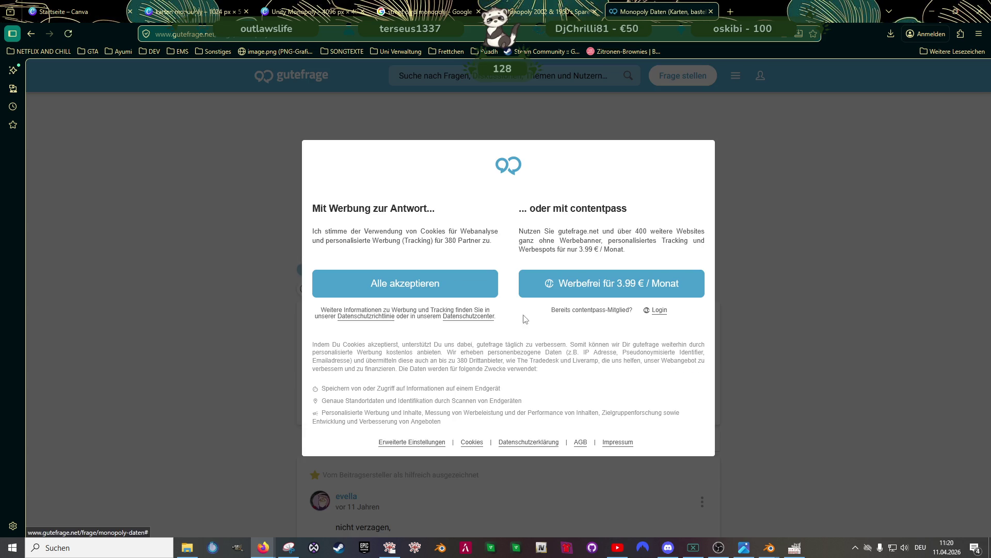
left_click(31, 34)
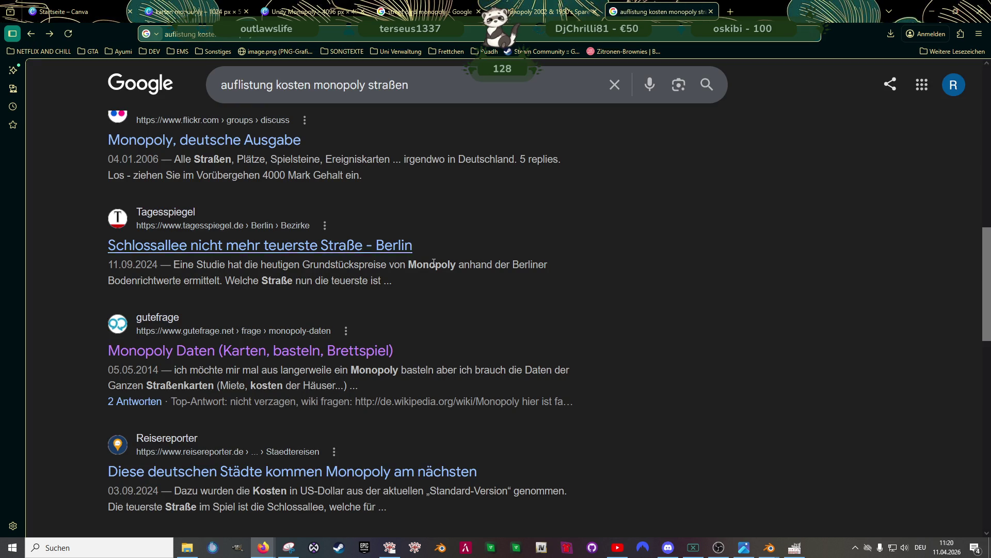
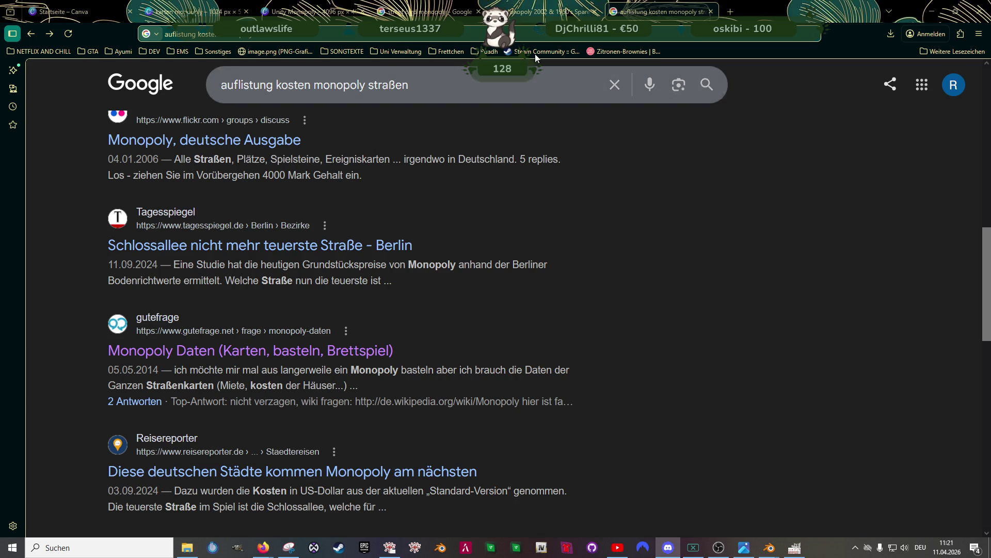
Switch from the Google results back to the 'karten monopoly' design in Canva
left_click(281, 12)
left_click(216, 10)
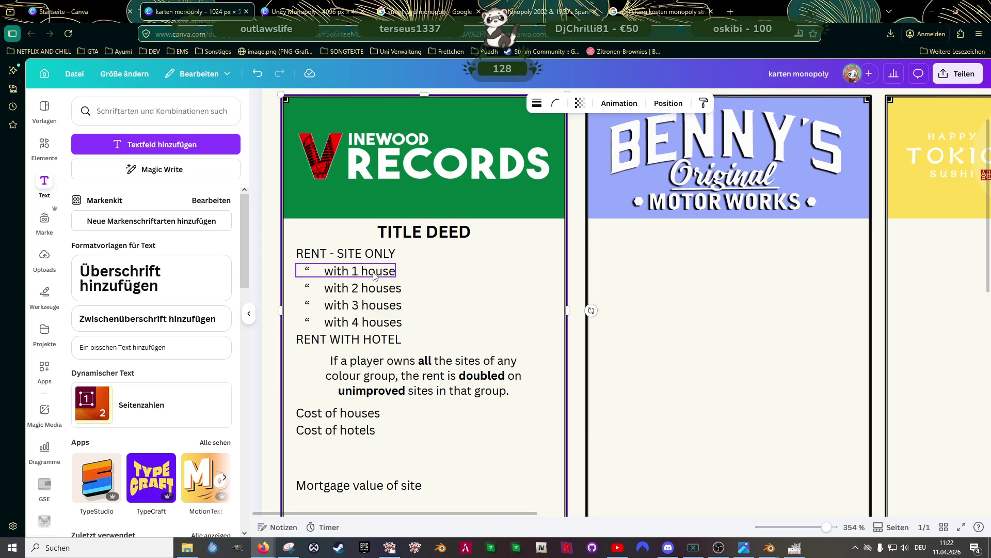
Copy the 'with 1 house' line to the right, then delete that stray copy
left_click(374, 276)
mouse_move(373, 275)
left_mouse_down()
mouse_move(356, 287)
mouse_move(375, 302)
mouse_move(497, 270)
left_mouse_up()
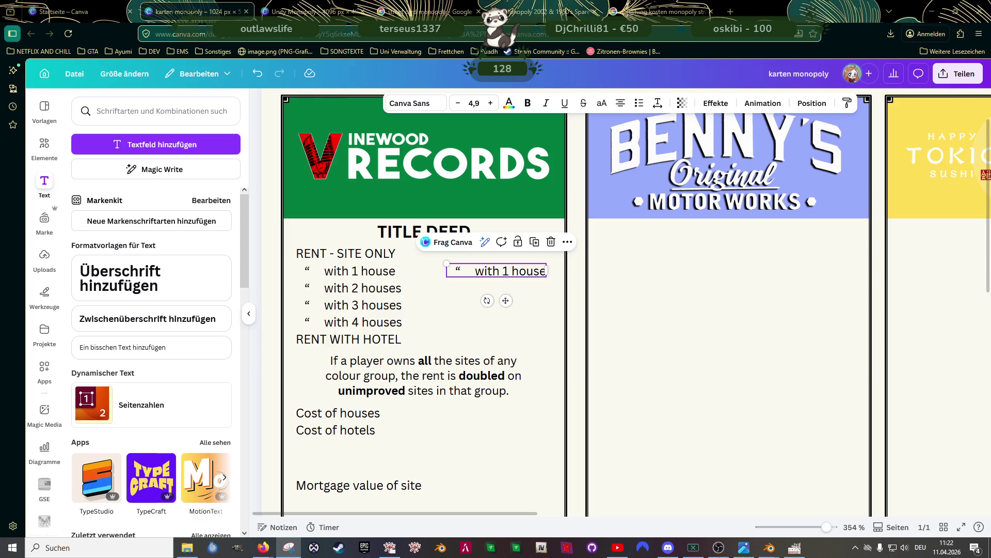
double_click(514, 269)
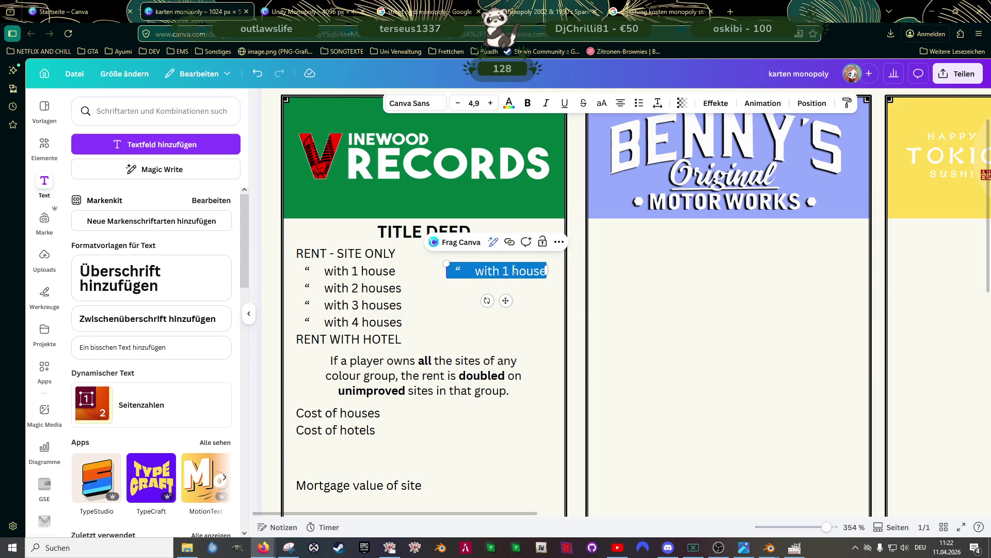
key("Escape")
left_click_drag(514, 269, 512, 254)
key("Delete")
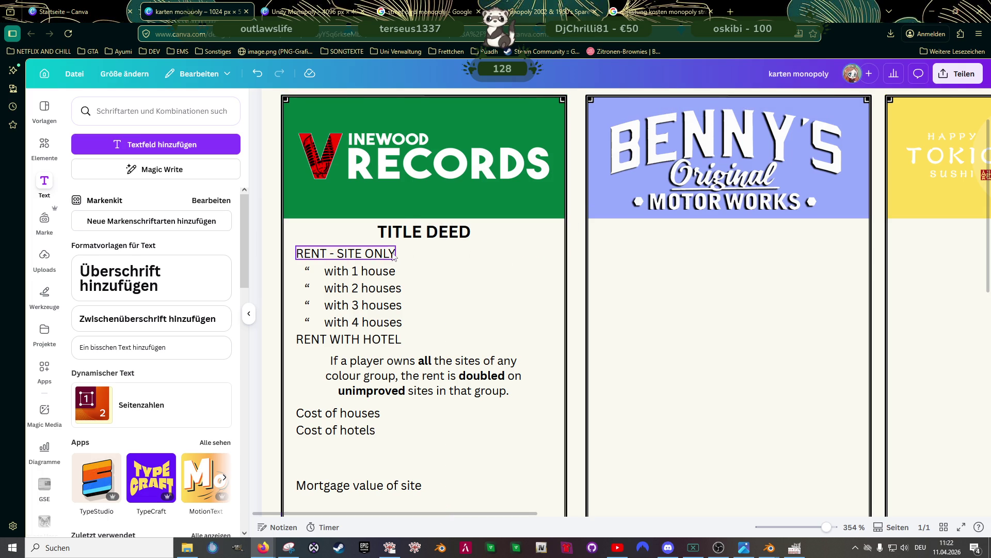
Duplicate the six labels, RENT - SITE ONLY through RENT WITH HOTEL, and align the copy on the right
left_click(379, 253)
left_click(372, 270, "shift")
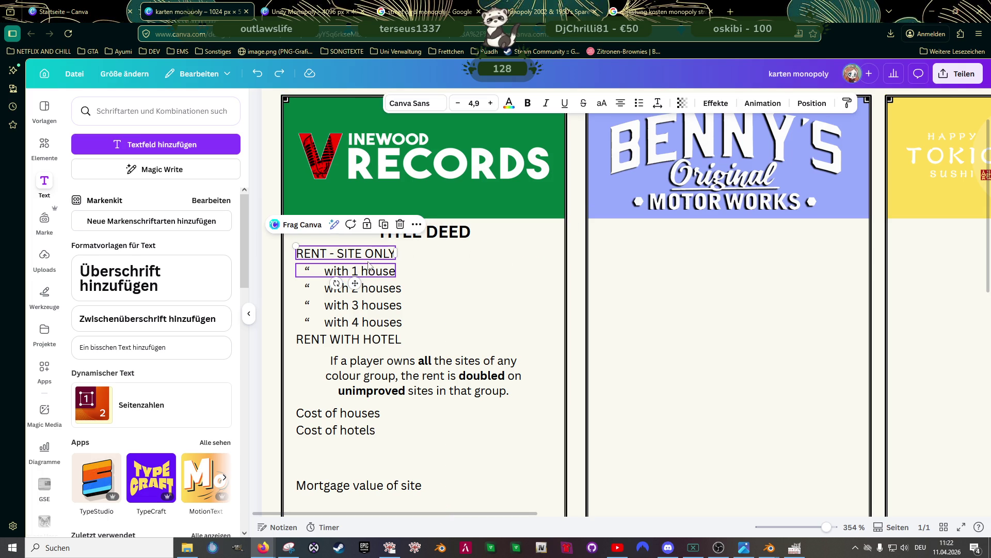
left_click(376, 288, "shift")
left_click(376, 305, "shift")
left_click(375, 322, "shift")
left_click(375, 340, "shift")
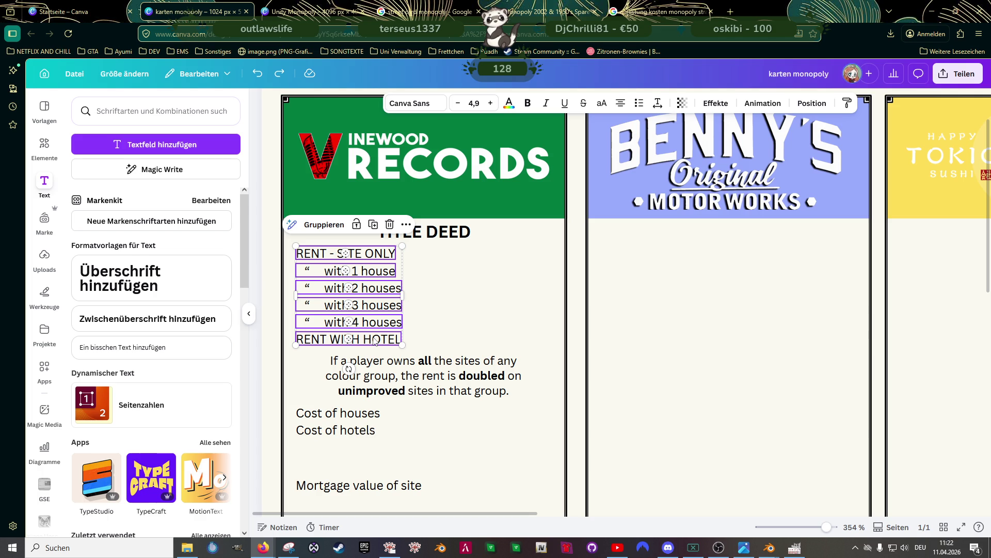
key("ctrl+d")
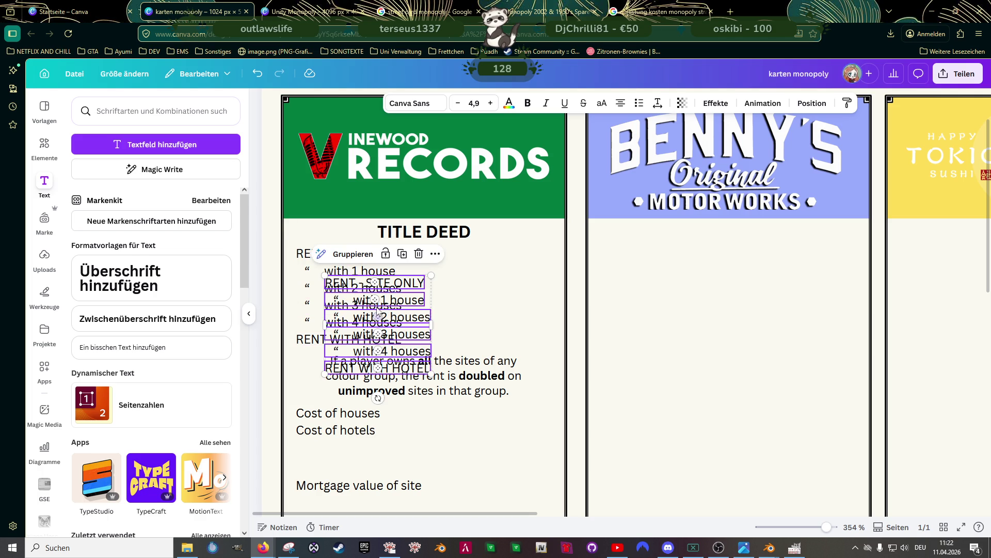
left_click_drag(411, 320, 530, 290)
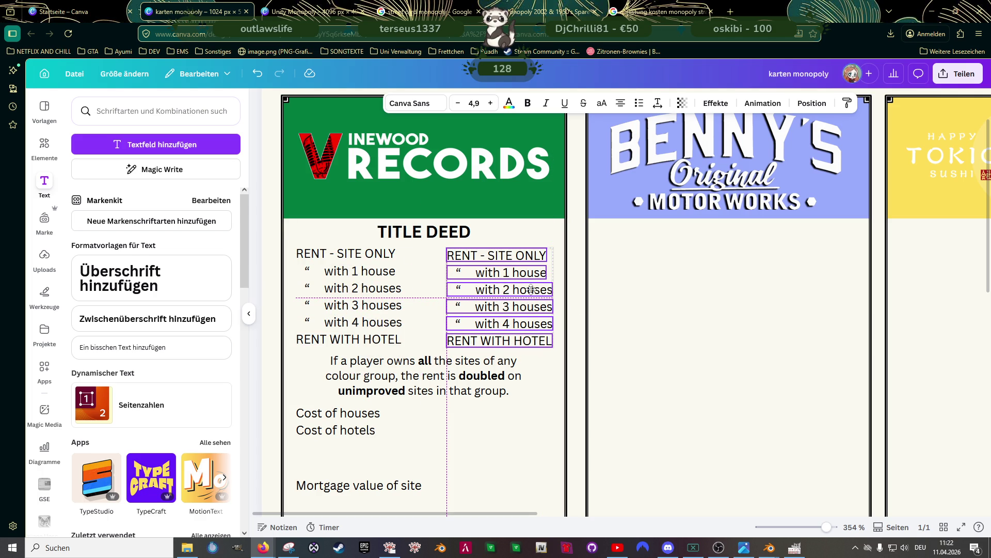
mouse_move(532, 290)
left_mouse_down()
mouse_move(539, 254)
mouse_move(532, 276)
left_mouse_up()
Replace the copied site-only and 1-house lines with 1000 and 2000
left_click(535, 256)
left_click(530, 272)
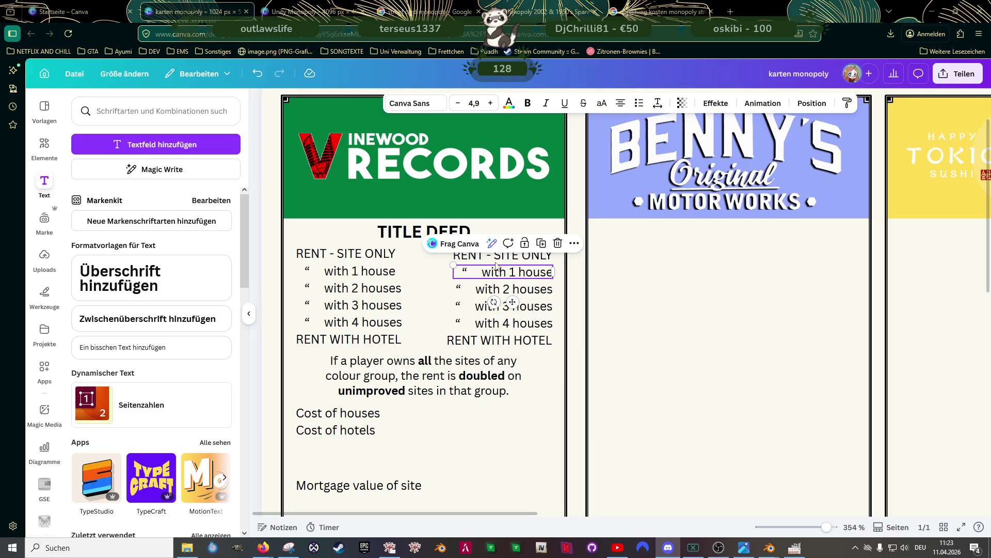
left_click(512, 258)
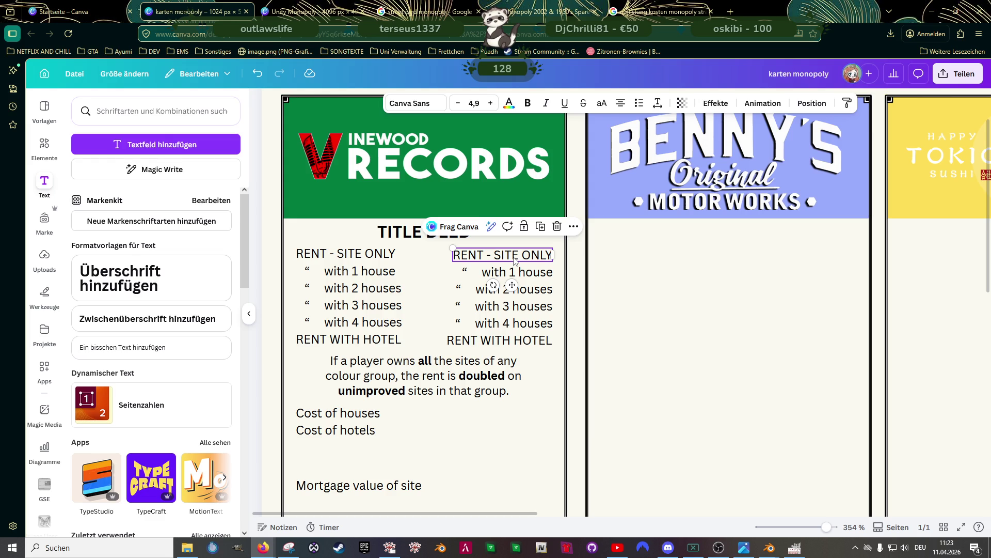
triple_click(515, 257)
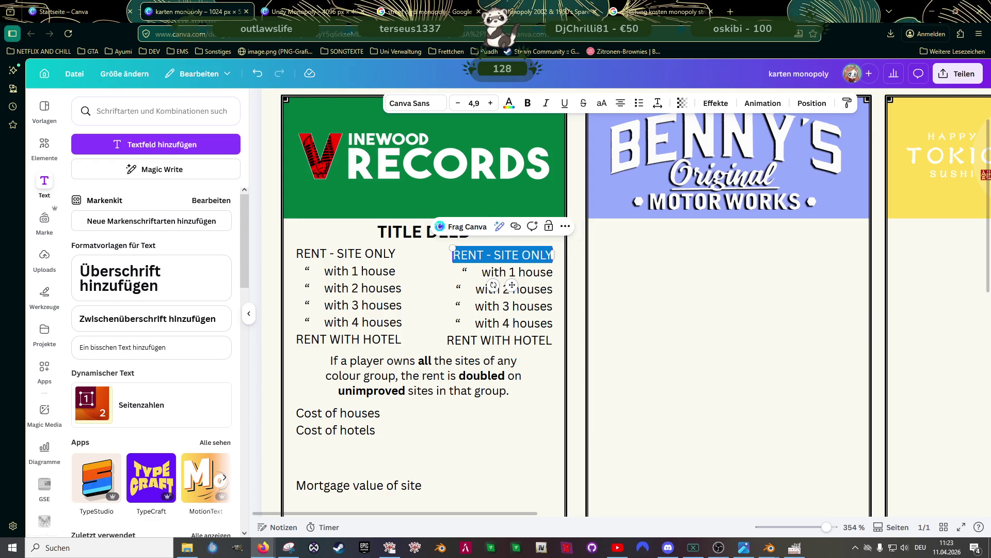
type("100")
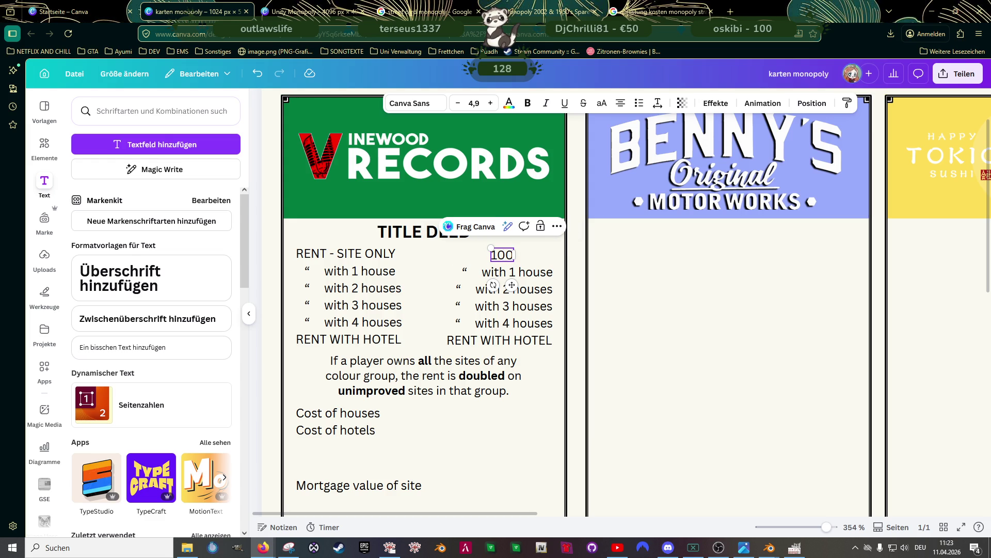
type("0")
left_click(517, 274)
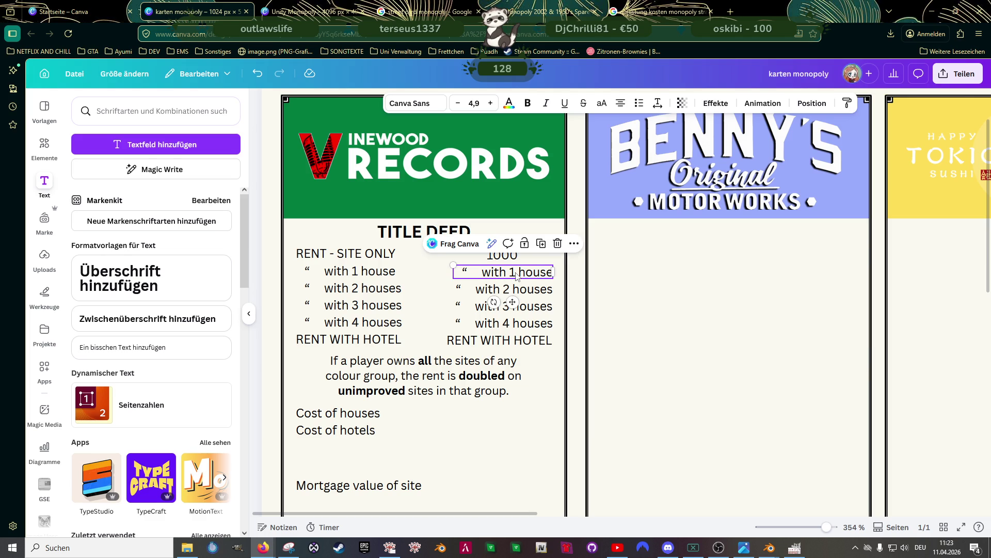
double_click(517, 274)
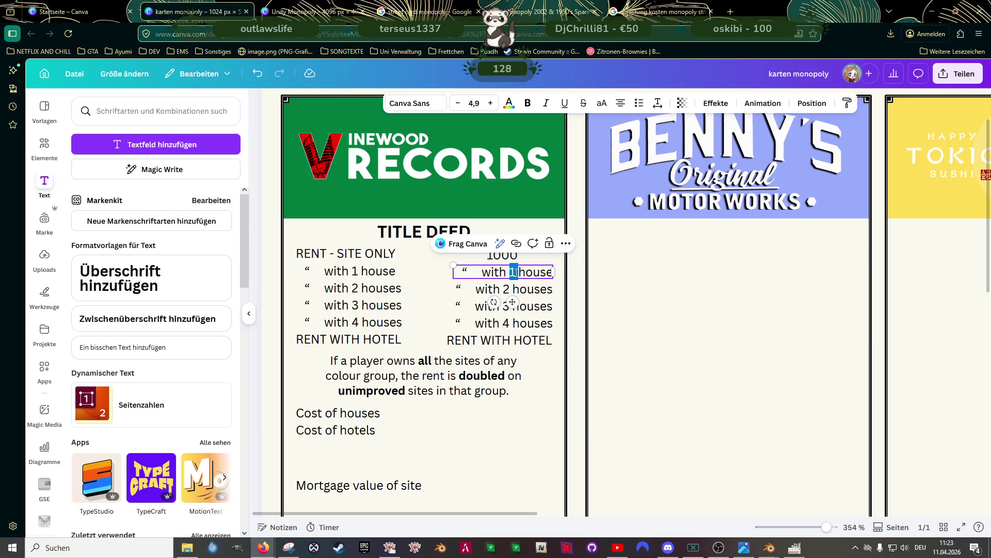
triple_click(517, 274)
type("2000")
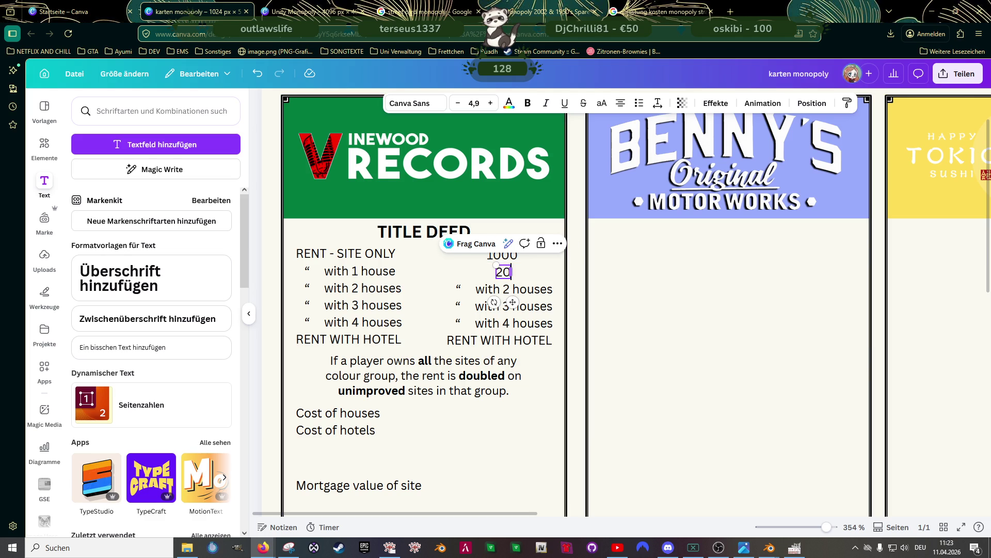
Replace the copied 2-house and 3-house lines with 3000 and 4000
left_click(504, 290)
triple_click(504, 290)
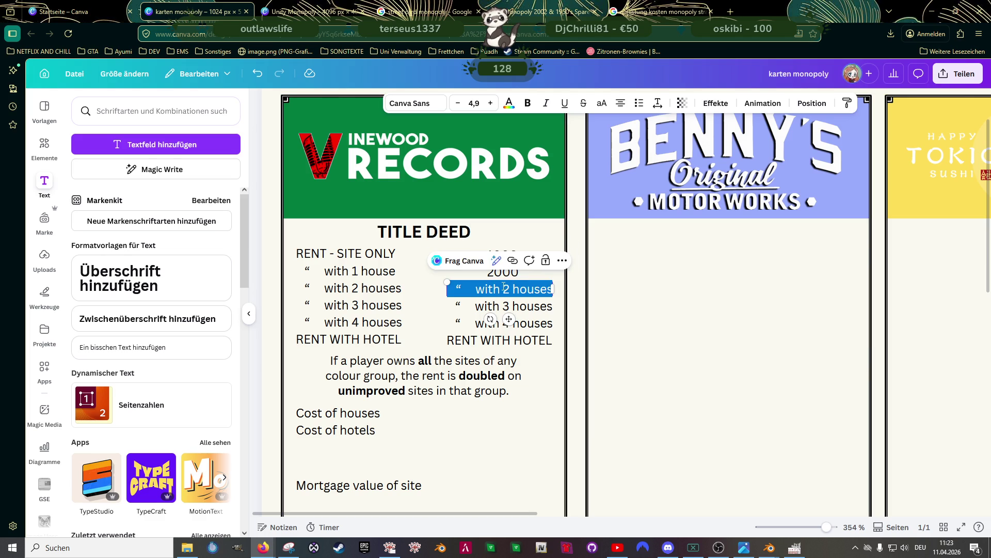
type("3000")
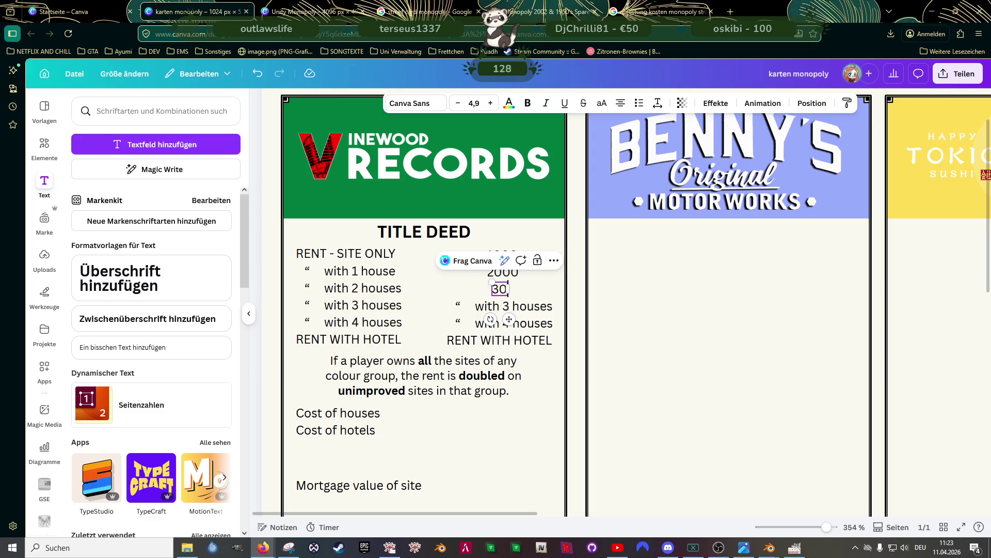
triple_click(517, 306)
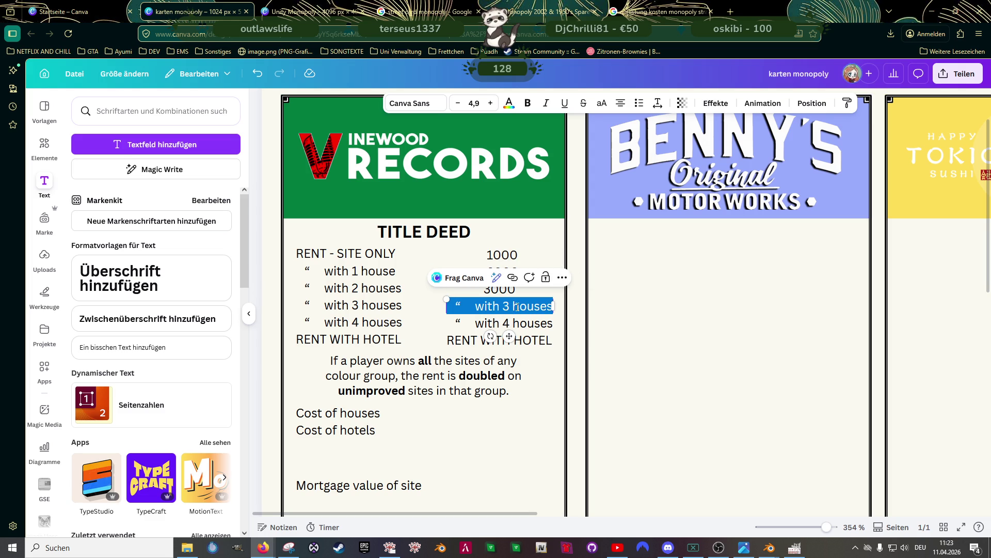
type("4000")
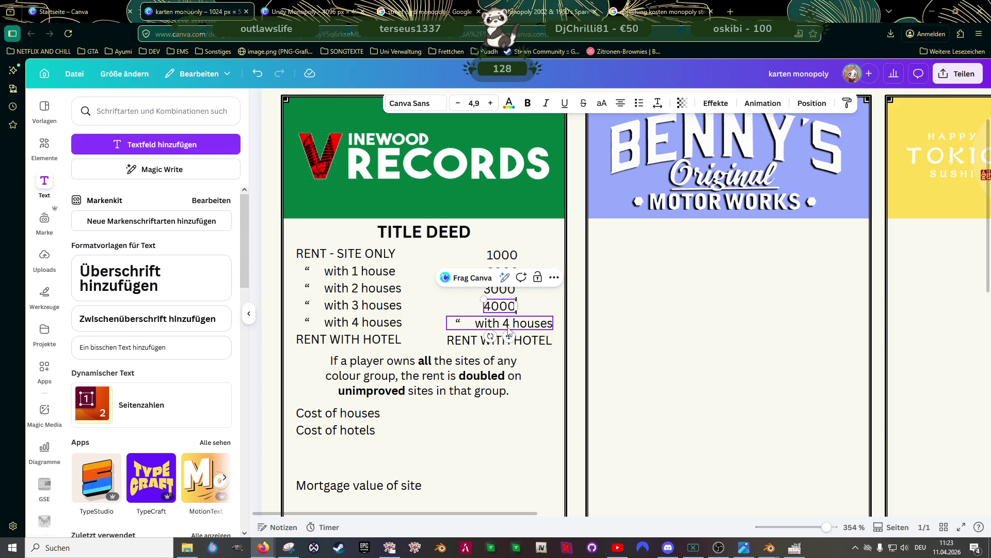
left_click(496, 256)
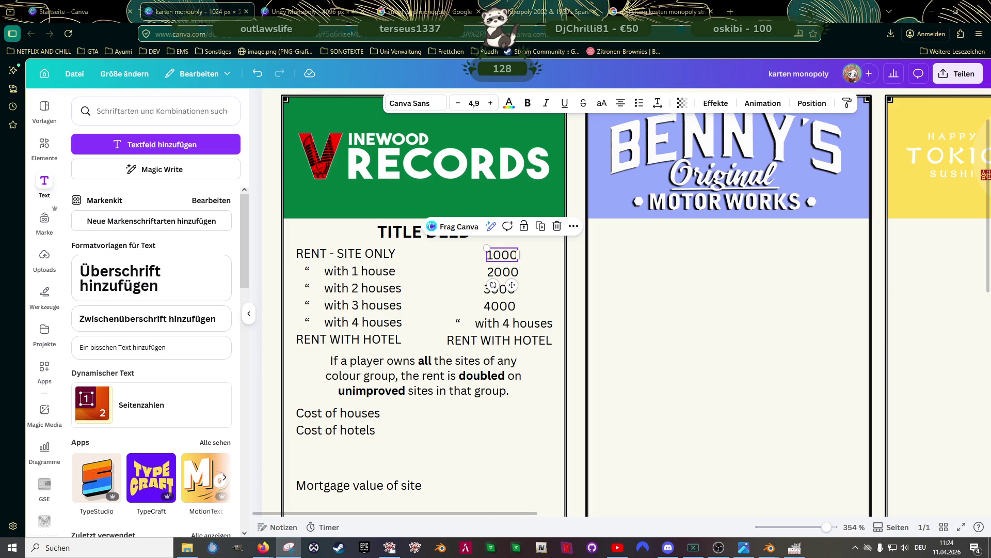
left_click(504, 272, "shift")
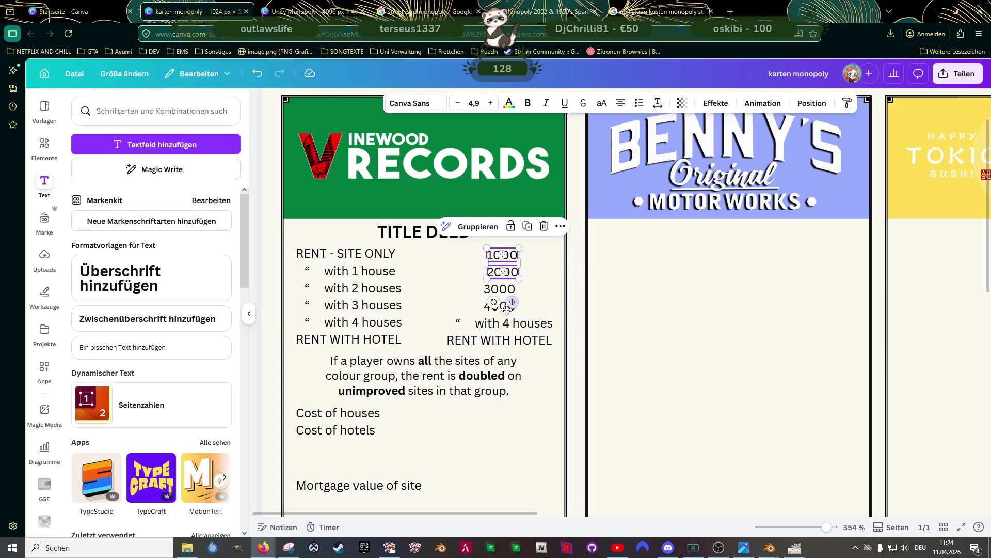
Move a 1000/2000 pair beside Cost of houses and Cost of hotels, prefixing 1000 with $
left_click_drag(512, 302, 541, 331)
mouse_move(542, 290)
left_mouse_down()
mouse_move(499, 428)
mouse_move(498, 412)
mouse_move(546, 414)
left_mouse_up()
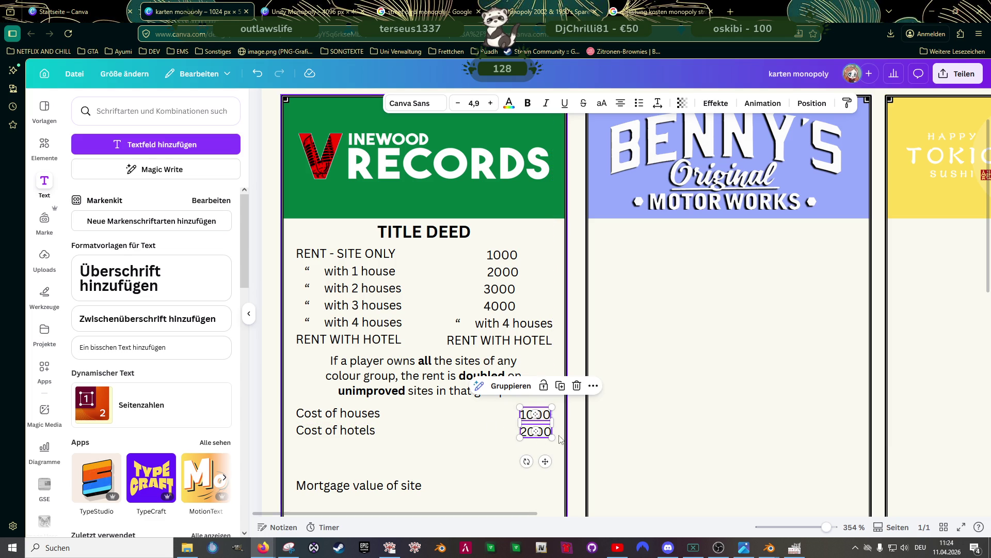
double_click(532, 413)
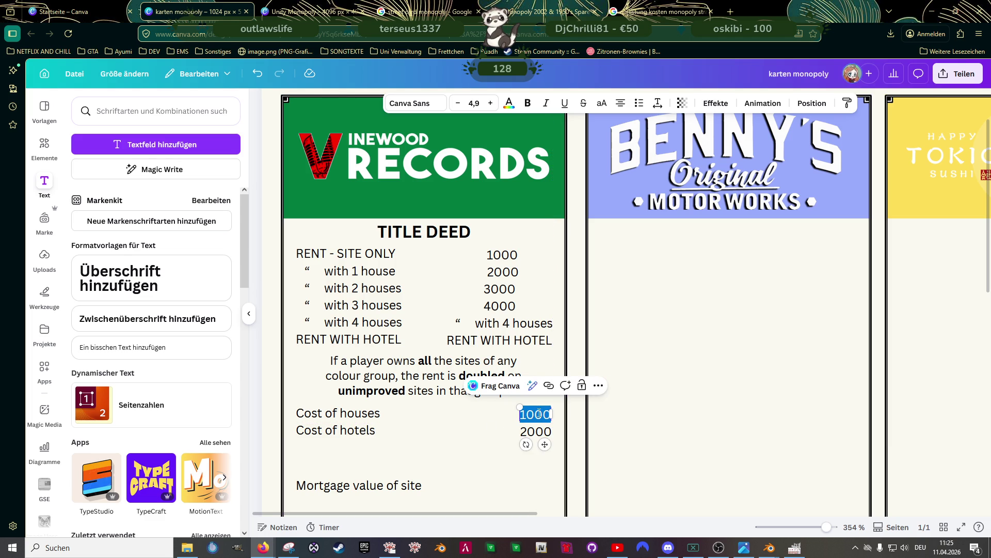
key("Escape")
left_click(539, 419)
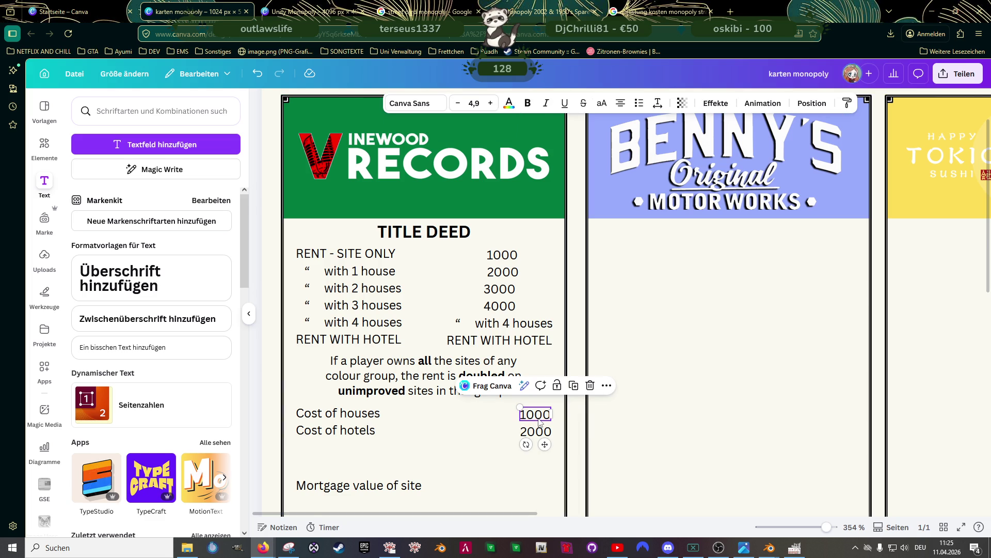
double_click(527, 416)
left_click(522, 416)
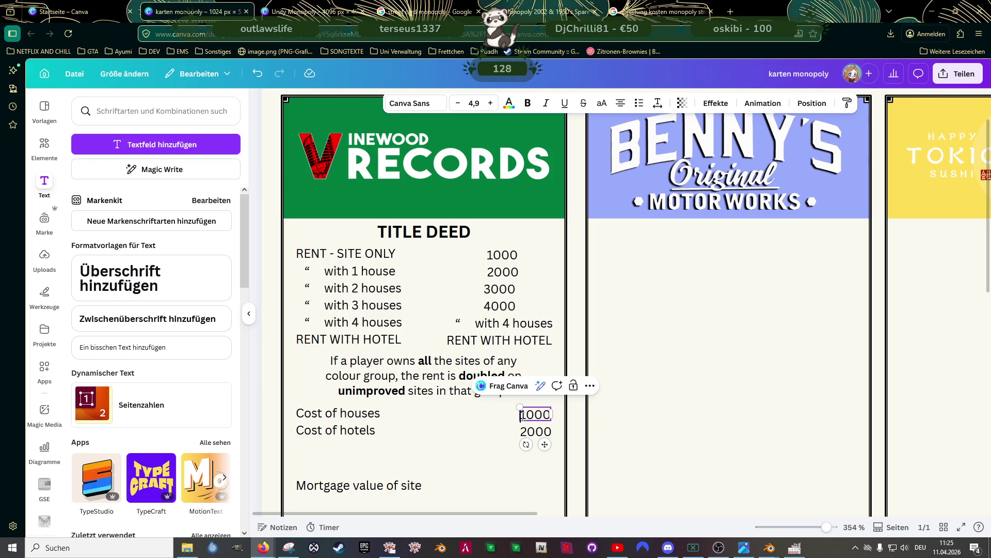
type("$")
Prefix the hotel value with $, realign both values, and change 2000 to 1000
left_click(526, 432)
left_click(526, 433)
key("Left")
type("$")
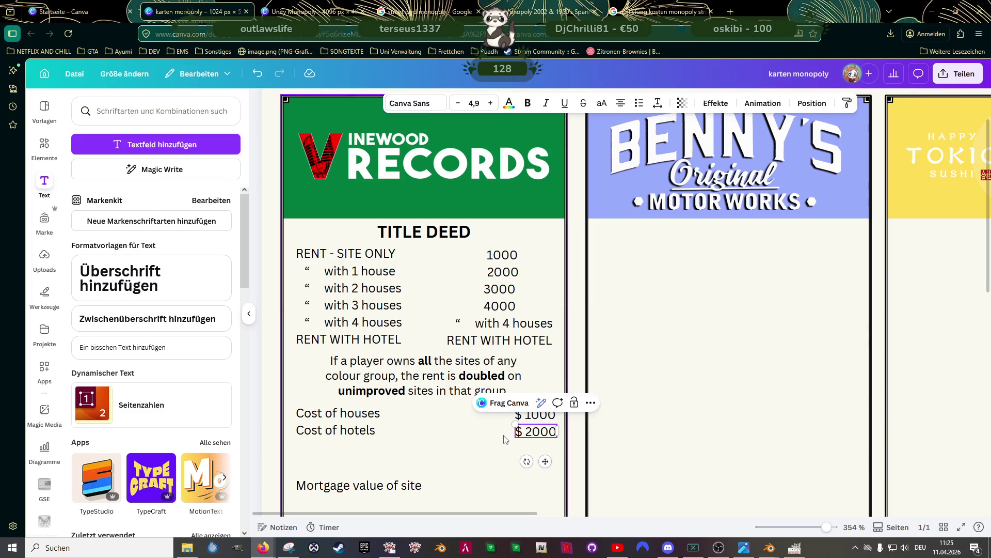
left_click(535, 416)
left_click_drag(535, 419, 529, 429)
left_click(534, 432)
double_click(534, 429)
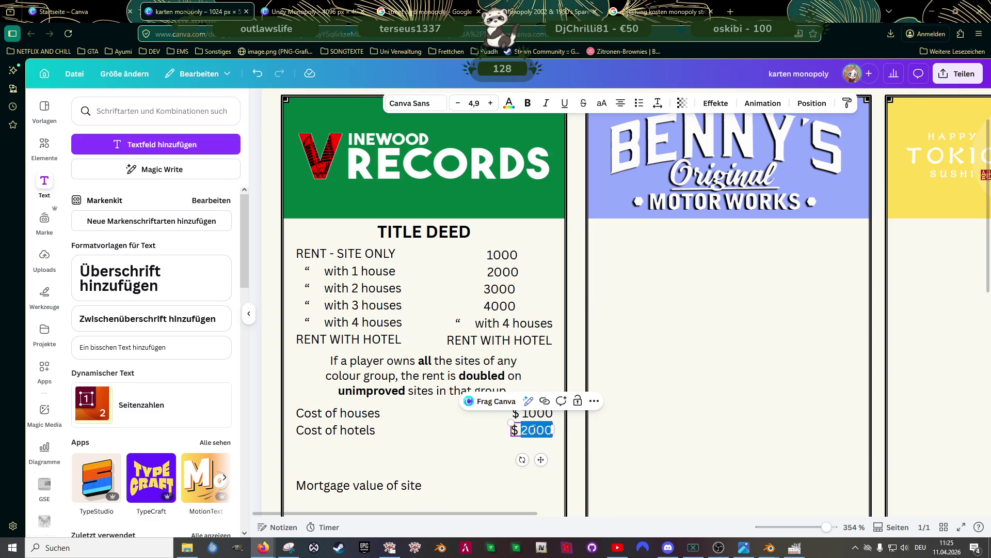
type("1000")
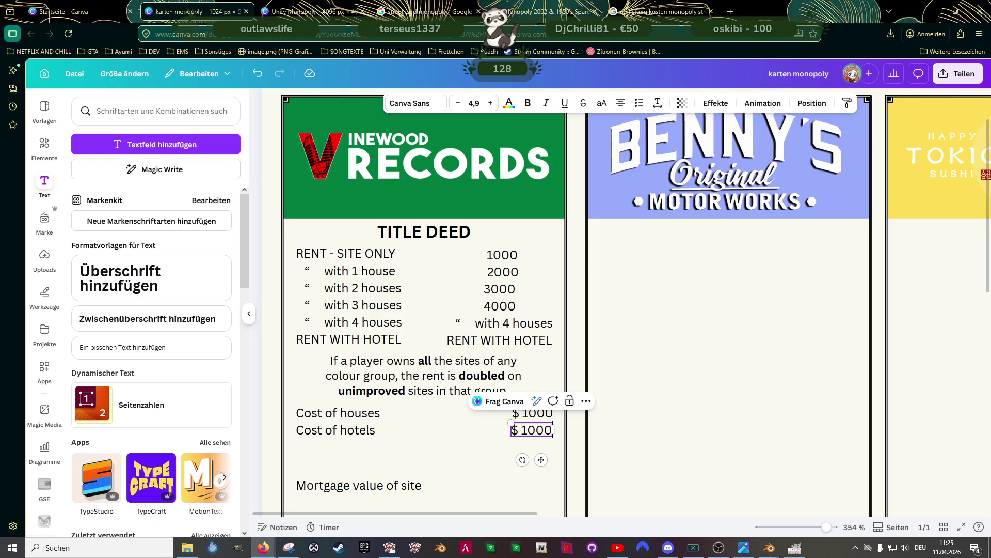
Change both the house and hotel cost values from $ 1000 to $ 1500
left_click(532, 417)
double_click(532, 420)
left_click(535, 416)
key("Delete")
type("5")
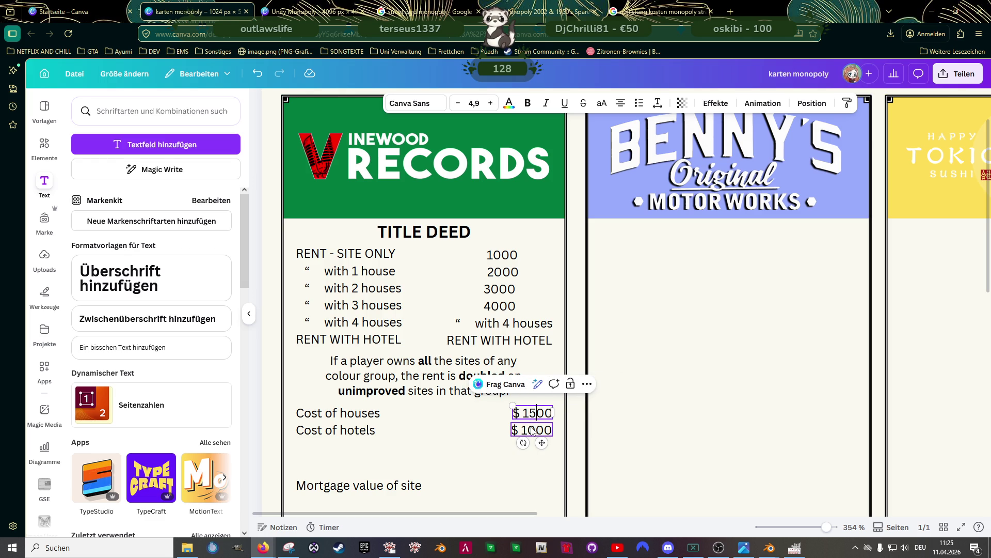
left_click(533, 431)
left_click(535, 430)
key("BackSpace")
type("5")
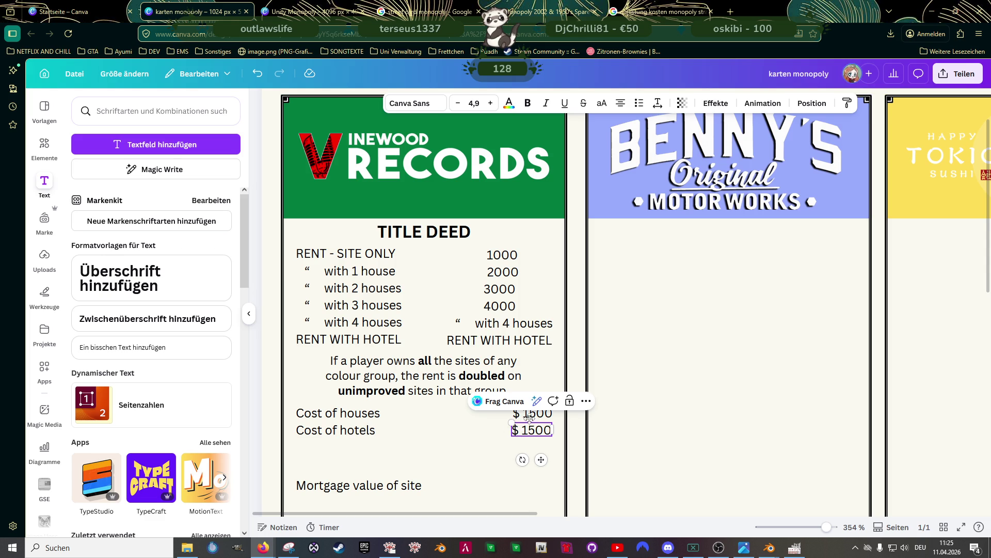
Append 'each' to the house cost and 'plus' to the hotel cost
left_click(532, 413)
double_click(535, 413)
left_click(546, 412)
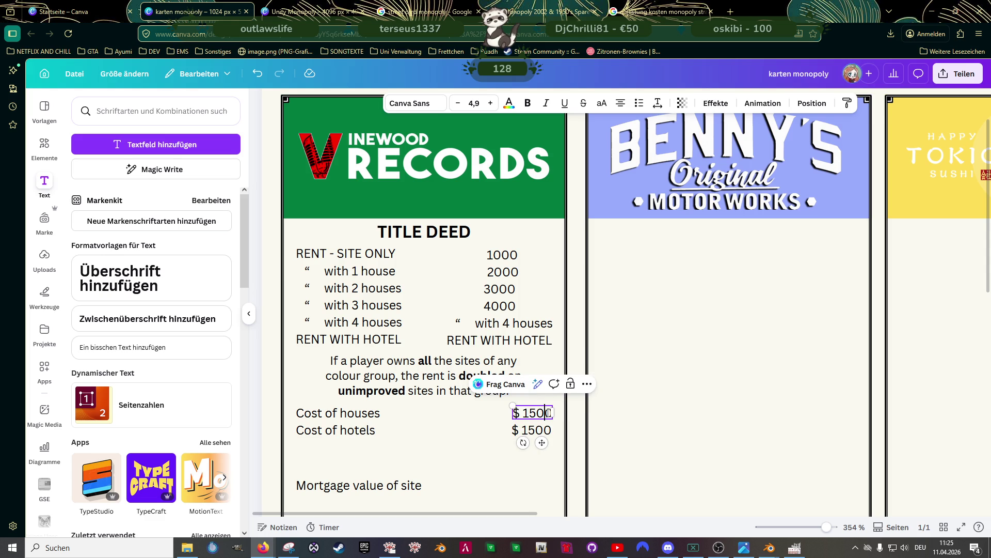
type("eac")
type("h")
left_click(546, 429)
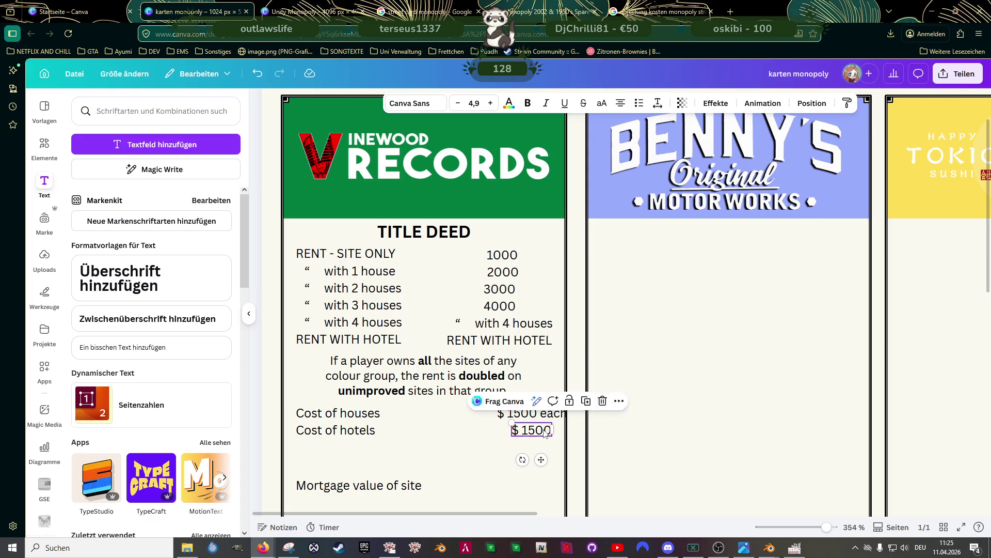
type(" plus")
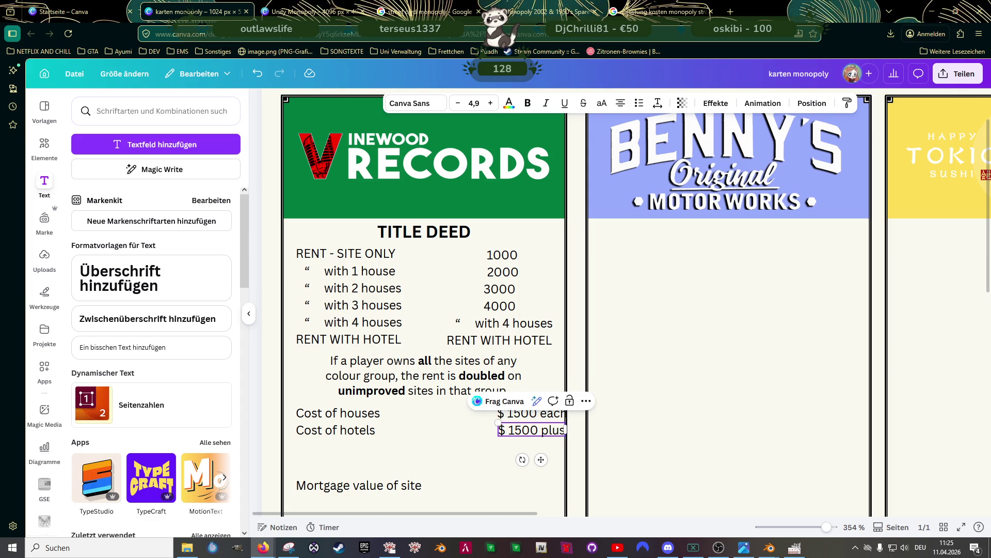
left_click(536, 413)
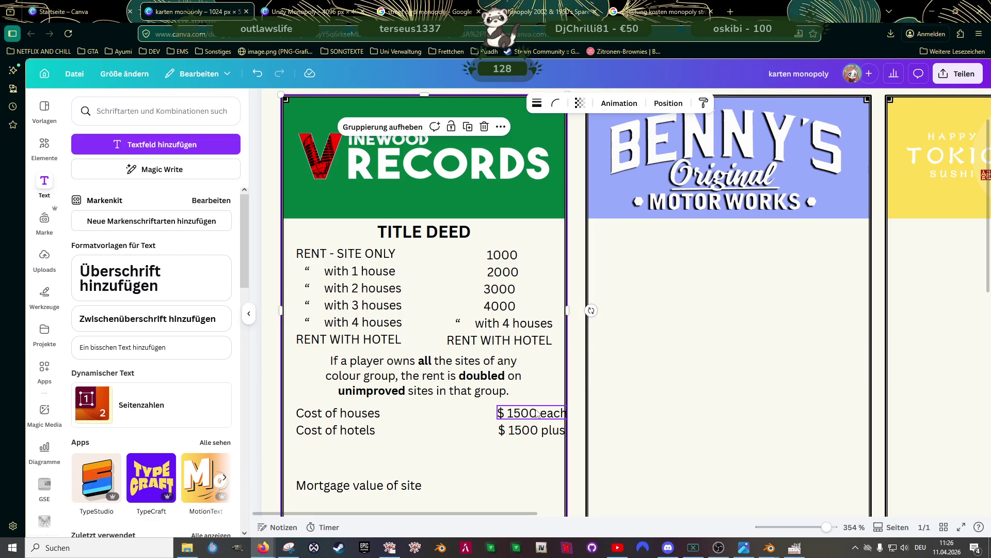
mouse_move(537, 415)
left_mouse_down()
mouse_move(522, 412)
mouse_move(529, 440)
left_mouse_up()
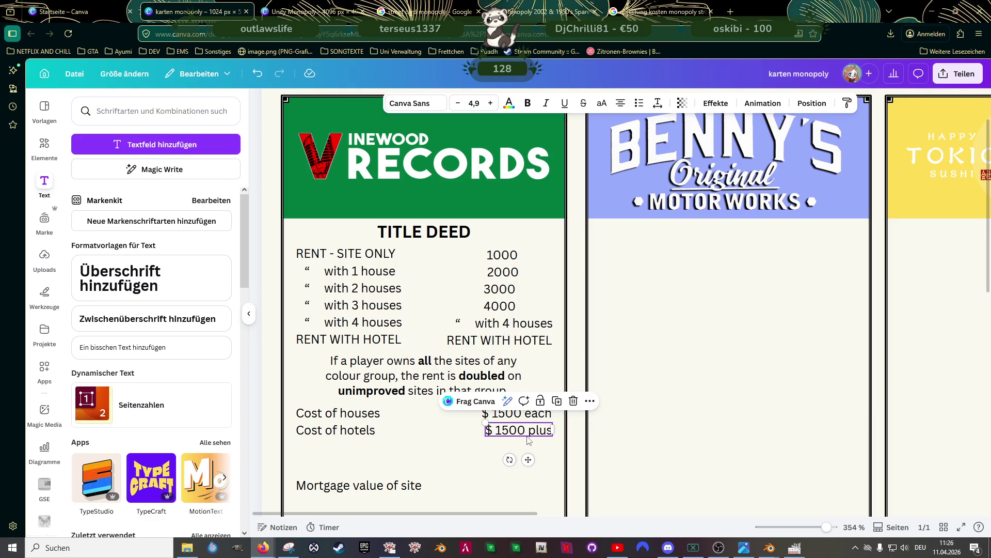
Add a '4 houses' line under the hotel cost, widened to the right margin
key("ctrl+z")
left_click_drag(534, 461, 511, 444)
double_click(512, 448)
triple_click(513, 447)
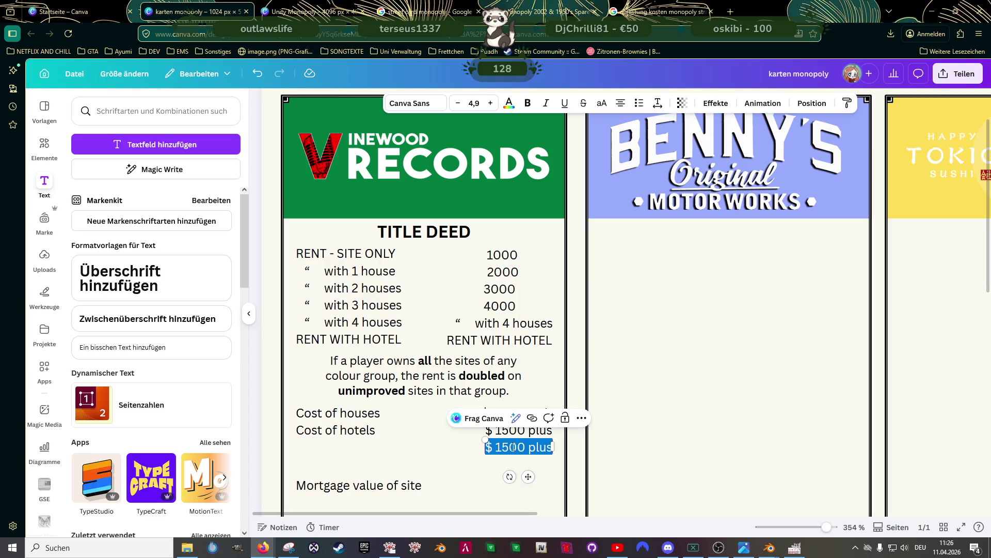
type("4 houses")
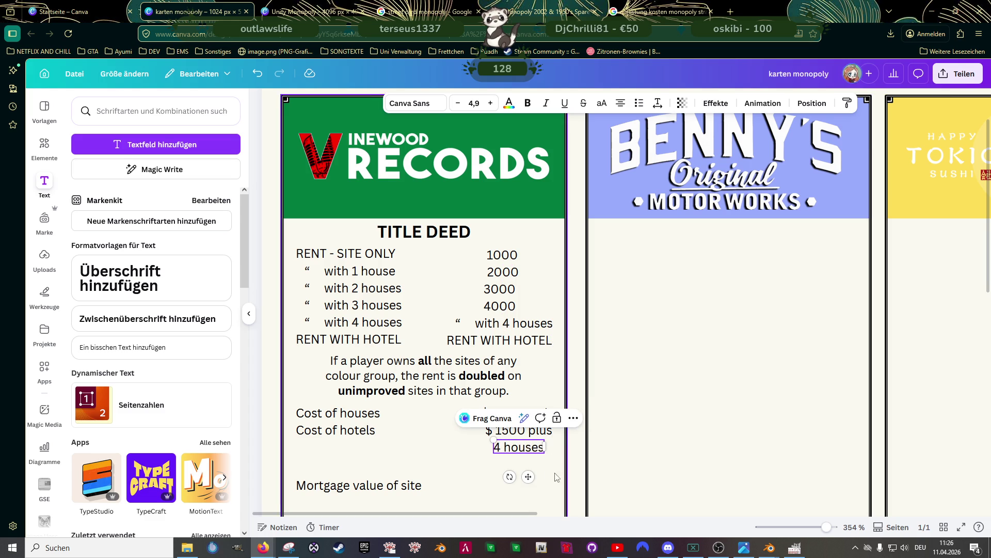
left_click_drag(545, 447, 552, 452)
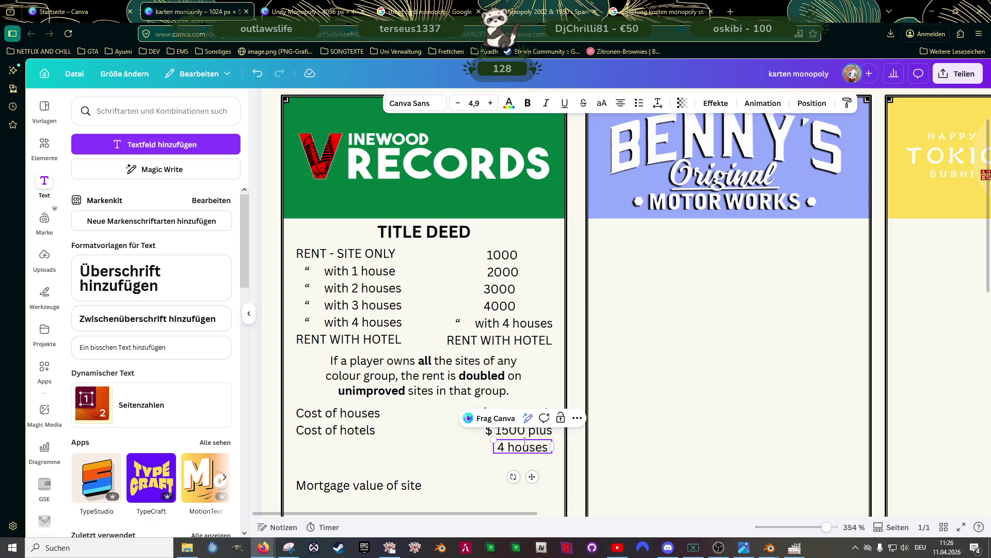
left_click(463, 456)
Right-align the '4 houses' and hotel cost texts
left_click(519, 453)
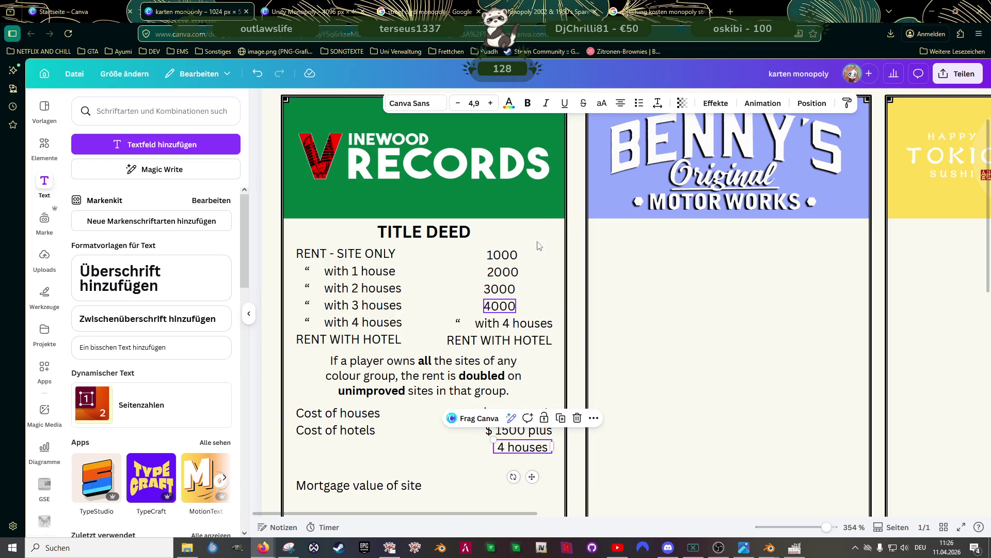
left_click(623, 106)
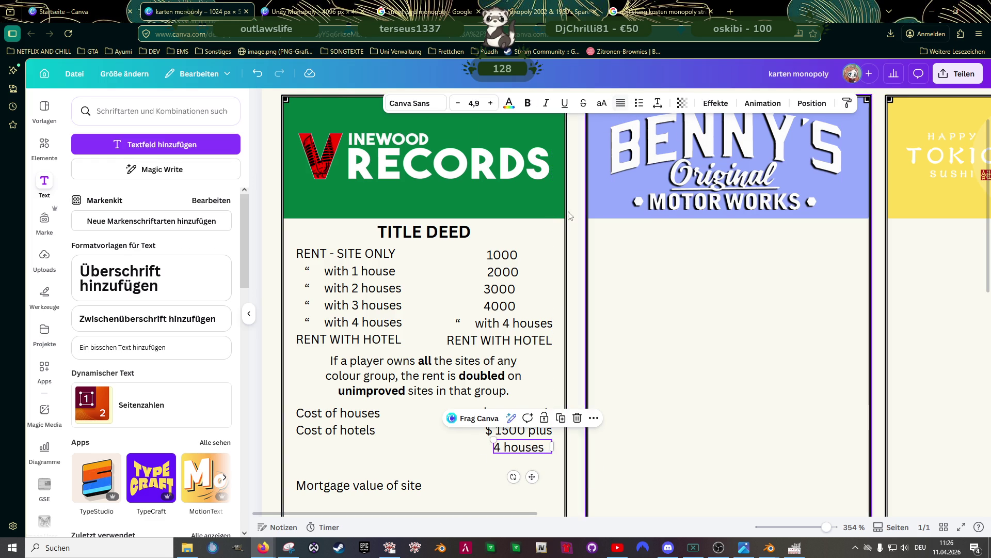
left_click(620, 108)
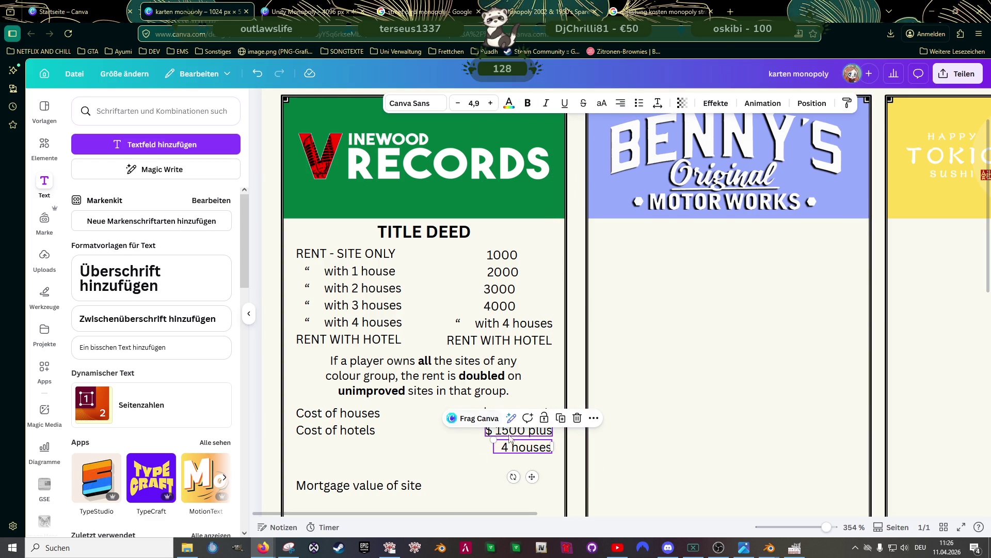
left_click(519, 430)
left_click(622, 107)
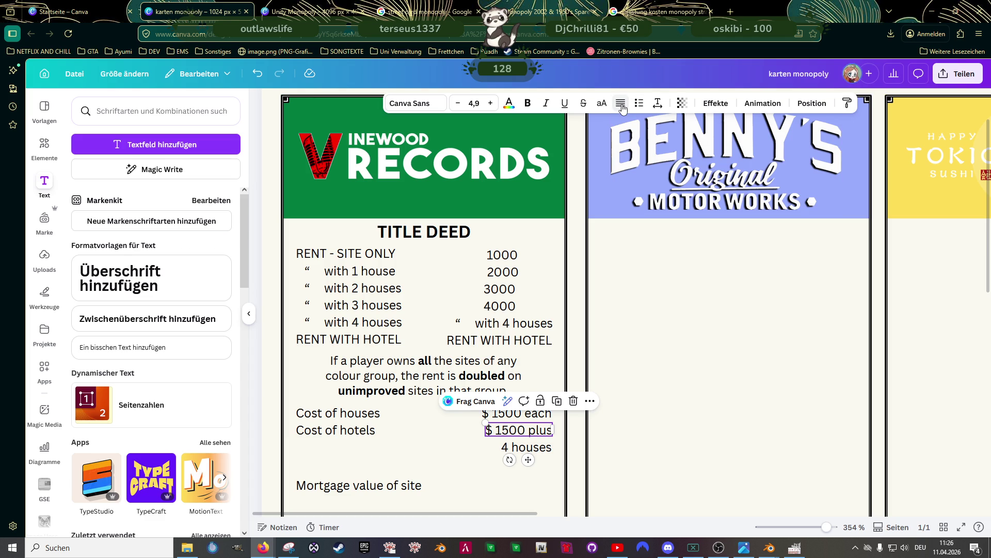
key("Tab")
key("Tab")
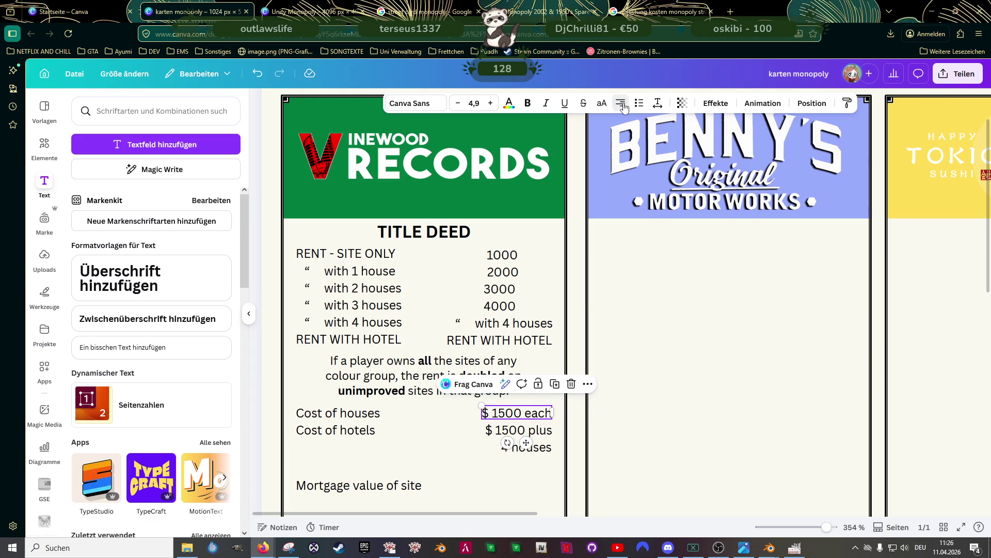
Select the six right-column rent values, then clear the selection
left_click(502, 255)
left_click(511, 274, "shift")
left_click(500, 288, "shift")
left_click(499, 305, "shift")
left_click(488, 323, "shift")
left_click(479, 341, "shift")
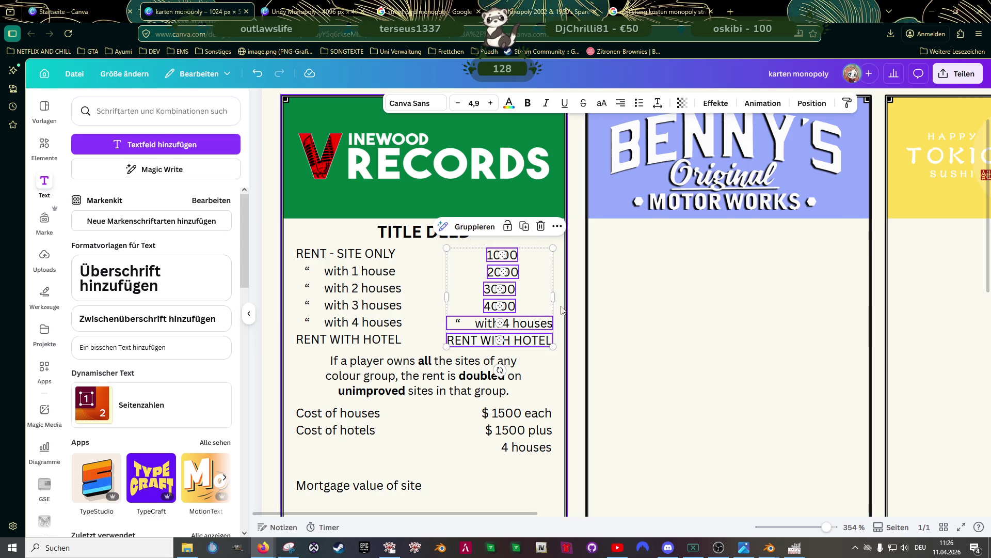
left_click(613, 312)
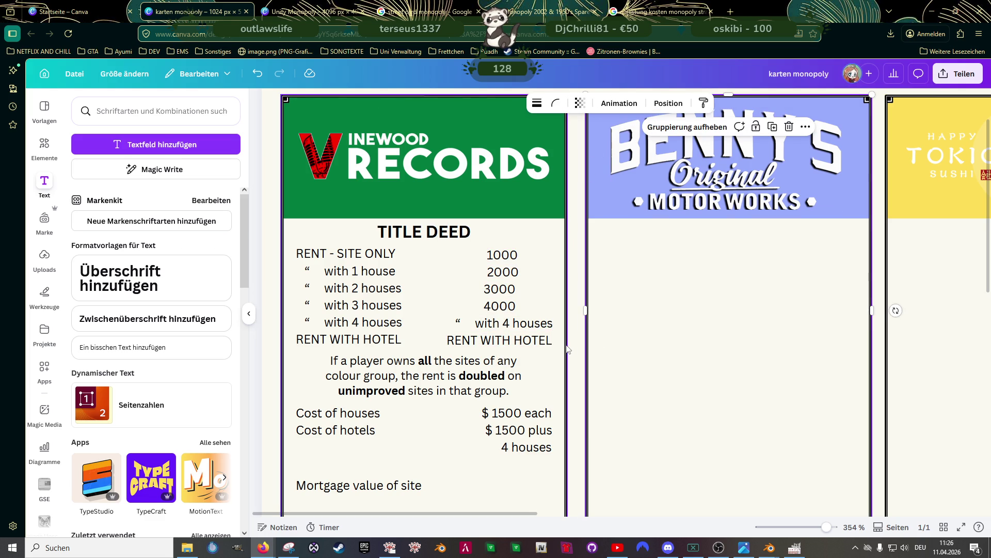
scroll(552, 355, "down", 3)
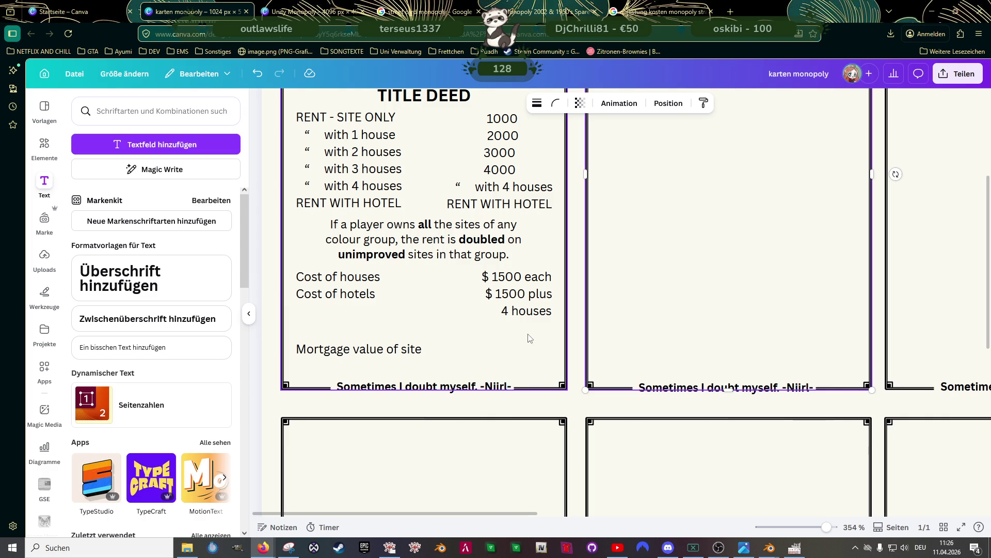
Make '$ 1500 each', '$ 1500 plus' and '4 houses' bold
left_click(524, 277)
left_click(526, 296, "shift")
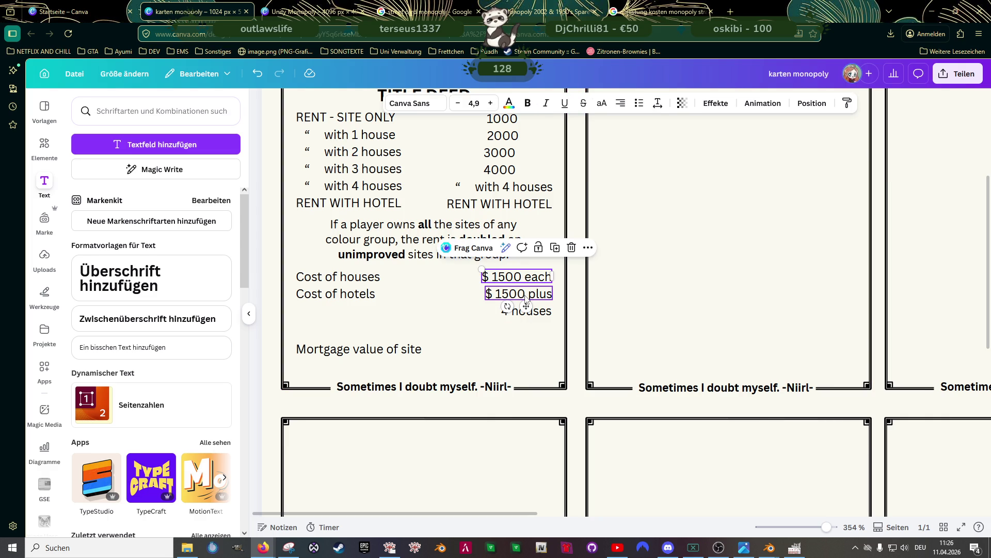
left_click(526, 310, "shift")
left_click(527, 102)
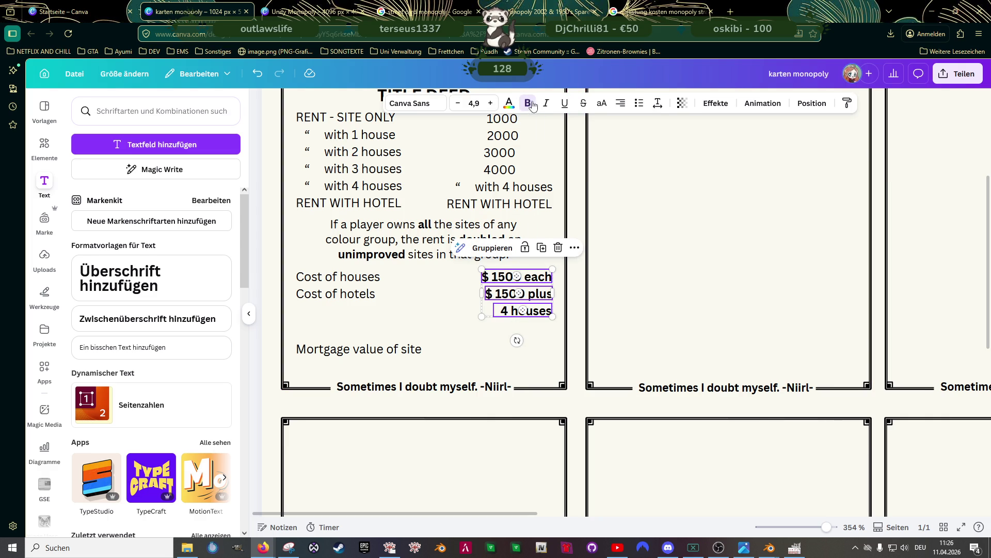
left_click(619, 313)
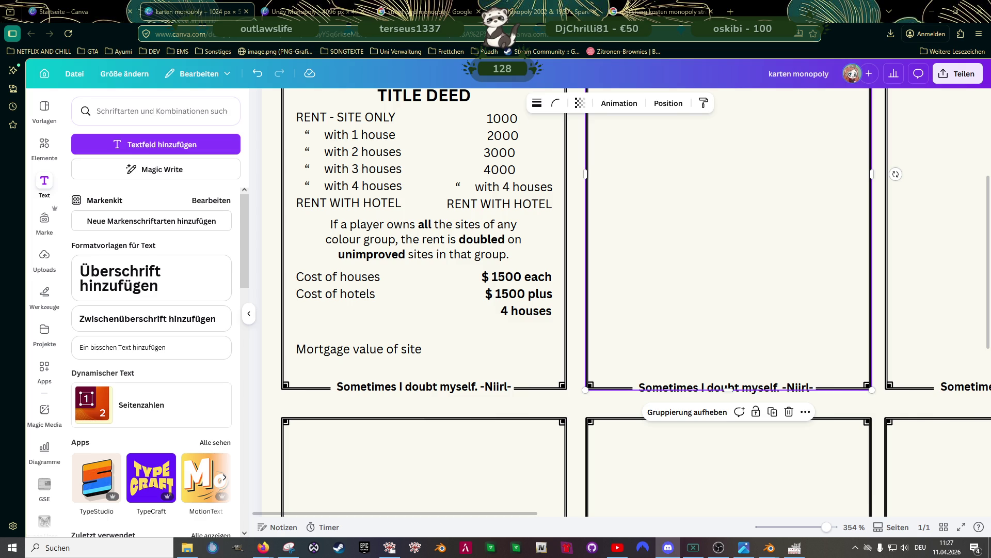
scroll(447, 275, "up", 2)
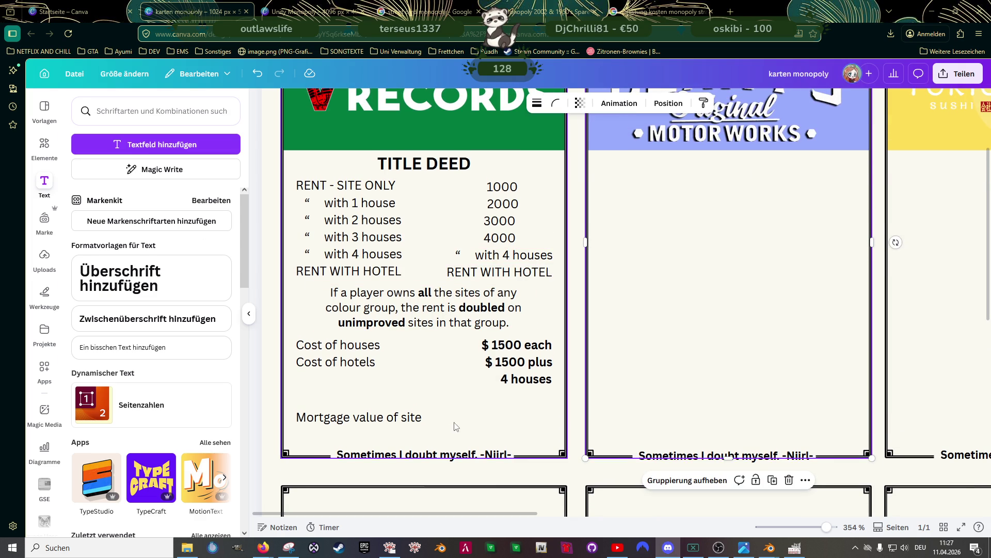
scroll(480, 315, "up", 2)
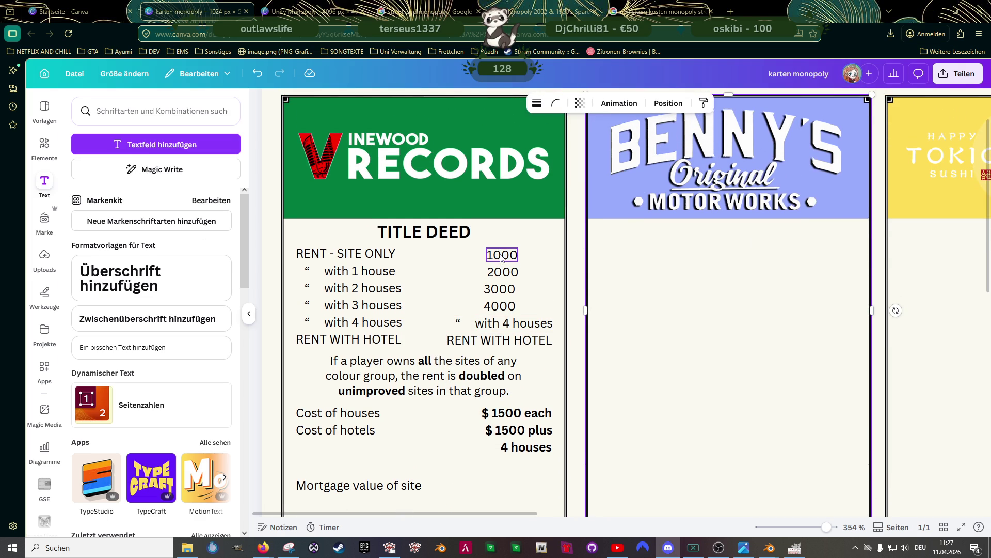
left_click(513, 341)
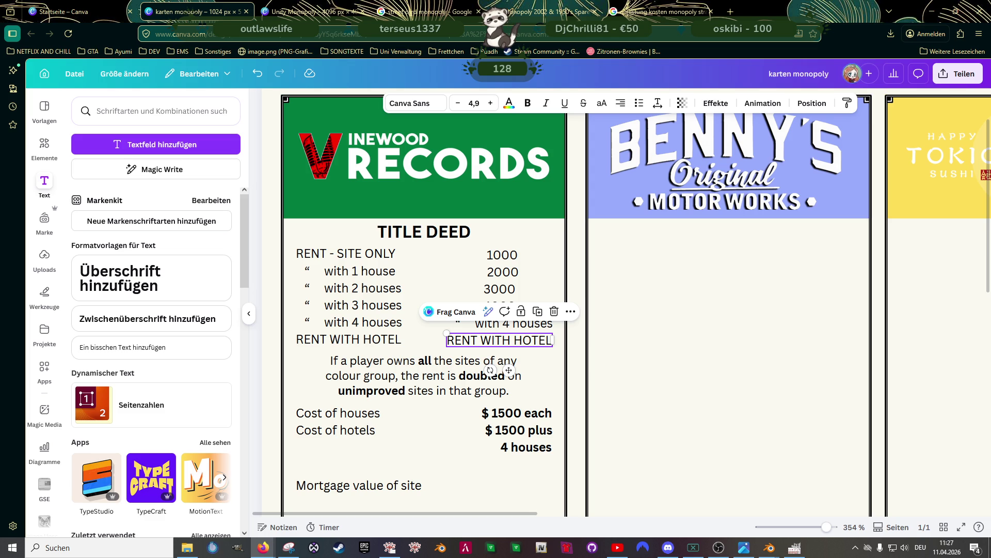
left_click(310, 11)
scroll(417, 221, "up", 8)
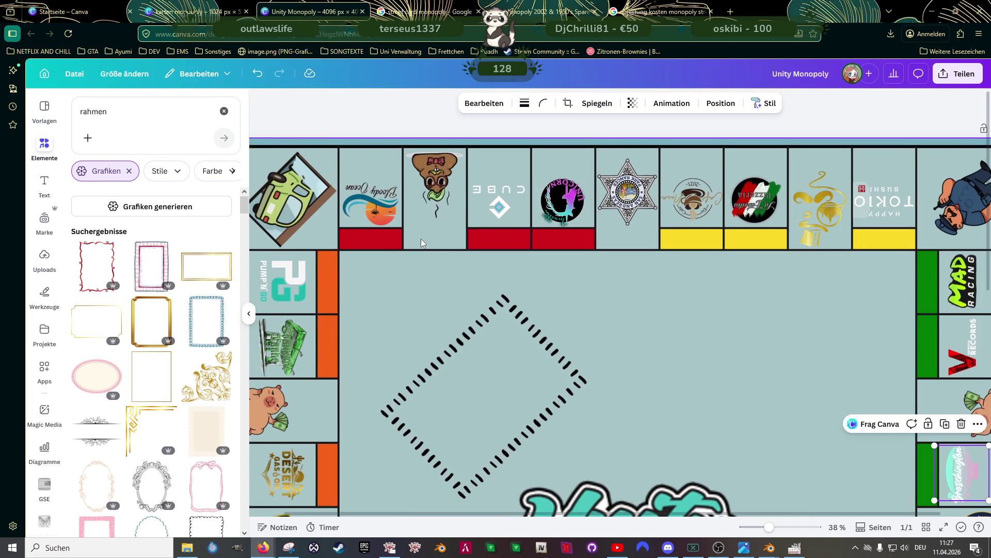
scroll(421, 239, "down", 2)
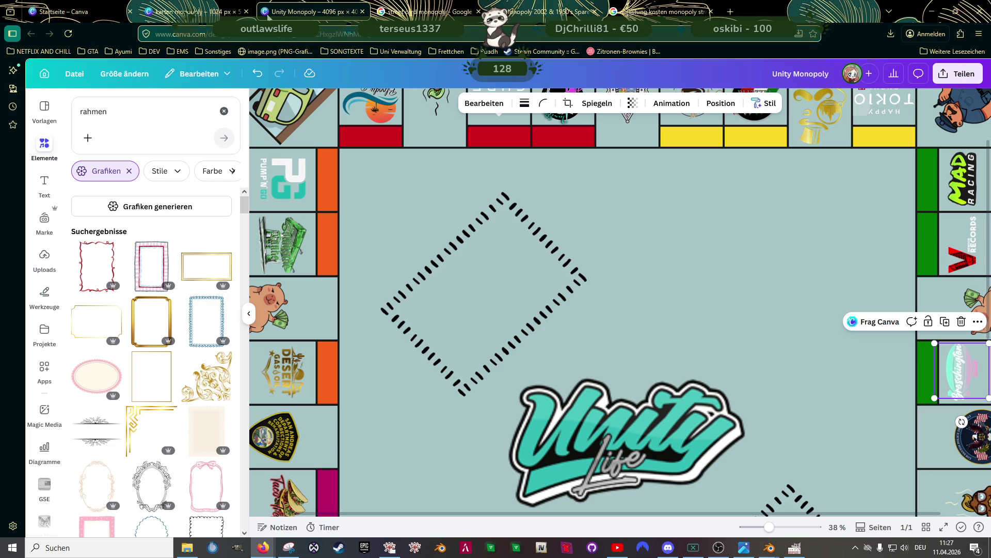
left_click(197, 11)
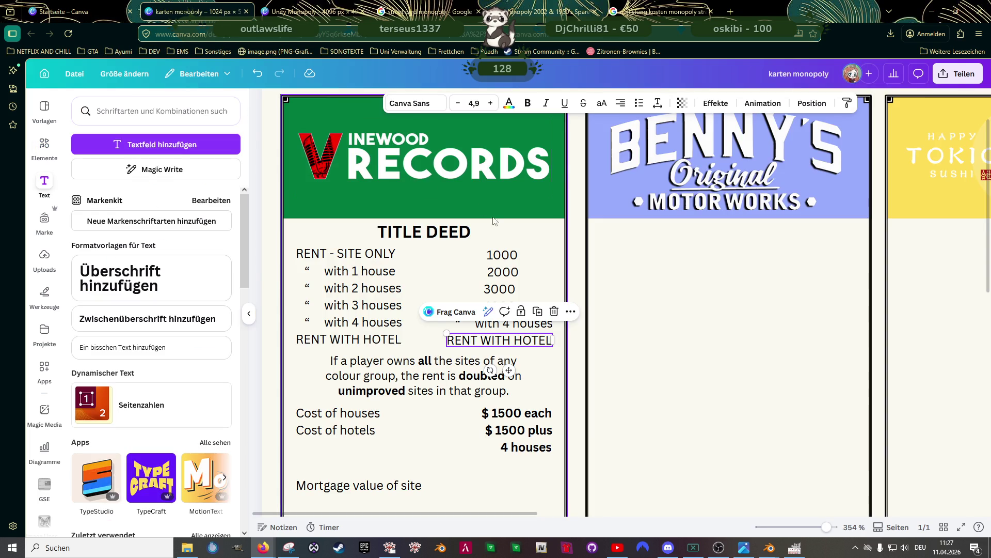
Duplicate the bold '4 houses' text onto the Mortgage value of site line
left_click(509, 259)
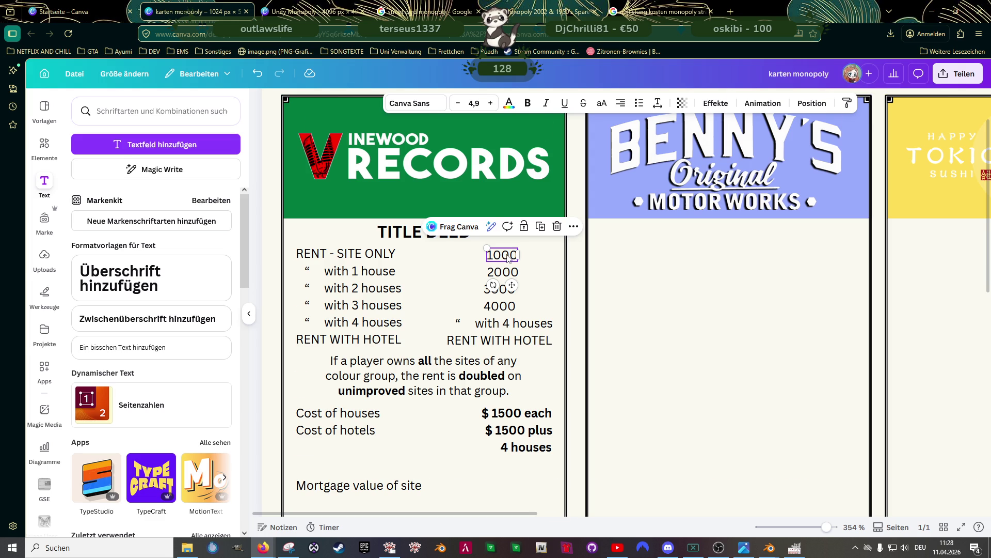
scroll(508, 258, "down", 8)
scroll(500, 259, "up", 7)
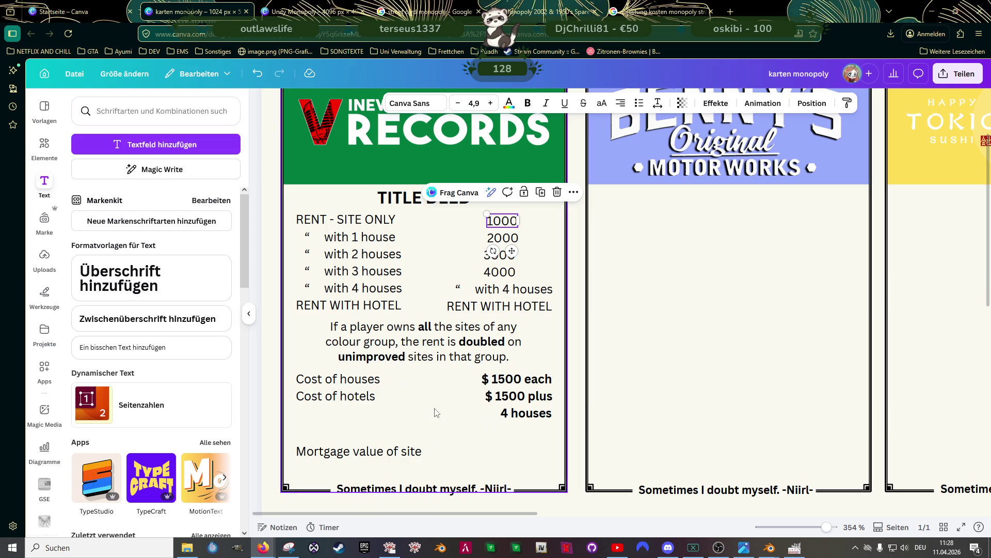
scroll(450, 377, "up", 2)
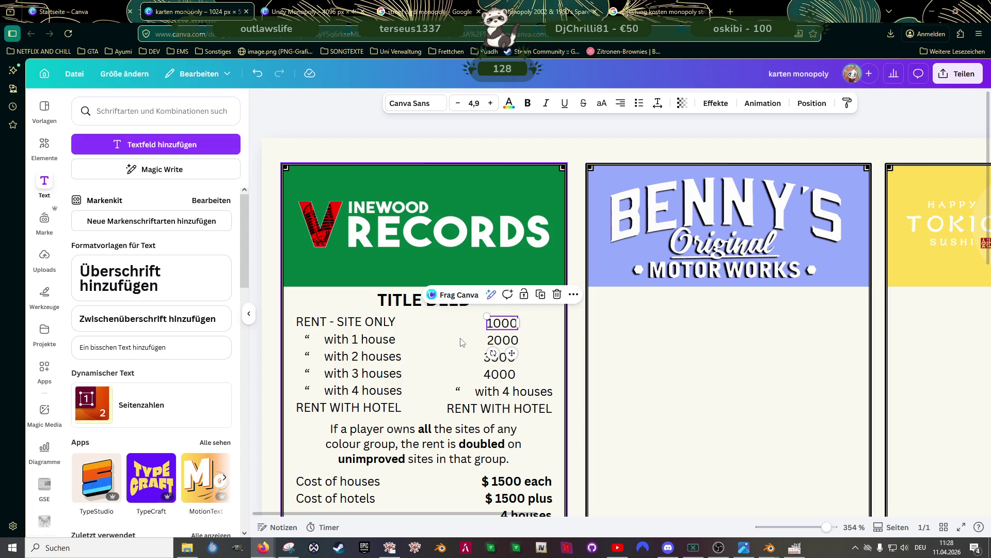
left_click(510, 408)
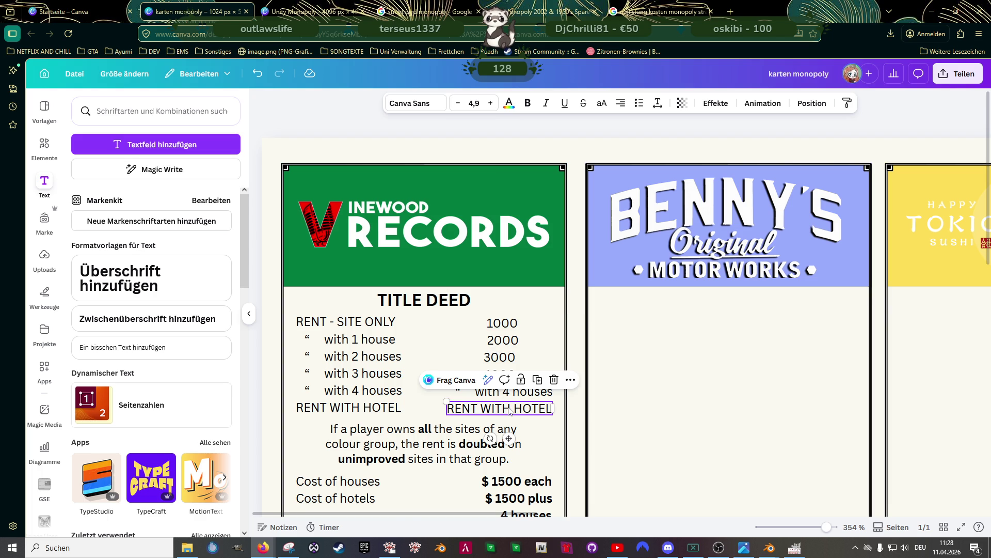
scroll(510, 411, "down", 5)
left_click(524, 247)
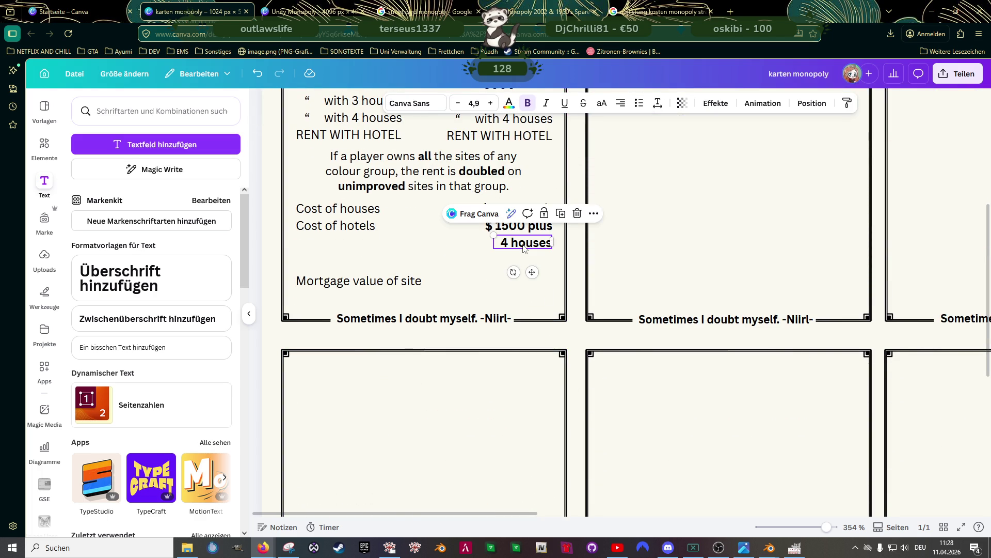
key("ctrl+d")
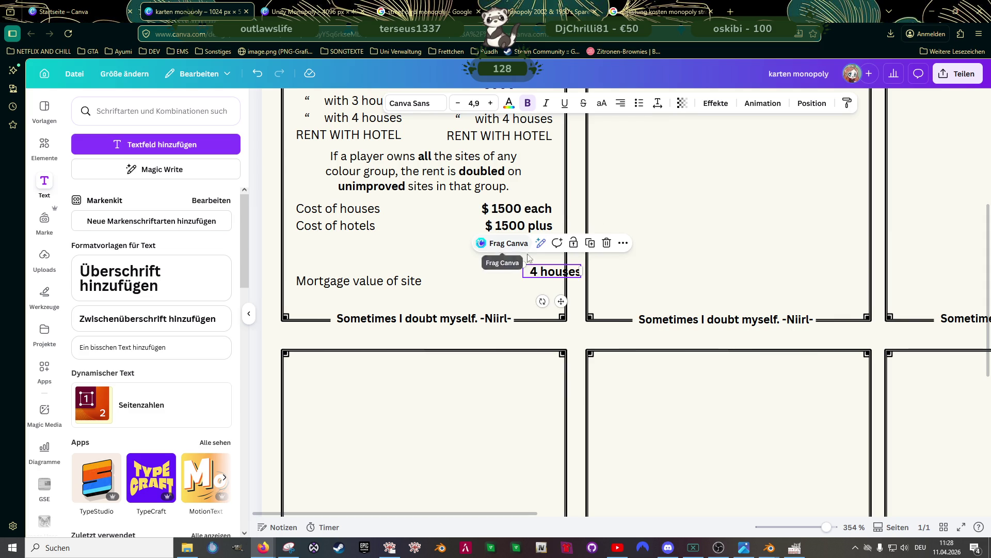
left_click_drag(550, 271, 517, 278)
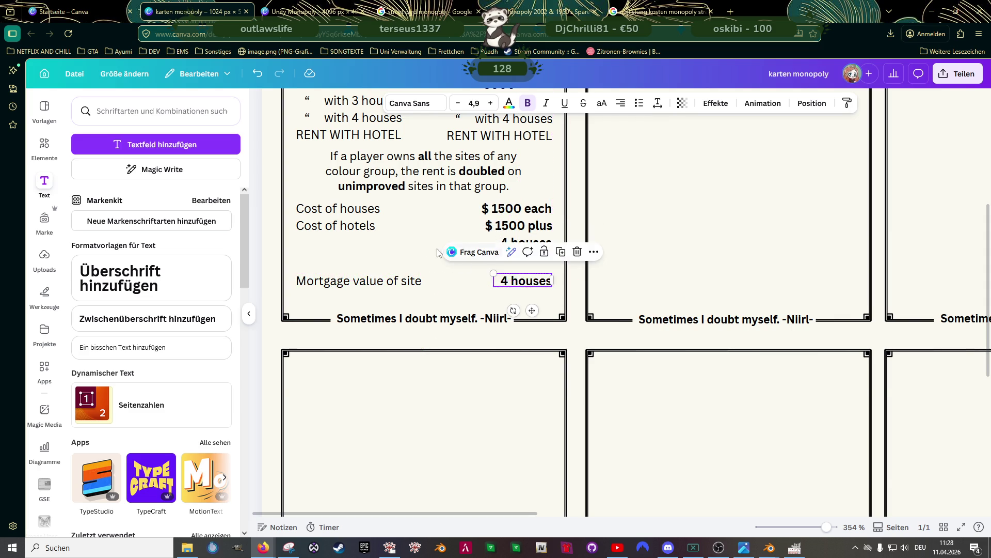
Change the copied text to 1500 as the mortgage value
scroll(411, 244, "up", 5)
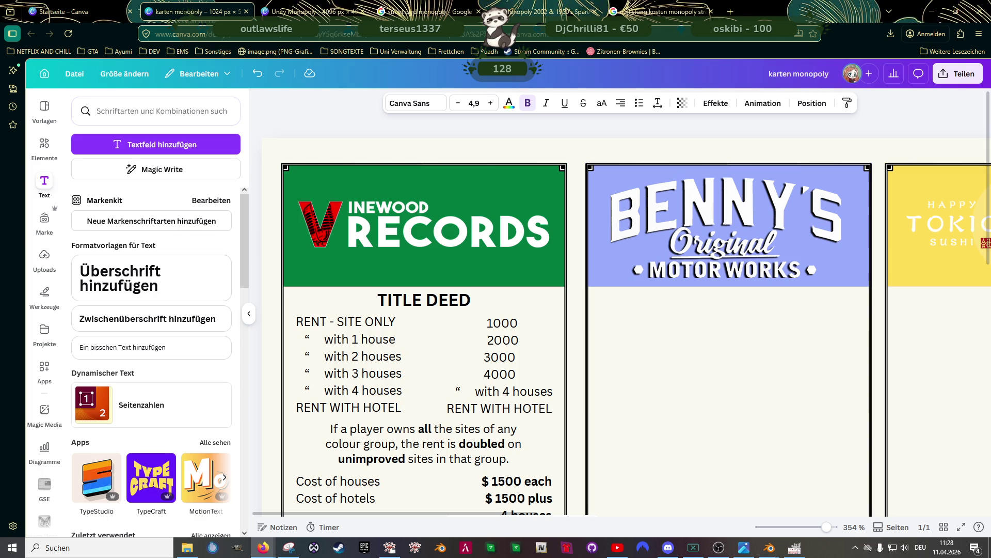
scroll(359, 294, "down", 5)
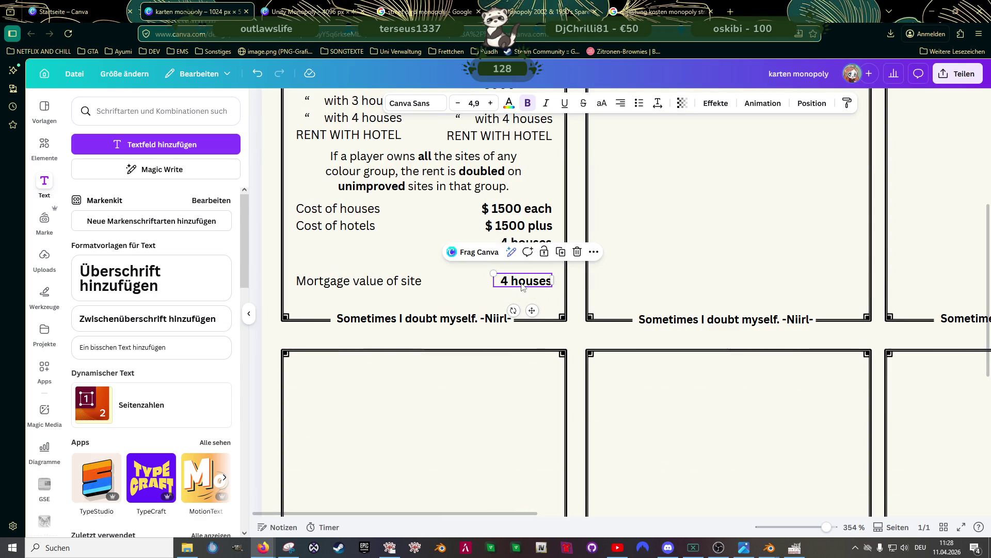
double_click(522, 281)
triple_click(522, 281)
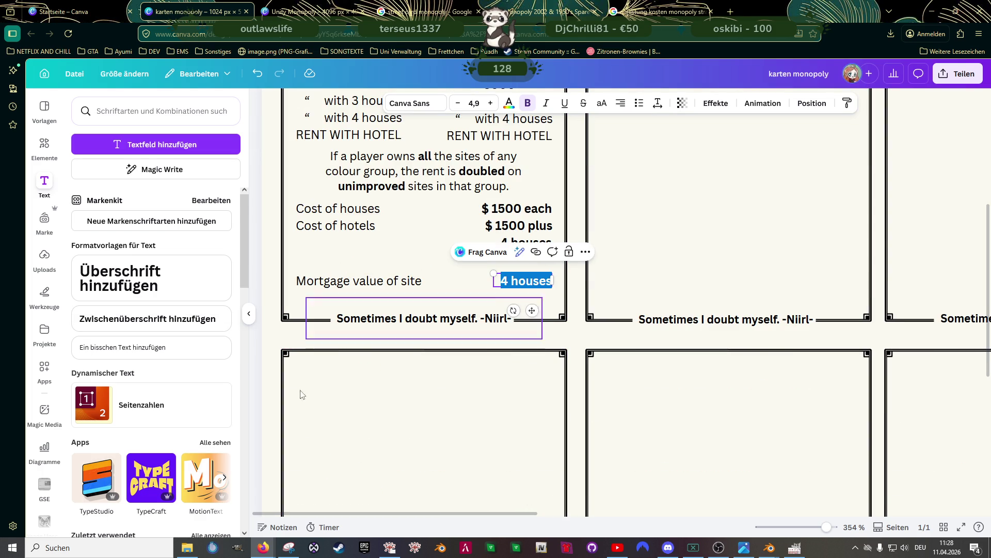
key("BackSpace")
type("1500")
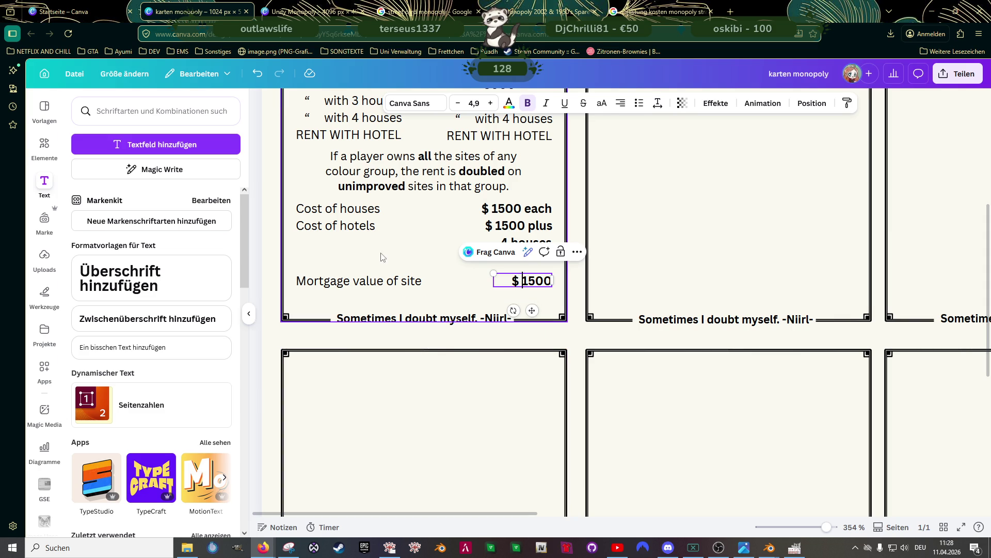
left_click(460, 287)
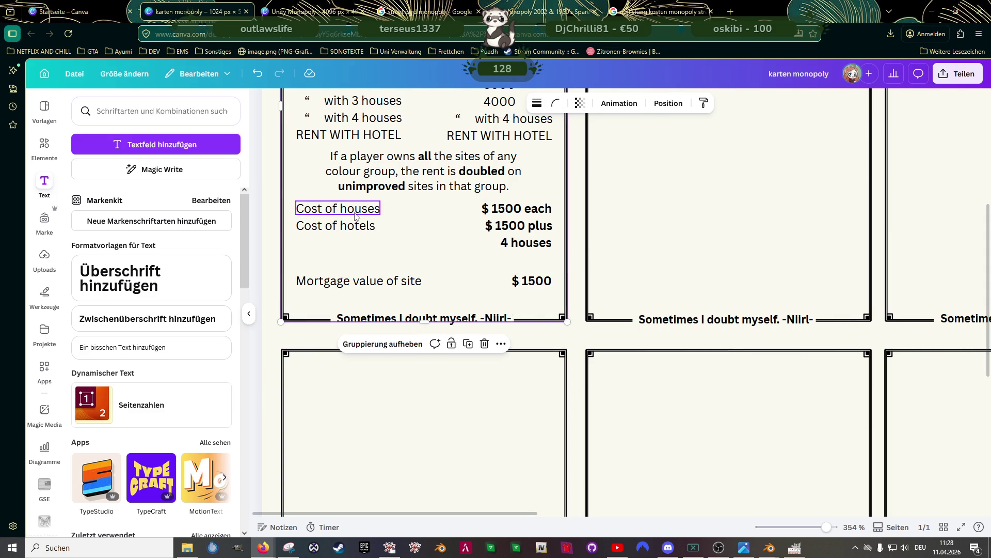
Group the five cost text boxes and move them slightly lower
left_click(361, 211)
left_click(509, 212, "shift")
left_click(506, 230, "shift")
left_click(356, 225, "shift")
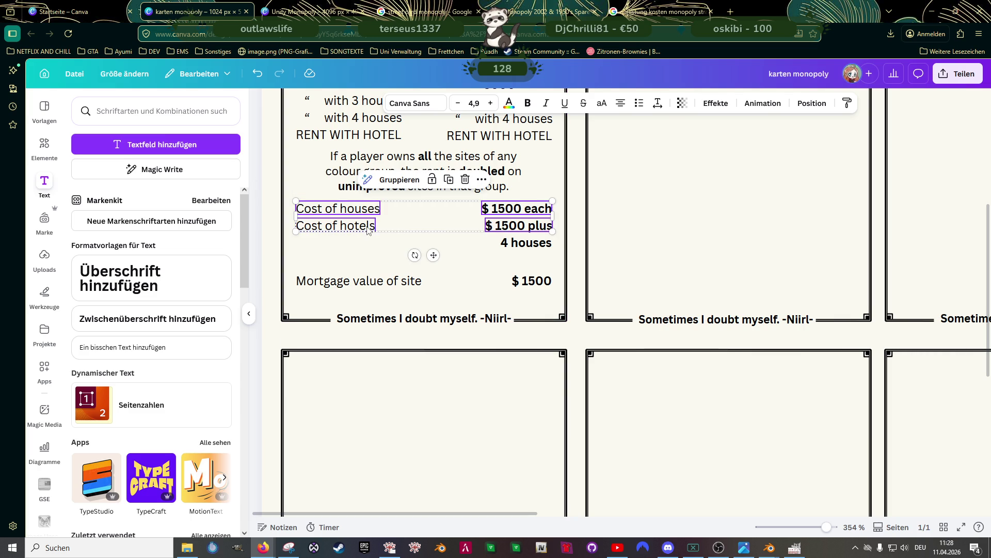
left_click(527, 243, "shift")
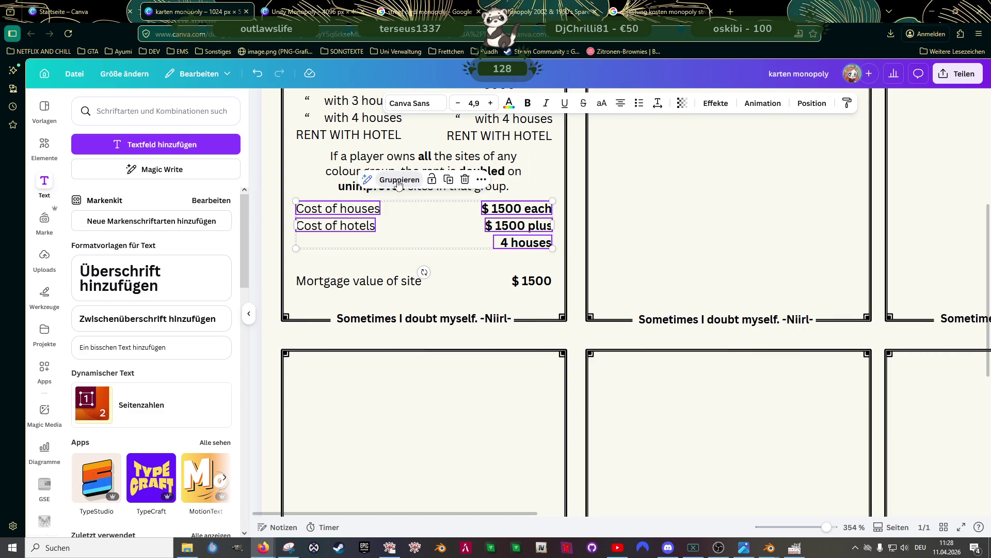
key("ctrl+g")
left_click_drag(415, 215, 414, 226)
Group the mortgage label with its $1500 value and space the rows and rules paragraph evenly
left_click(381, 281)
left_click(531, 280, "shift")
left_click(397, 254)
left_click_drag(389, 276, 386, 285)
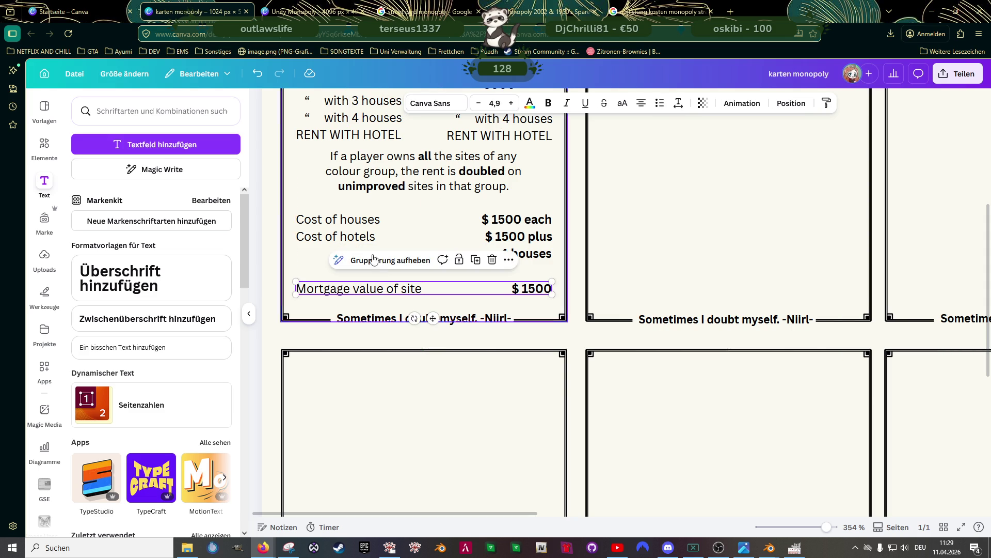
left_click(376, 235)
left_click_drag(376, 235, 376, 235)
left_click_drag(402, 167, 401, 176)
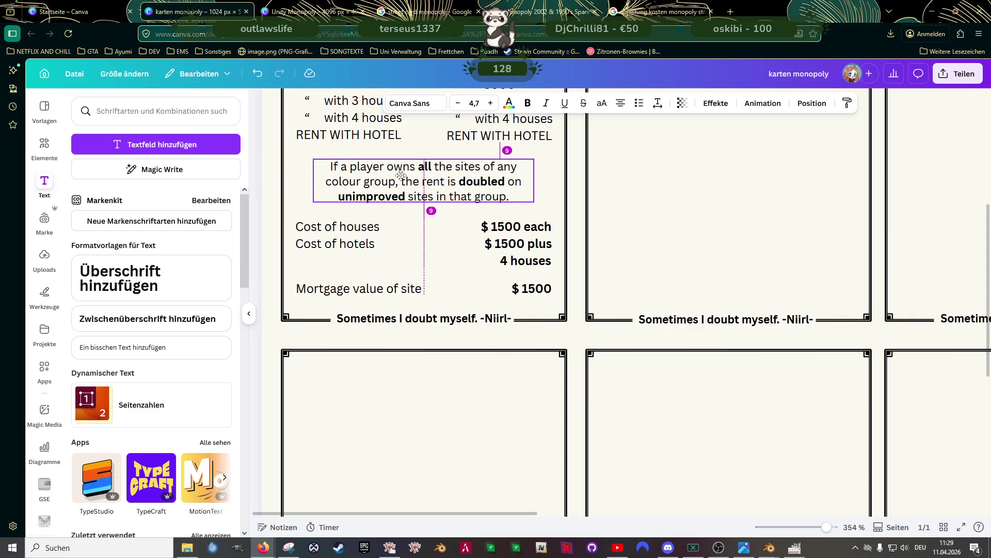
scroll(401, 177, "up", 4)
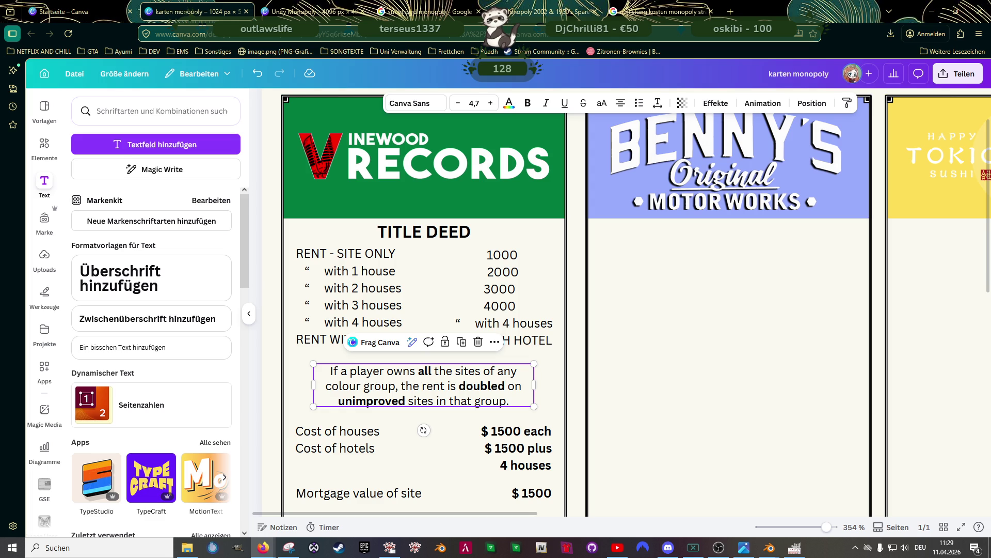
Replace the first four rent values with $ 260, $ 1300, $ 3900 and $ 9000
left_click(513, 258)
left_click(513, 257)
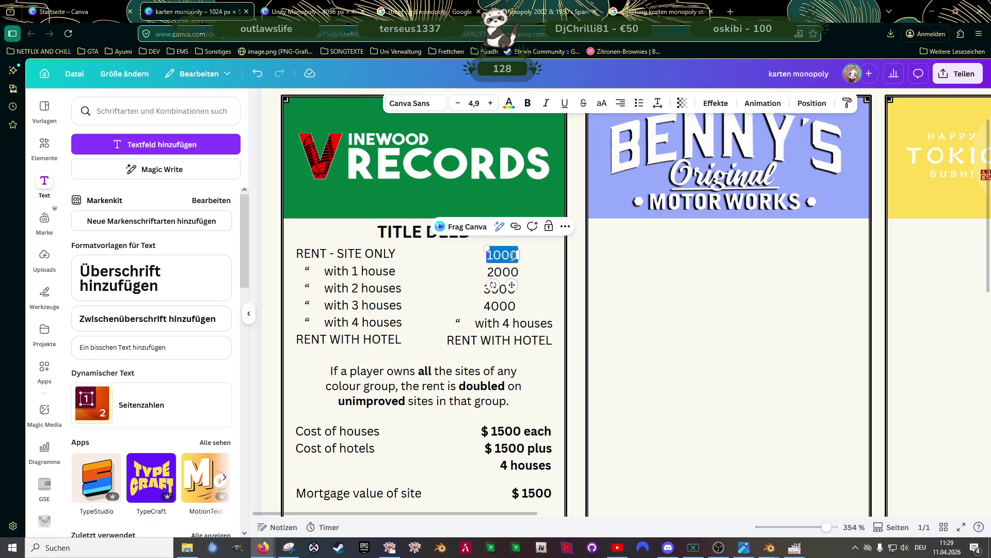
type("$ 260")
left_click(503, 271)
left_click(503, 269)
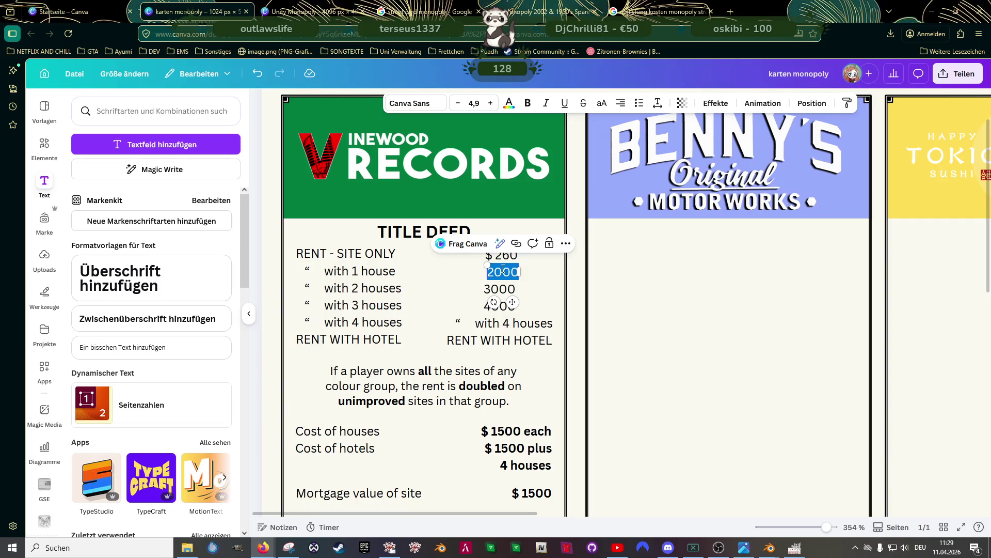
type("$")
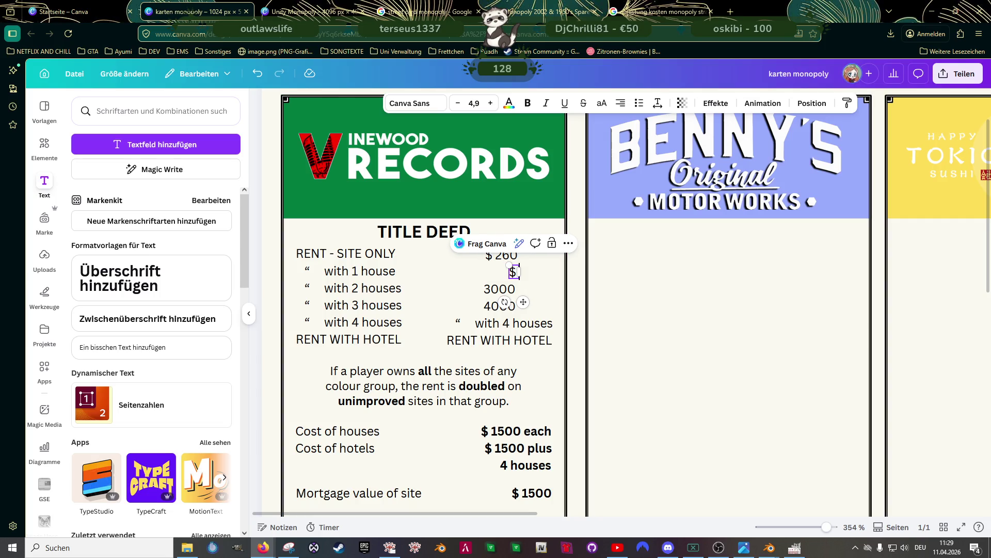
type(" 130")
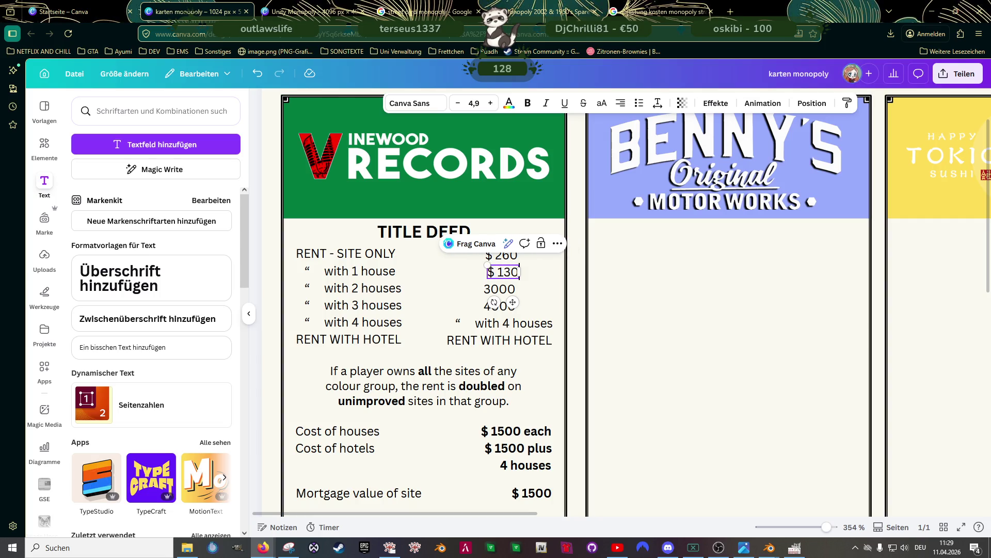
type("0")
left_click(498, 287)
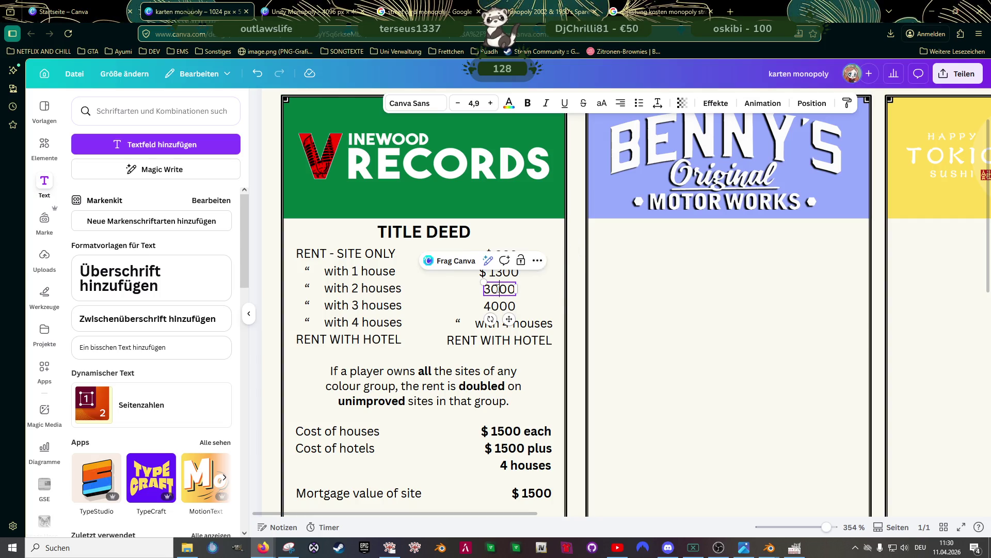
double_click(497, 287)
type("$")
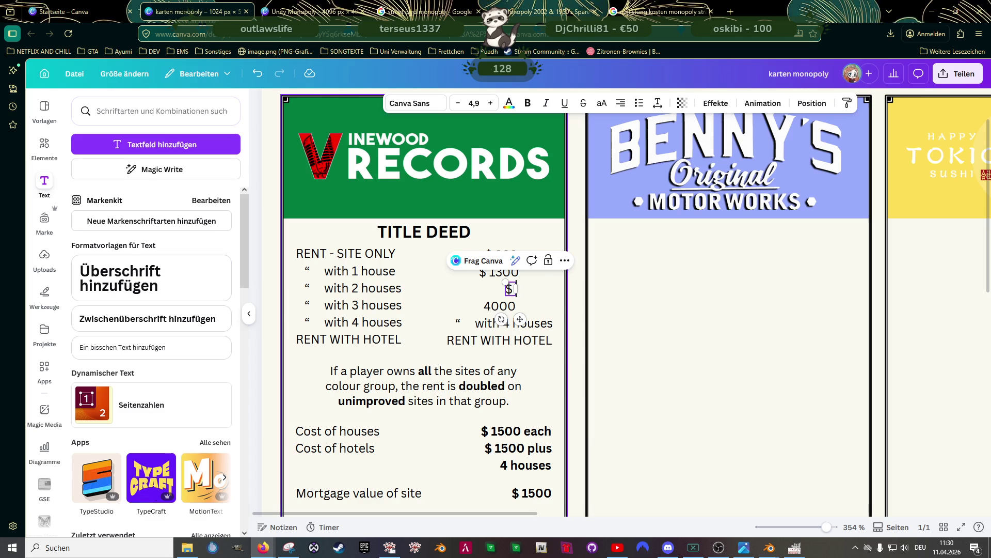
type(" 3900")
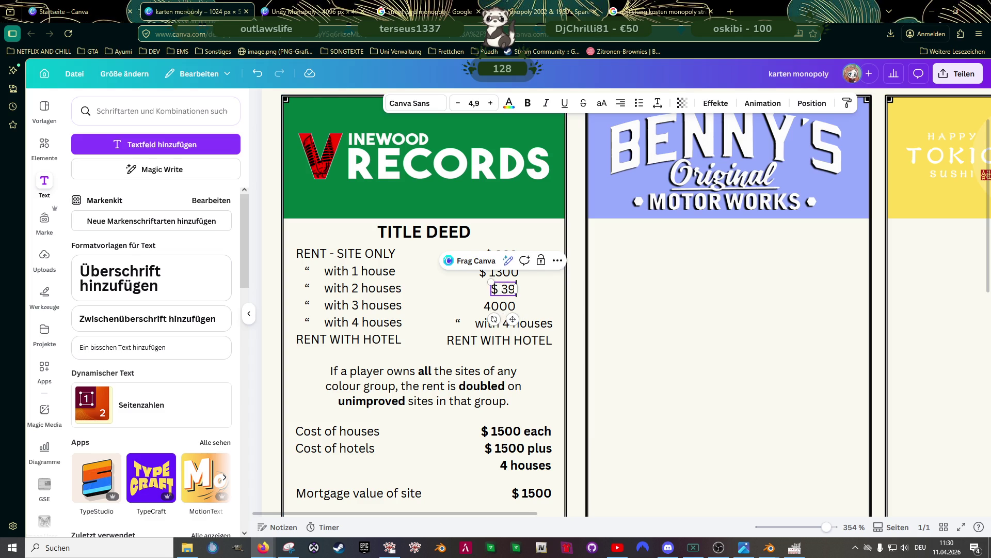
left_click(499, 306)
double_click(499, 306)
type("$")
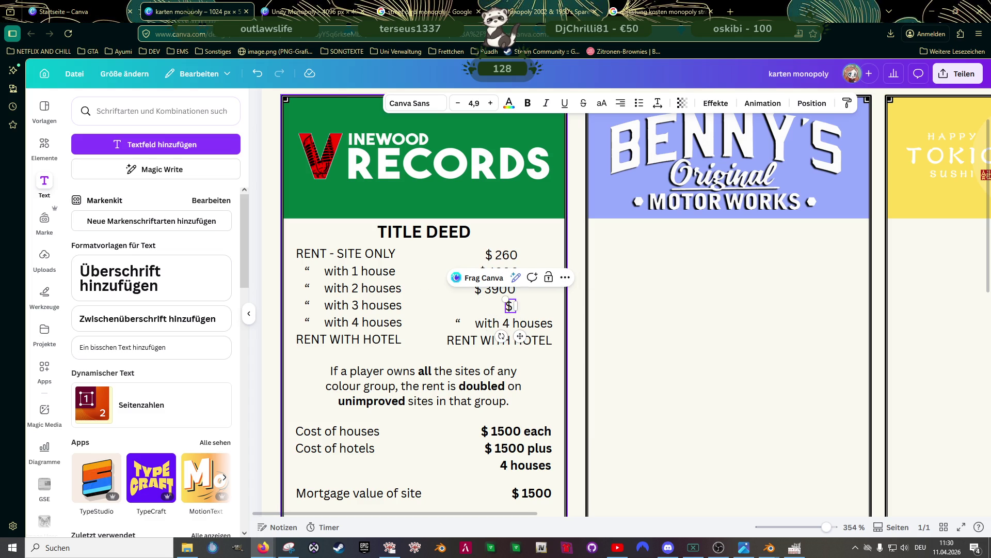
type(" 9000")
Enter $ 11.000 for four houses and add thousand separators to $ 9.000, $ 3.900 and $ 1.300
left_click(497, 323)
double_click(497, 323)
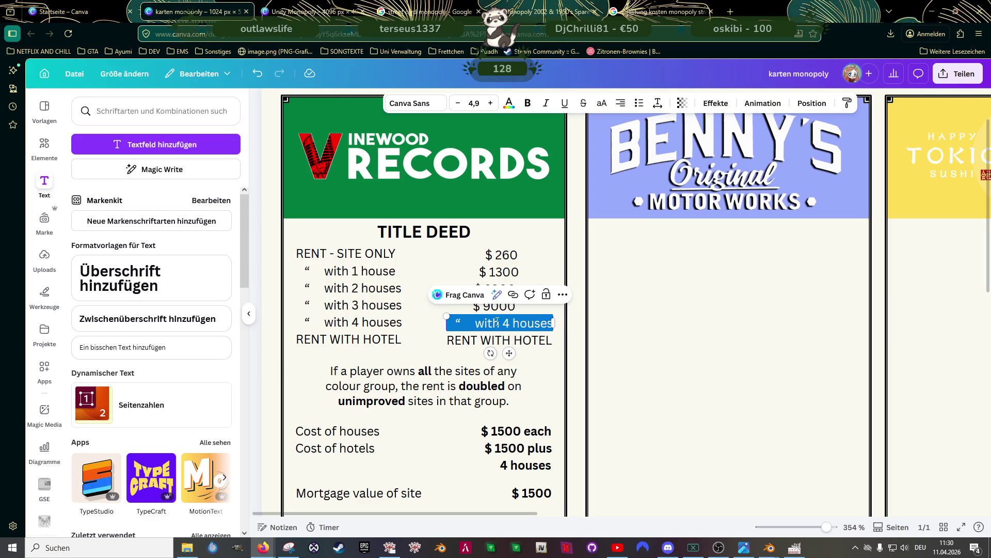
type("$")
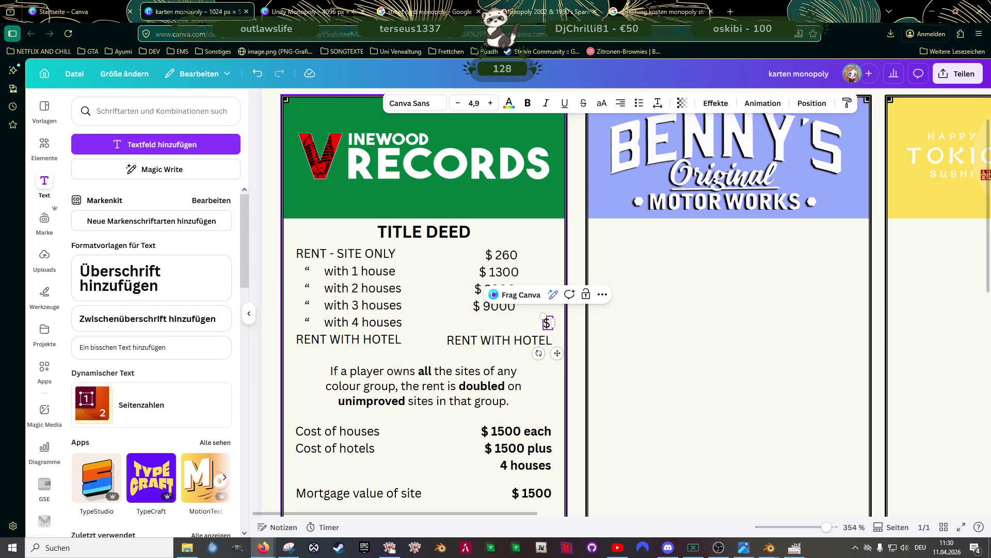
type(" 1")
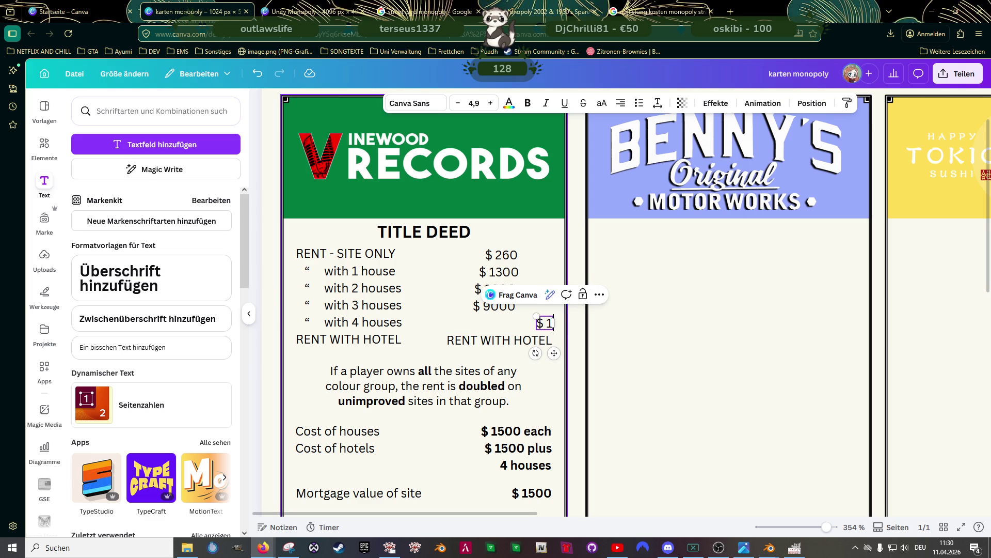
type("1000")
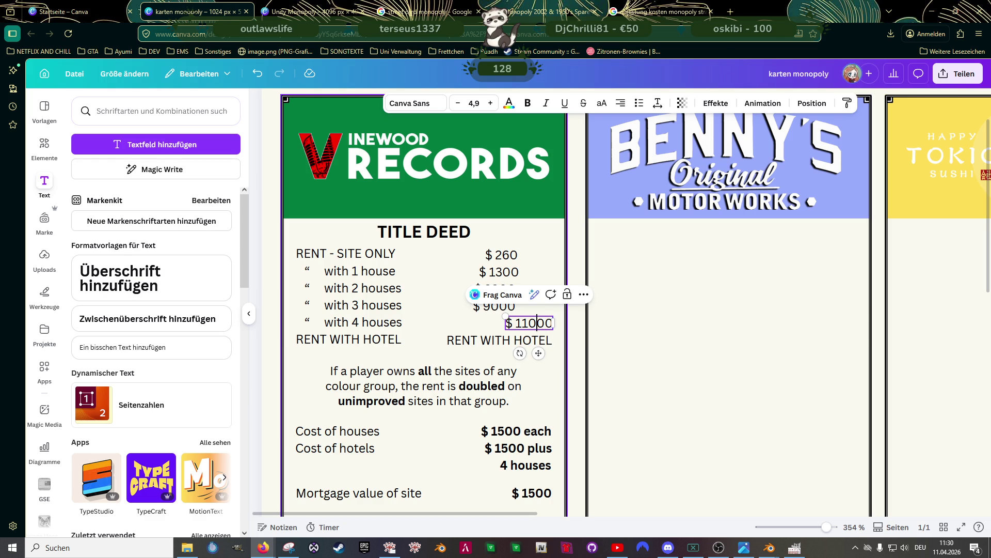
type("-")
key("BackSpace")
type(".")
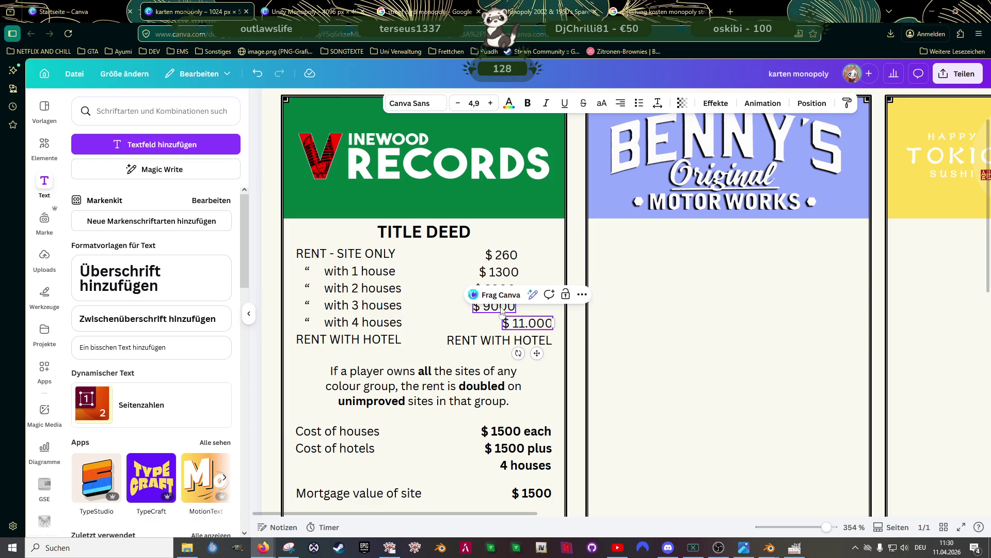
left_click(493, 308)
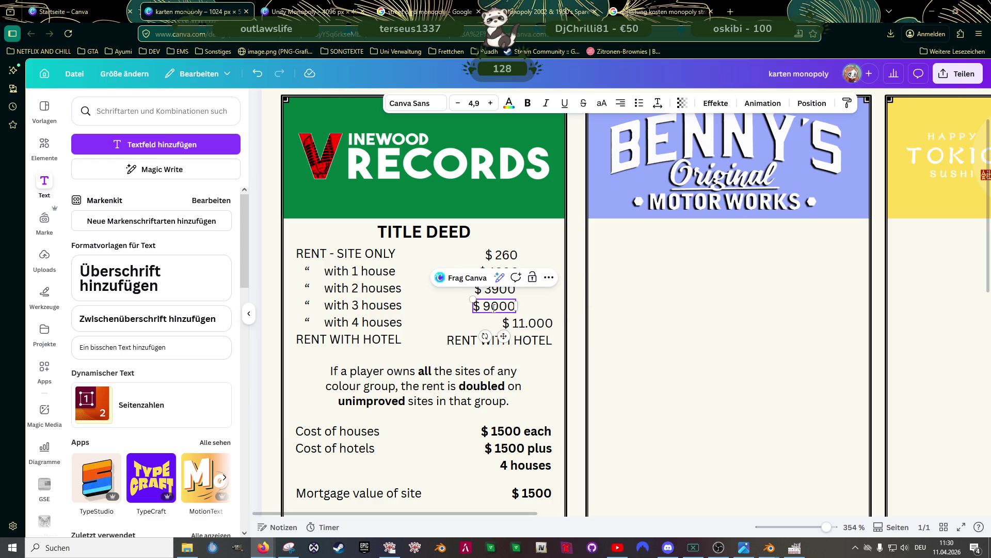
type(".")
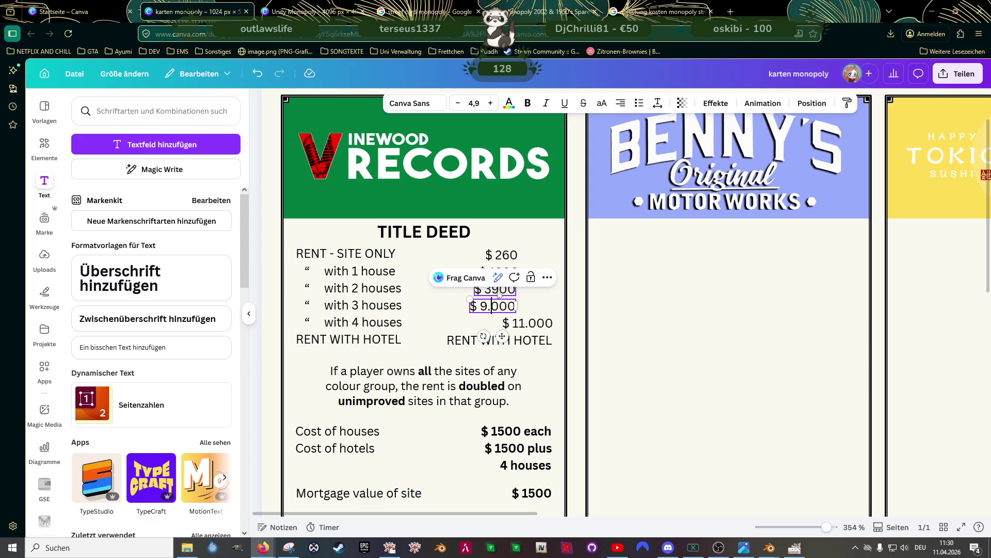
left_click(491, 290)
type(".")
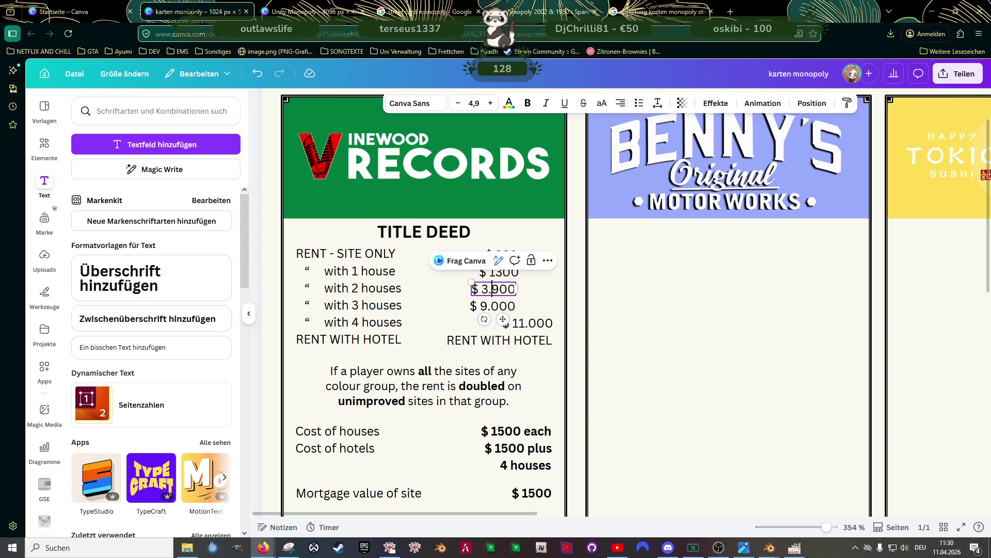
left_click(498, 278)
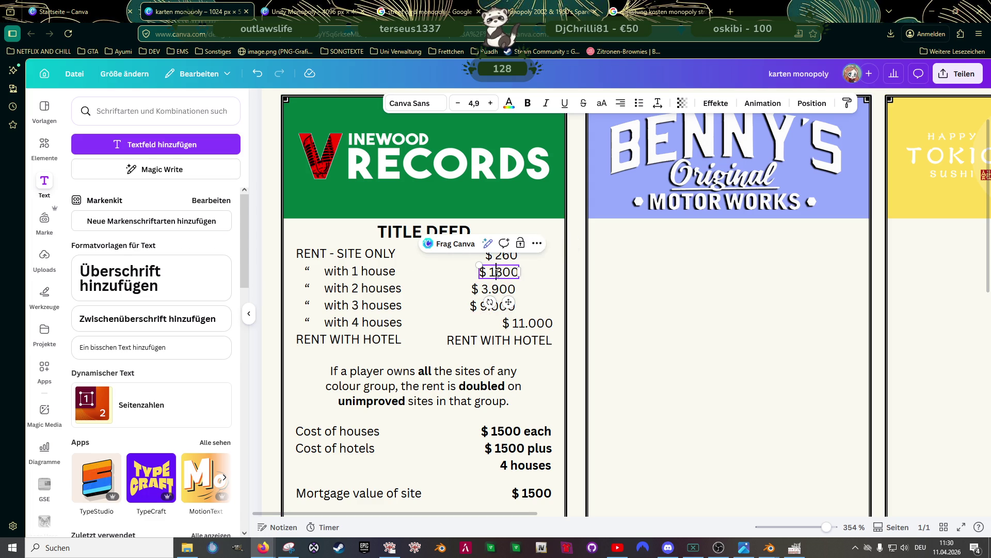
double_click(498, 276)
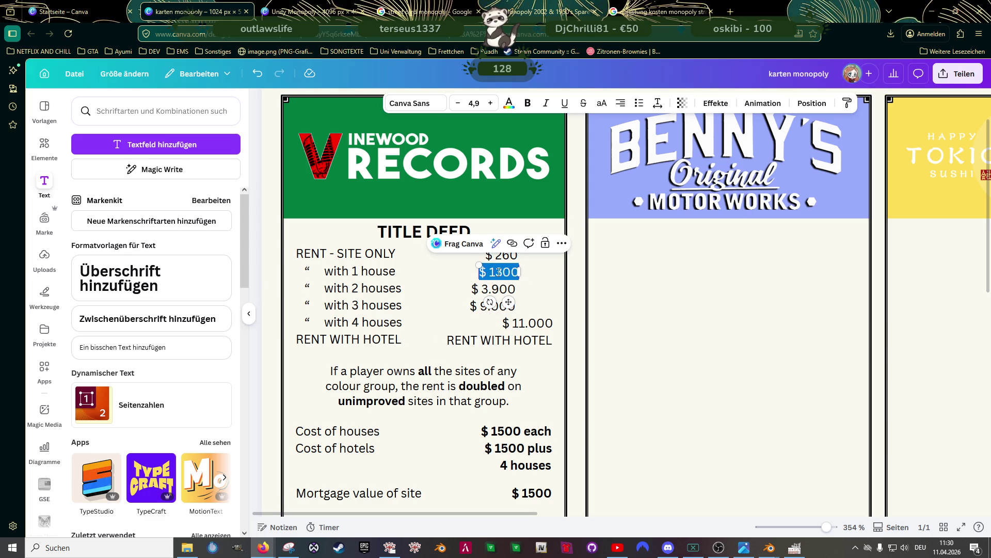
left_click(497, 272)
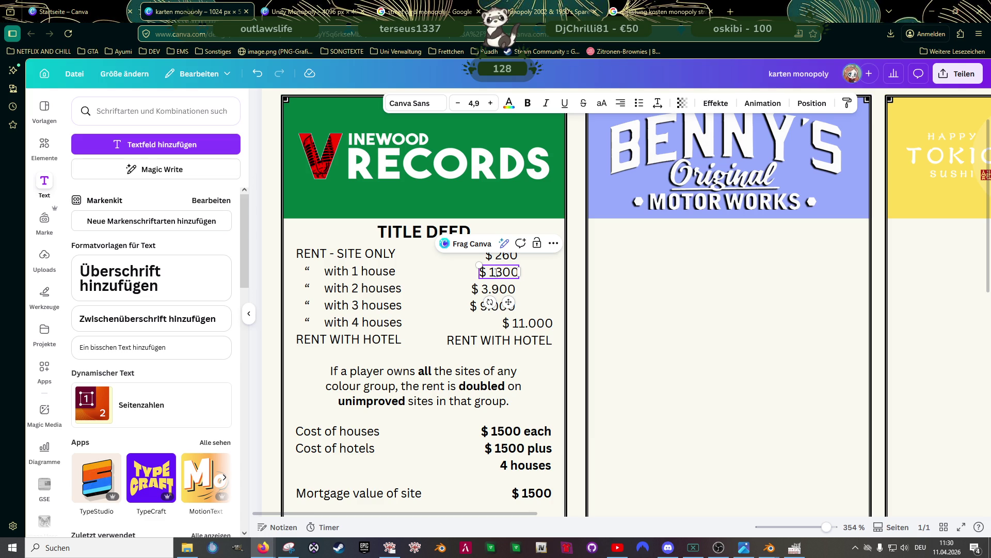
type(".")
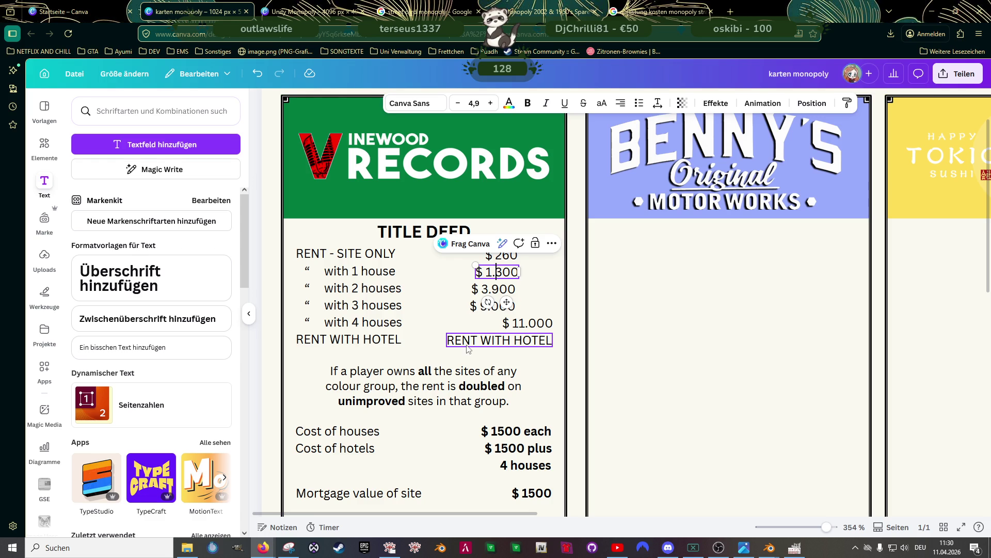
Replace the hotel rent placeholder with $ 12.750
left_click(469, 341)
left_click(469, 341)
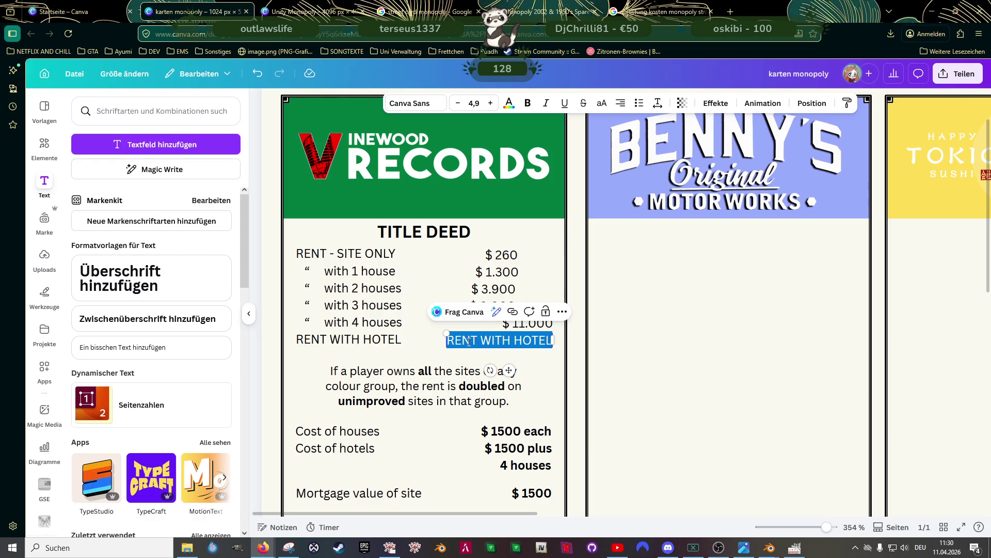
type("$ ")
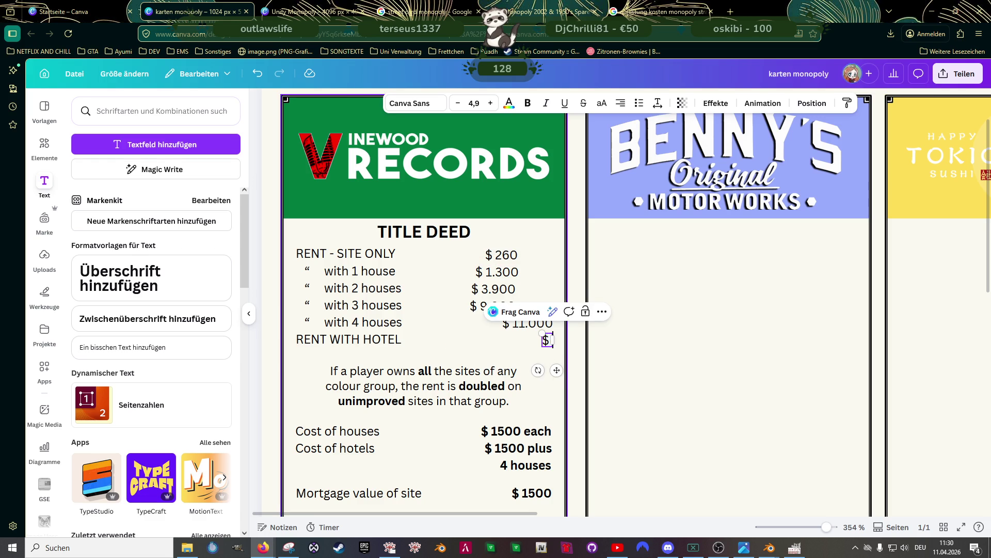
type("12")
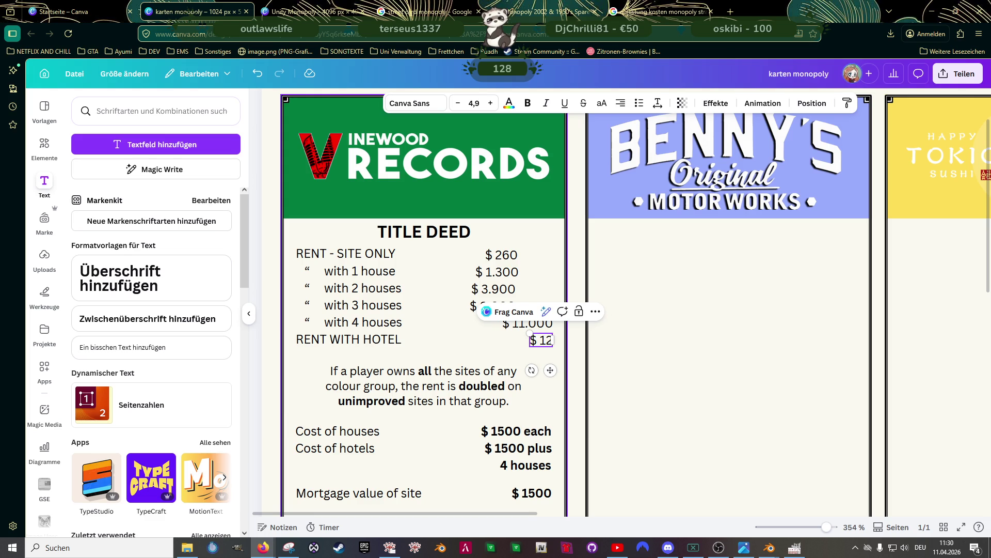
type(".")
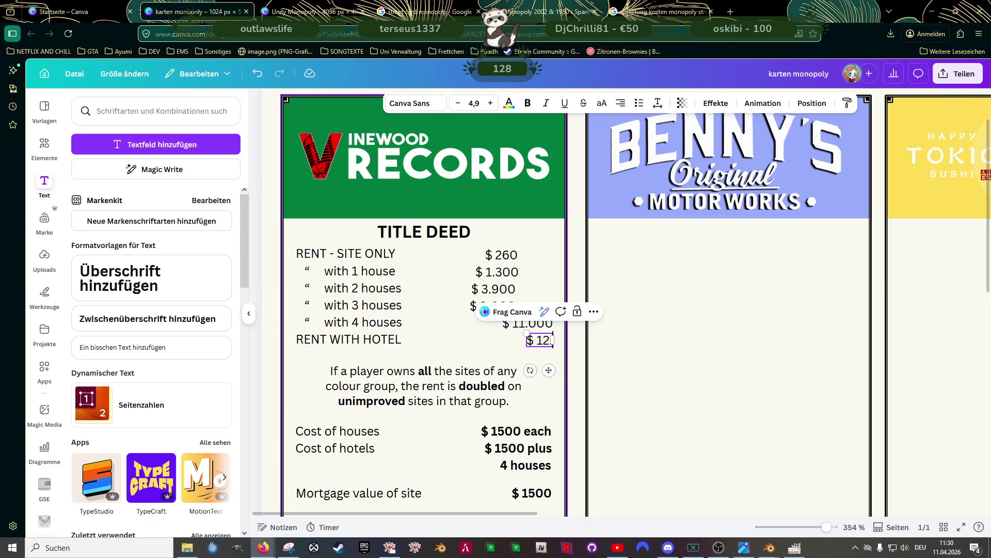
type("750")
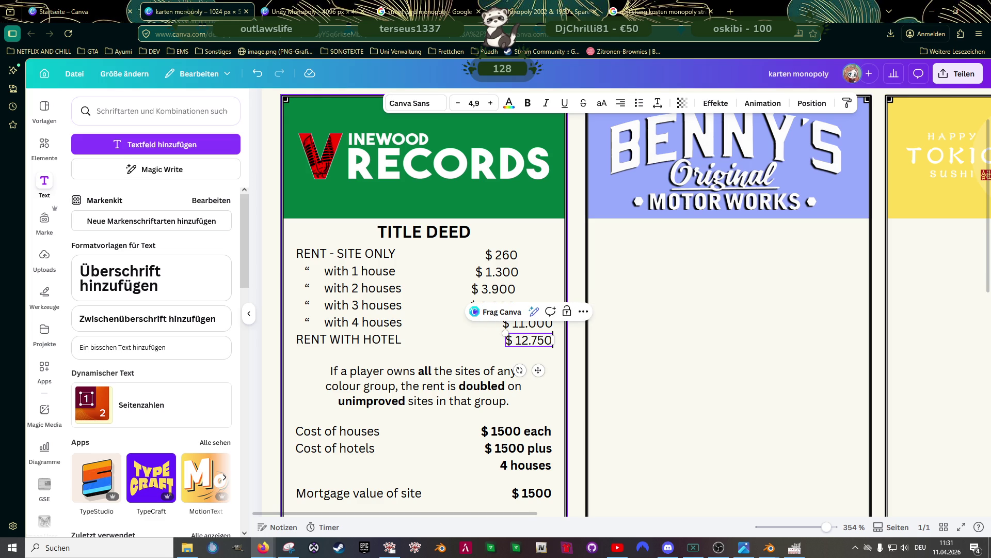
left_click(433, 347)
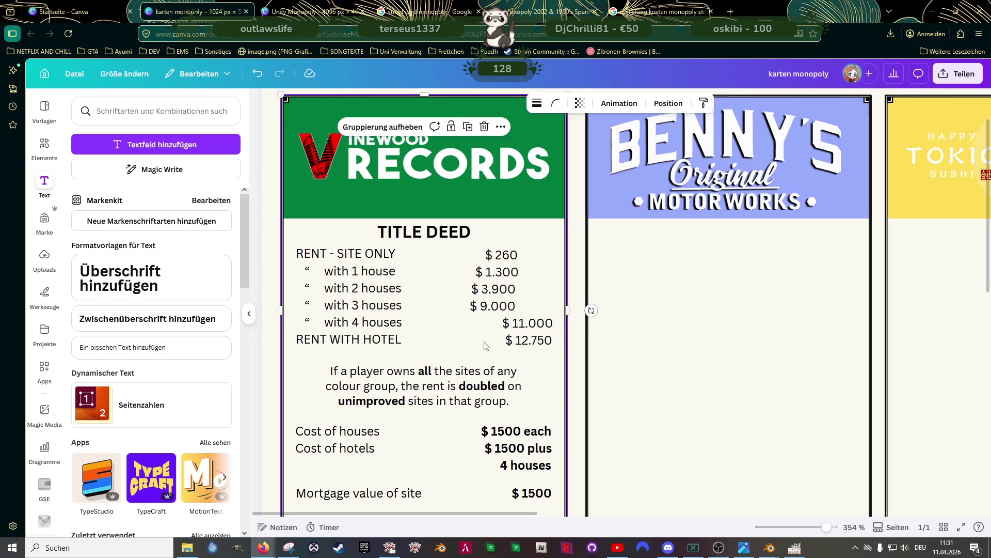
Nudge $ 12.750 into line and shift the $ 260 to $ 9.000 prices right to the column edge
left_click(525, 339)
left_click_drag(527, 345, 524, 345)
left_click(504, 255)
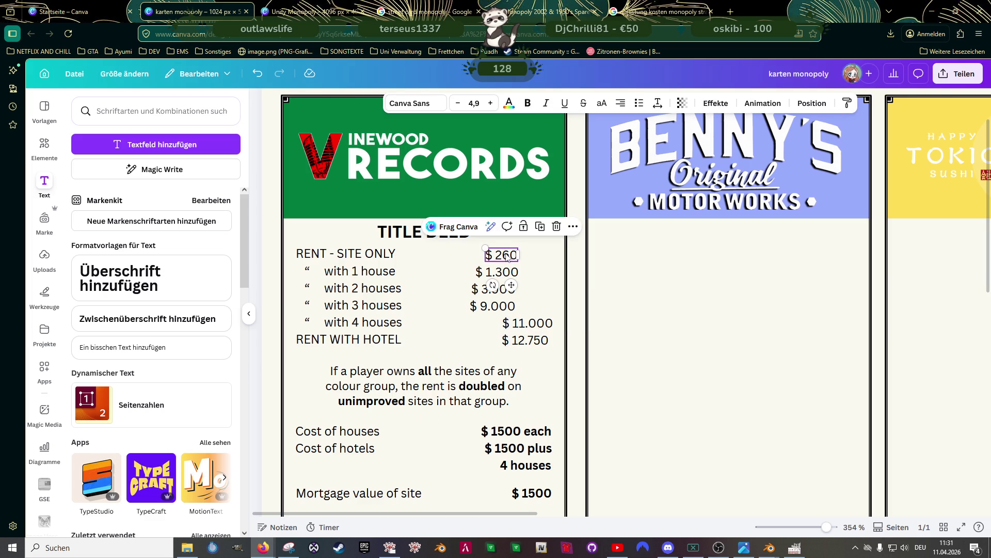
left_click(500, 272, "shift")
left_click(500, 289, "shift")
left_click(494, 306, "shift")
mouse_move(502, 291)
left_mouse_down()
mouse_move(502, 301)
mouse_move(505, 290)
left_mouse_up()
left_click(500, 293)
left_click(501, 304, "shift")
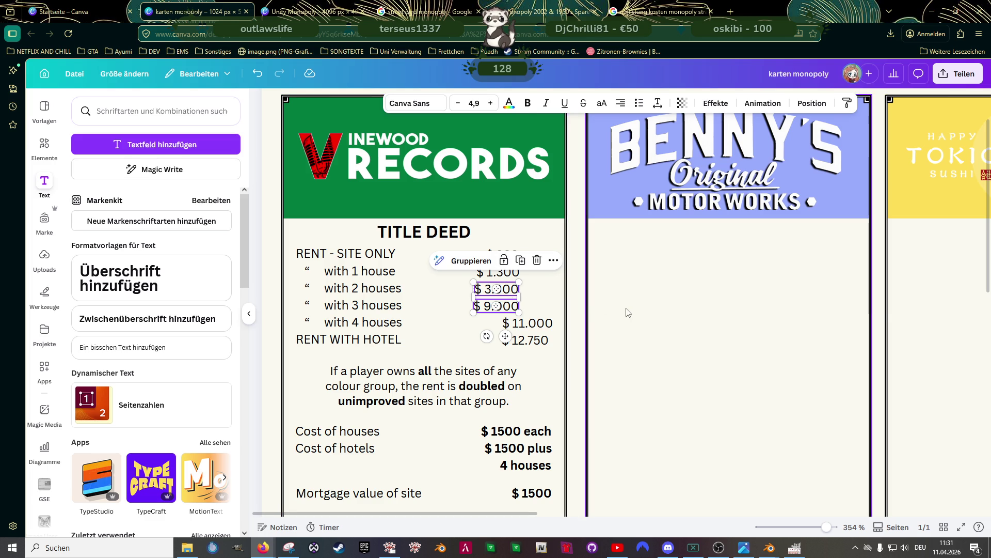
key("Tab")
left_click(514, 258)
left_click(500, 271, "shift")
left_click(500, 289, "shift")
left_click(501, 305, "shift")
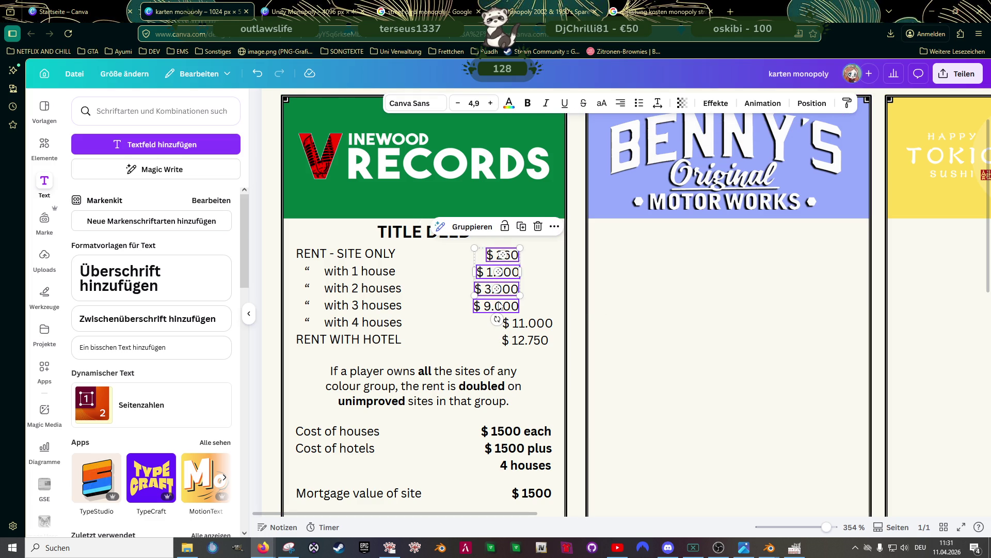
left_click_drag(514, 290, 538, 288)
Align $ 12.750 with the column and space $ 3.900, $ 9.000, $ 11.000 and $ 12.750 evenly
left_click(526, 323)
left_click(529, 340, "shift")
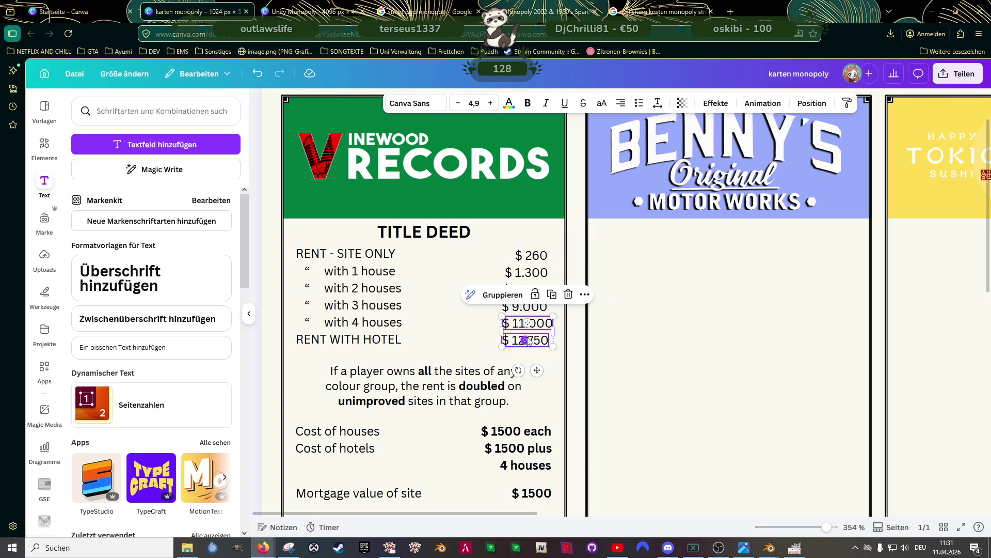
left_click(529, 340)
left_click_drag(529, 340, 521, 338)
scroll(522, 338, "up", 3, "ctrl")
left_click(522, 240)
left_click(529, 266)
left_click_drag(530, 266, 522, 333)
left_click(524, 292)
left_click(518, 315)
left_click(520, 335)
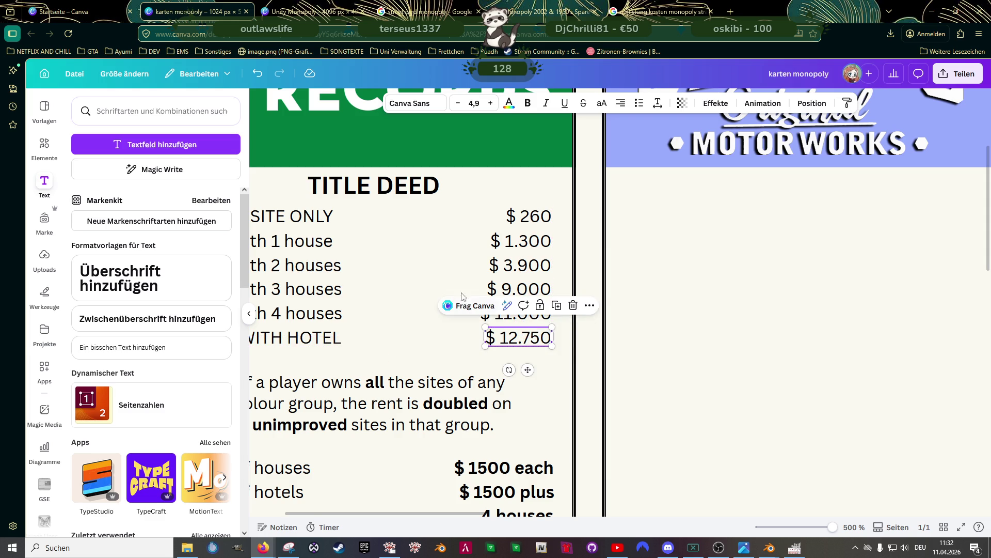
left_click(443, 272)
scroll(444, 271, "down", 5)
Select the rent labels and the $ 260 and $ 1.300 prices on the Vinewood Records card
scroll(433, 281, "down", 3)
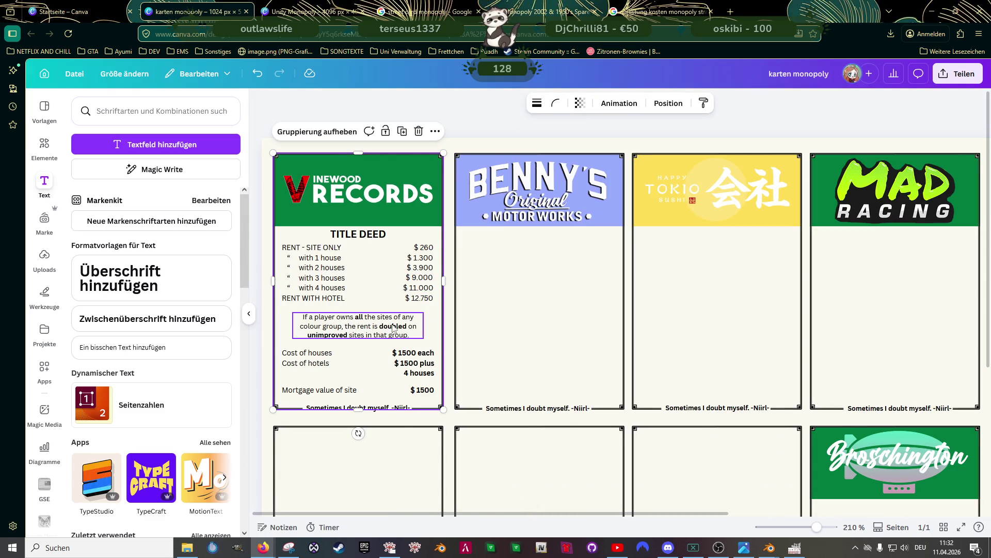
scroll(385, 340, "down", 2)
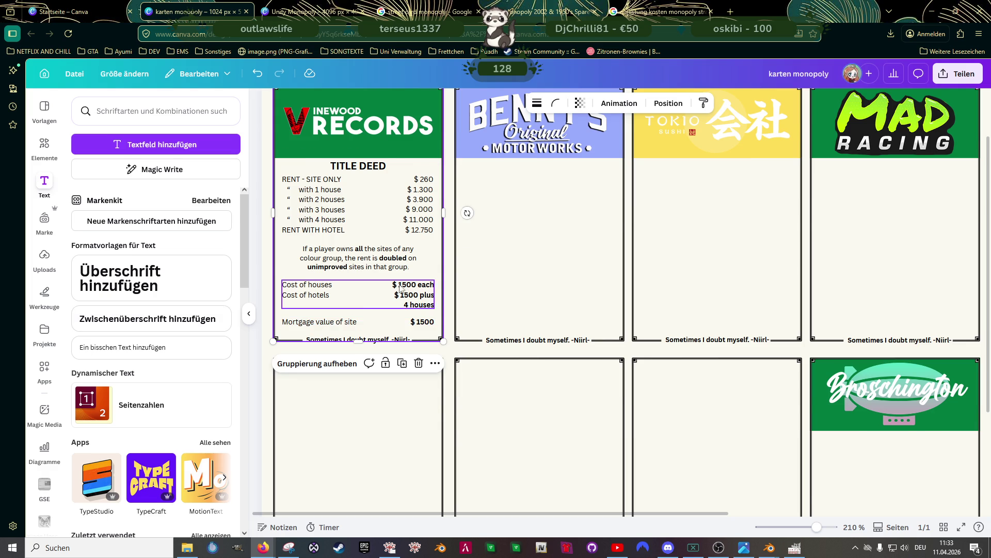
scroll(387, 289, "up", 2)
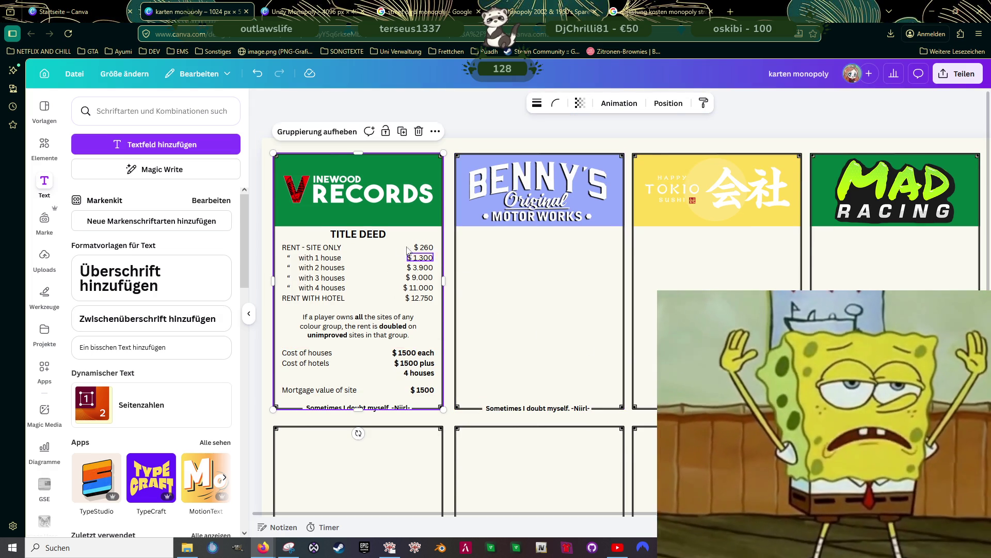
left_click(320, 248)
left_click(336, 258, "shift")
left_click(333, 268, "shift")
left_click(333, 278, "shift")
left_click(333, 287, "shift")
left_click(332, 298, "shift")
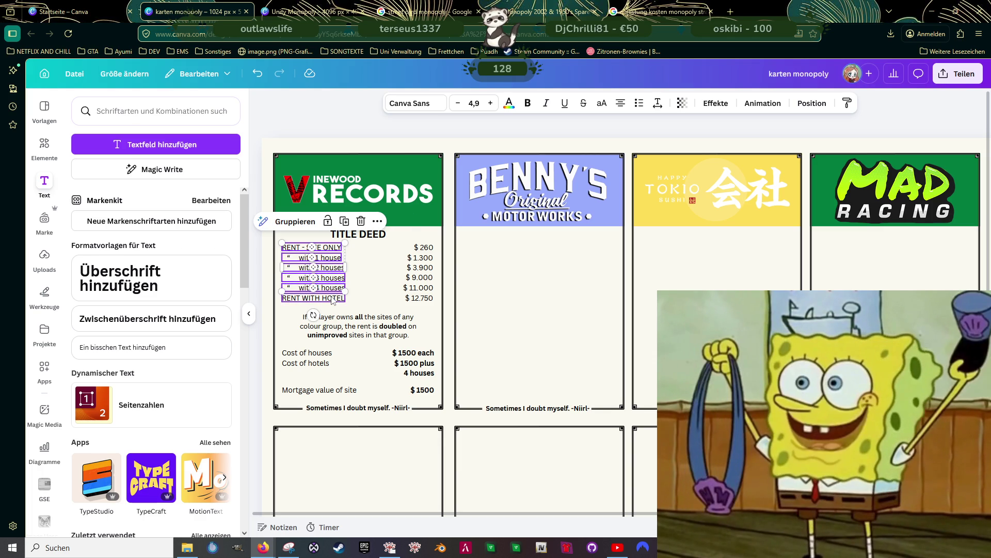
left_click(425, 247)
left_click(409, 257, "shift")
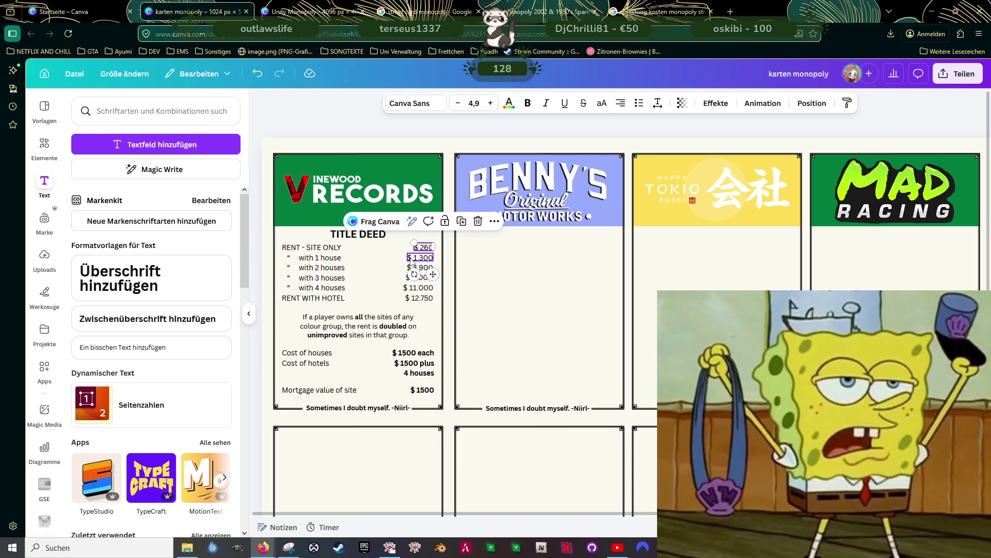
Widen the $ 260 through $ 12.750 price boxes leftward to a shared right edge
scroll(409, 257, "up", 3)
scroll(409, 257, "up", 2)
left_click(439, 233)
mouse_move(406, 233)
left_mouse_down()
mouse_move(380, 238)
mouse_move(381, 258)
mouse_move(370, 258)
mouse_move(391, 283)
mouse_move(371, 285)
mouse_move(394, 306)
mouse_move(376, 304)
mouse_move(390, 331)
mouse_move(370, 332)
mouse_move(388, 354)
mouse_move(372, 357)
left_mouse_up()
left_click(406, 259)
left_click(412, 281)
left_click(408, 307)
left_click(408, 331)
left_click(412, 355)
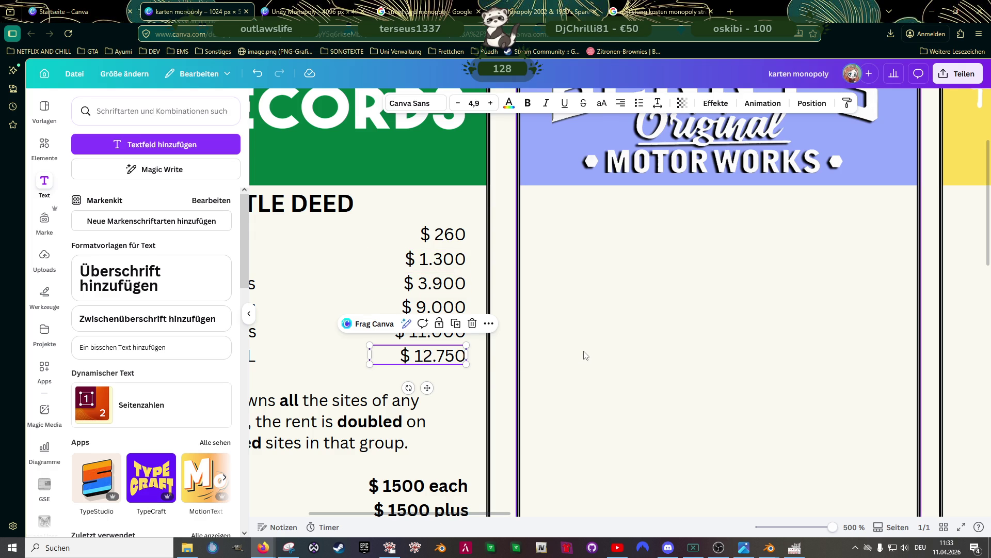
Widen the $ 1500 plus box in the building-cost block leftward
scroll(585, 355, "down", 5, "ctrl")
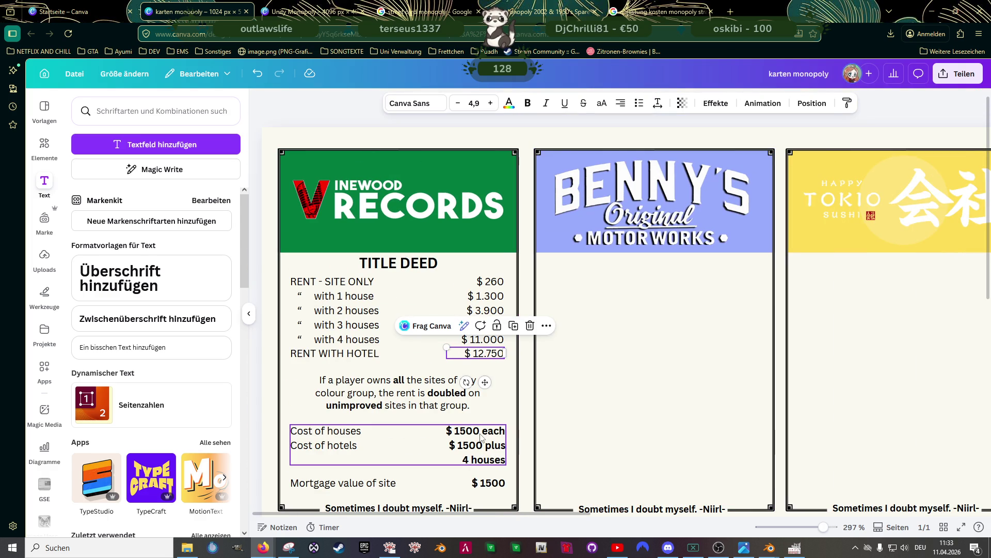
left_click(480, 437)
left_click(479, 433)
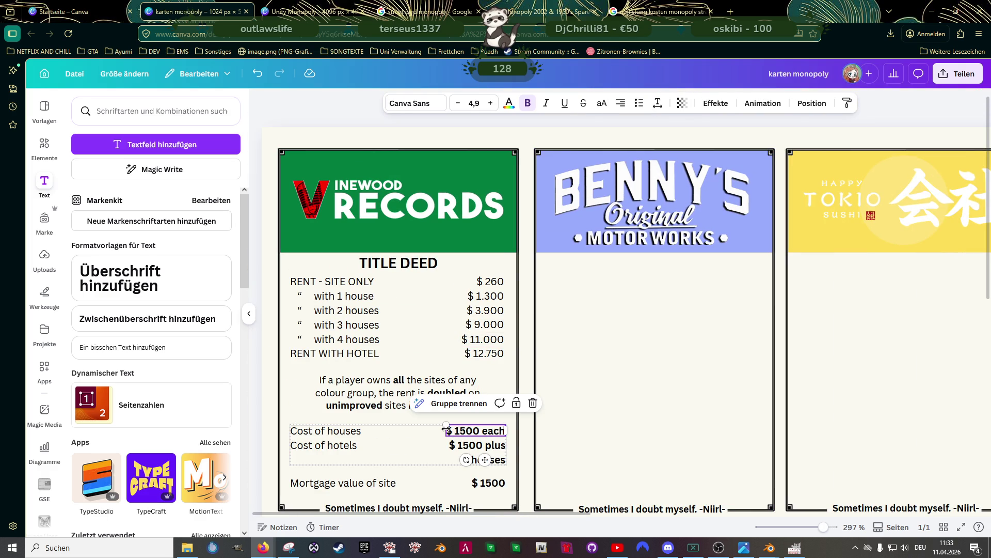
scroll(438, 459, "up", 3, "ctrl")
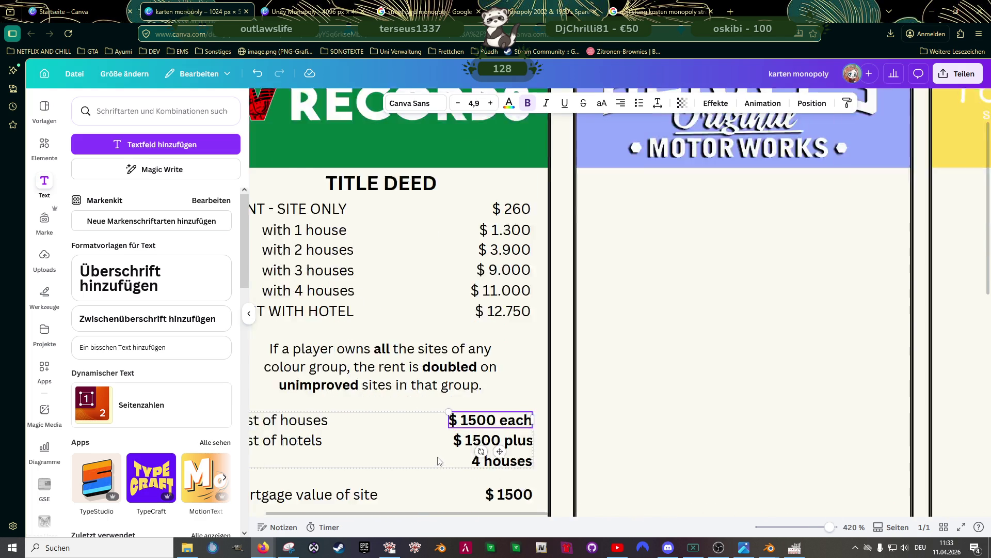
scroll(439, 459, "up", 1, "ctrl")
left_click(488, 438)
left_click(485, 439)
left_click_drag(453, 437, 430, 438)
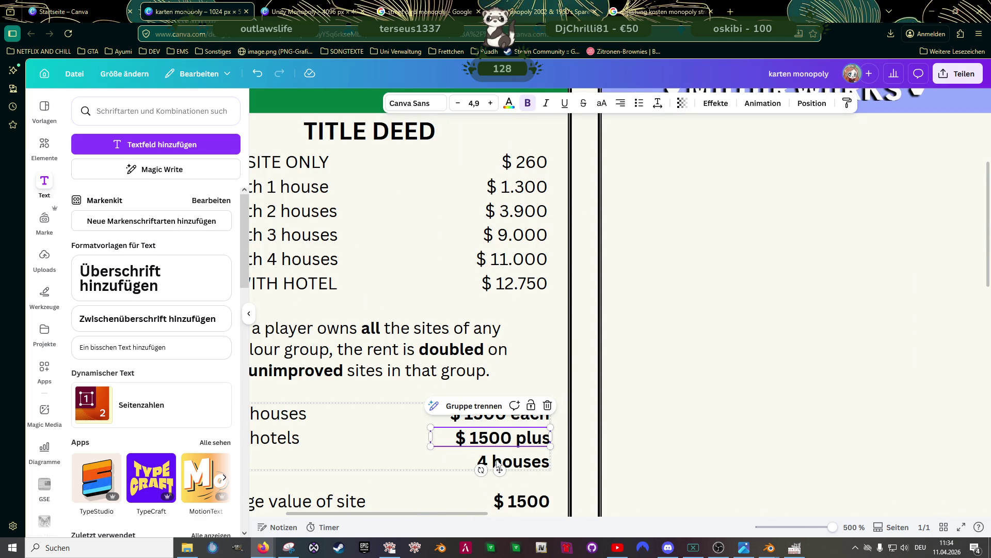
Widen the mortgage $ 1500 box leftward to match the price column
scroll(499, 465, "down", 4)
left_click(519, 303)
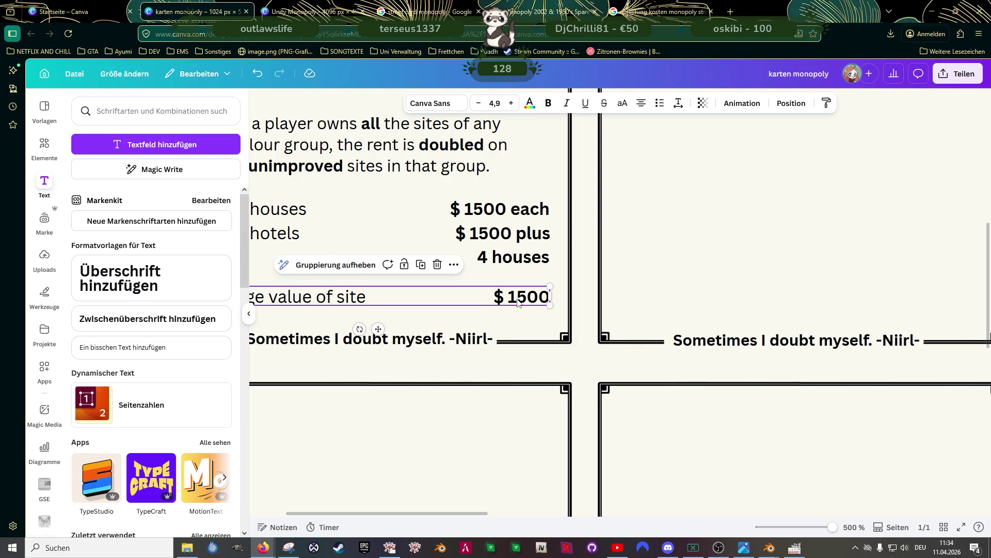
left_click(515, 304)
left_click_drag(467, 295, 426, 298)
scroll(420, 298, "down", 5, "ctrl")
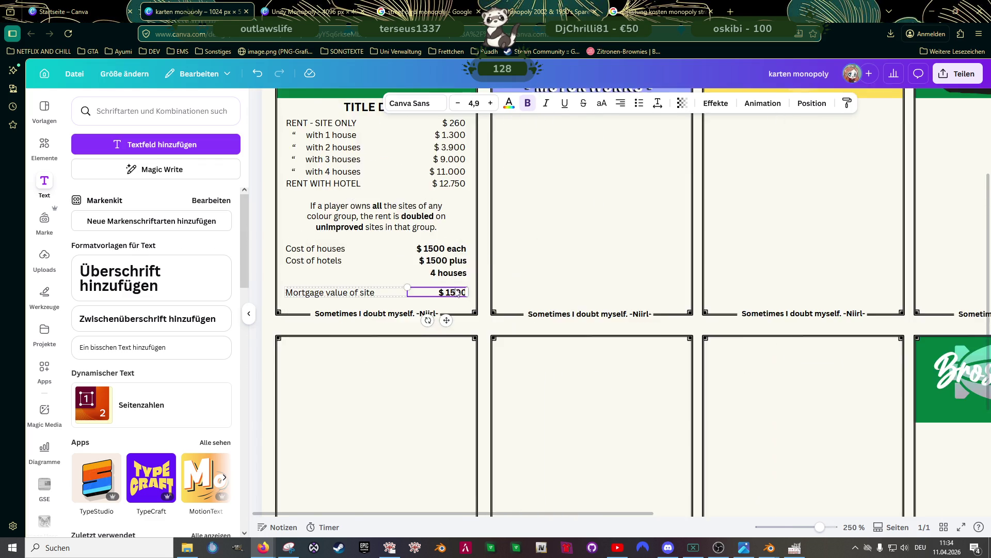
Resize the TITLE DEED heading text box on the Vinewood Records card
scroll(517, 302, "up", 1)
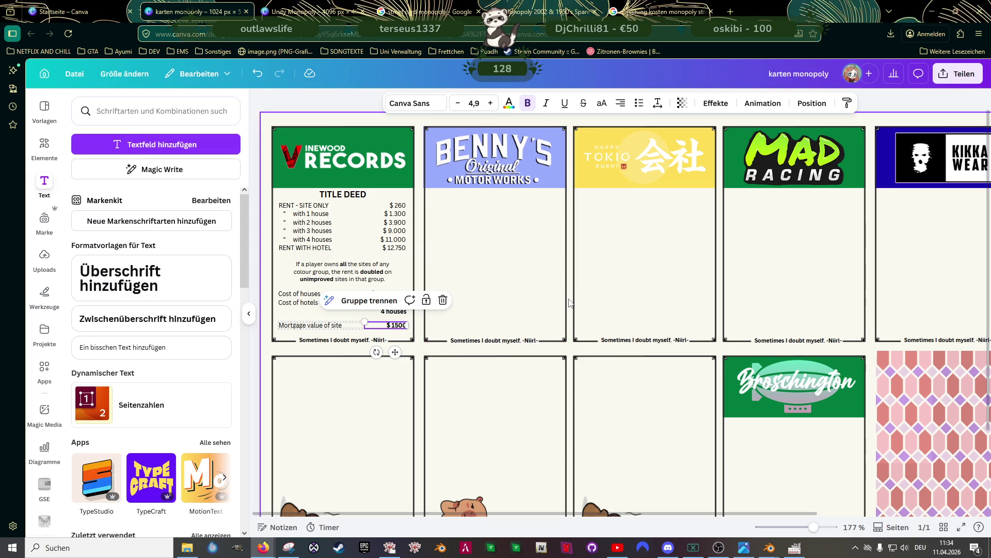
left_click(342, 195)
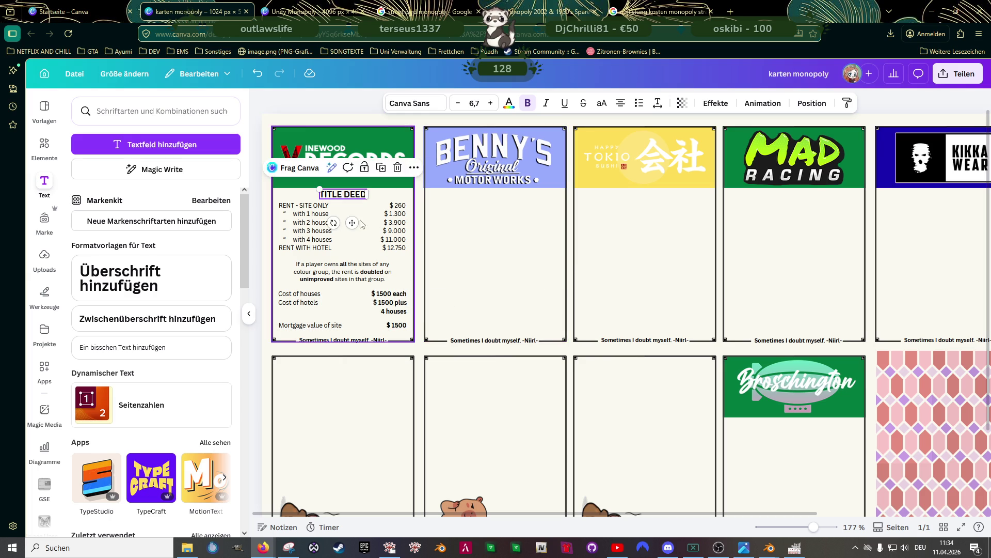
scroll(346, 212, "up", 10, "ctrl")
left_click_drag(413, 158, 362, 173)
scroll(369, 211, "down", 5)
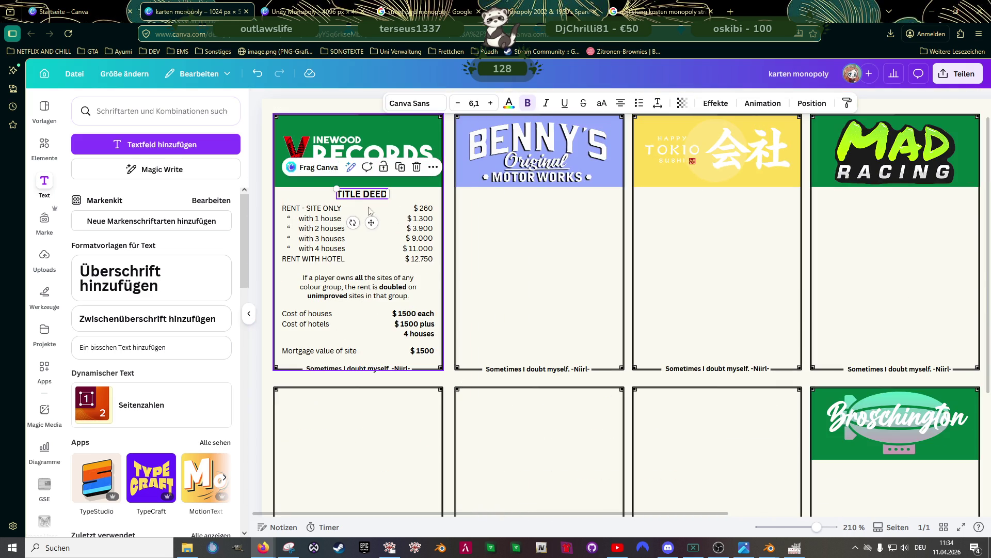
scroll(369, 211, "up", 3)
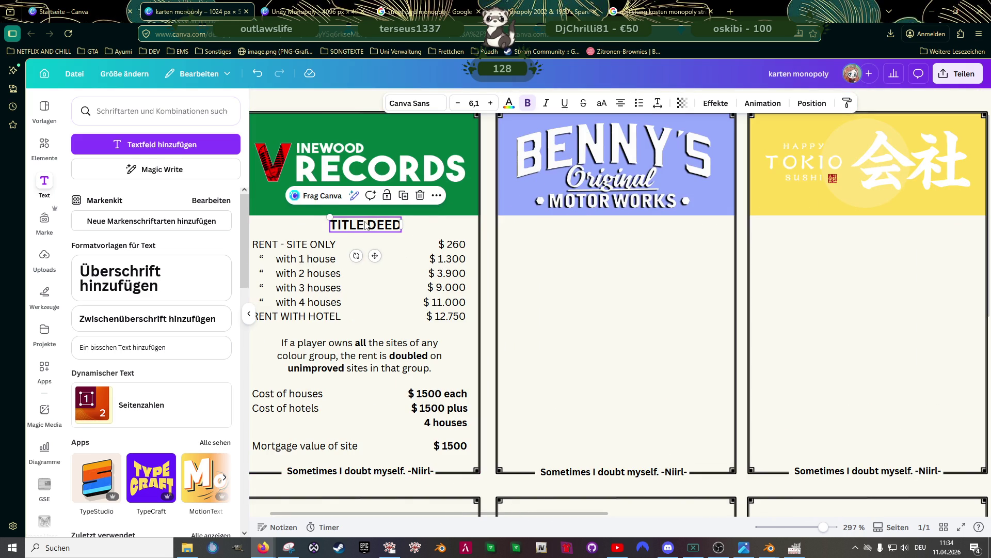
key("Delete")
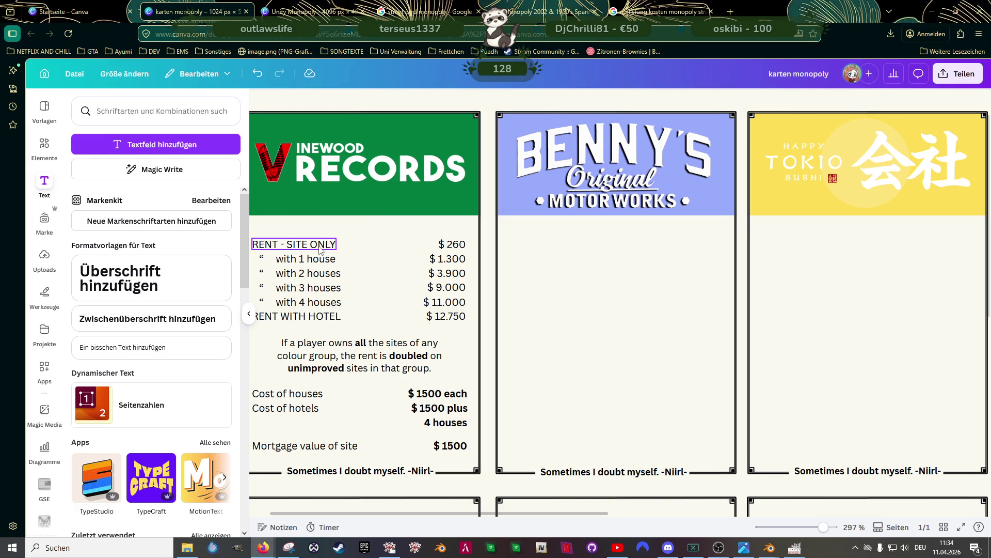
Centre the TITLE DEED heading above the rent table
left_click(320, 250)
left_click(452, 244)
left_click(447, 258, "shift")
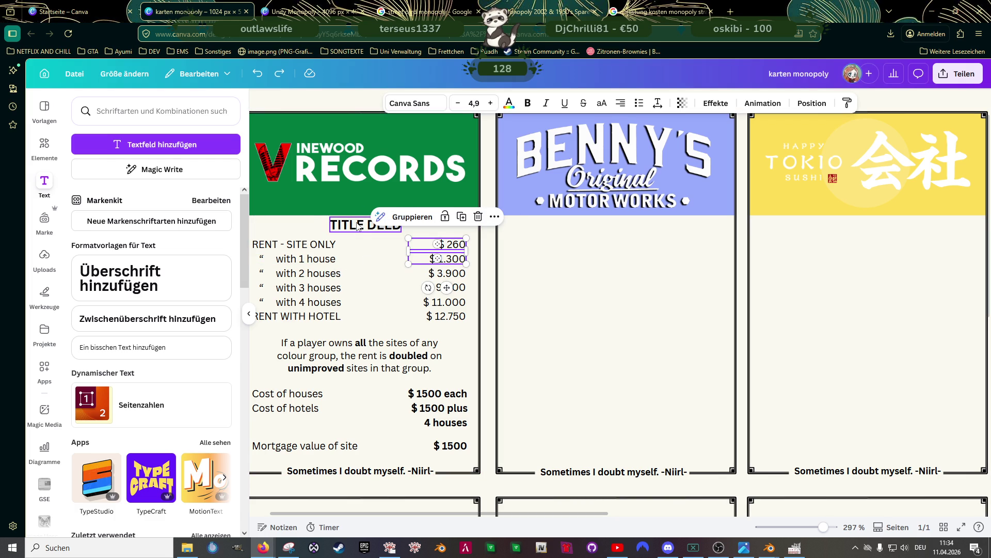
left_click(358, 223)
mouse_move(359, 223)
left_mouse_down()
mouse_move(328, 219)
mouse_move(360, 225)
left_mouse_up()
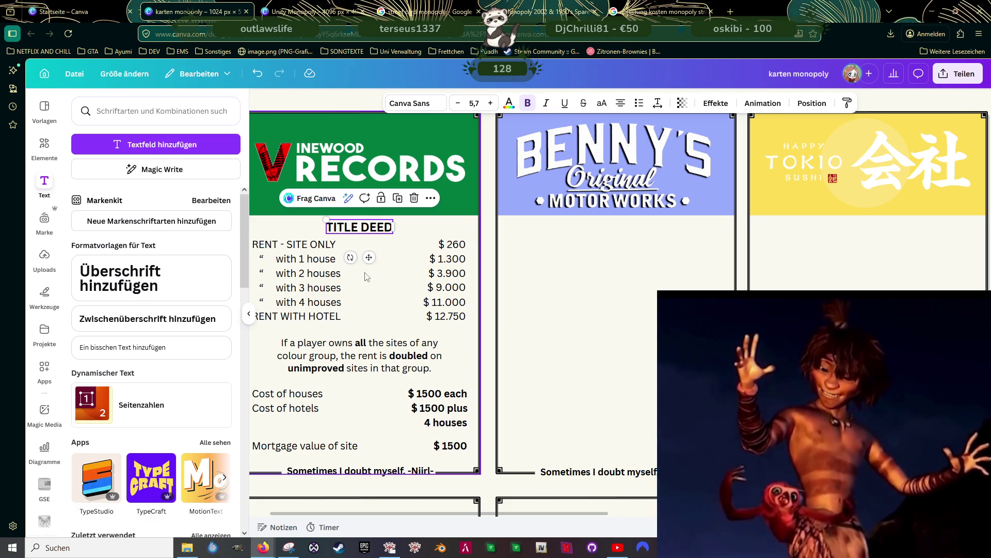
scroll(367, 320, "down", 5, "ctrl")
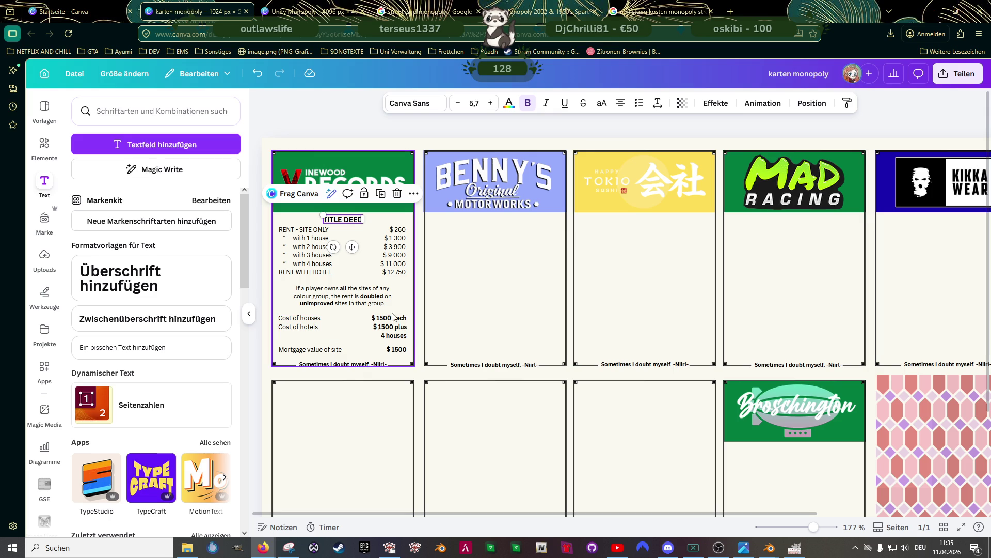
Multi-select the TITLE DEED heading and upper rent rows on the first card, then the Benny's Motor Works card
left_click(381, 130)
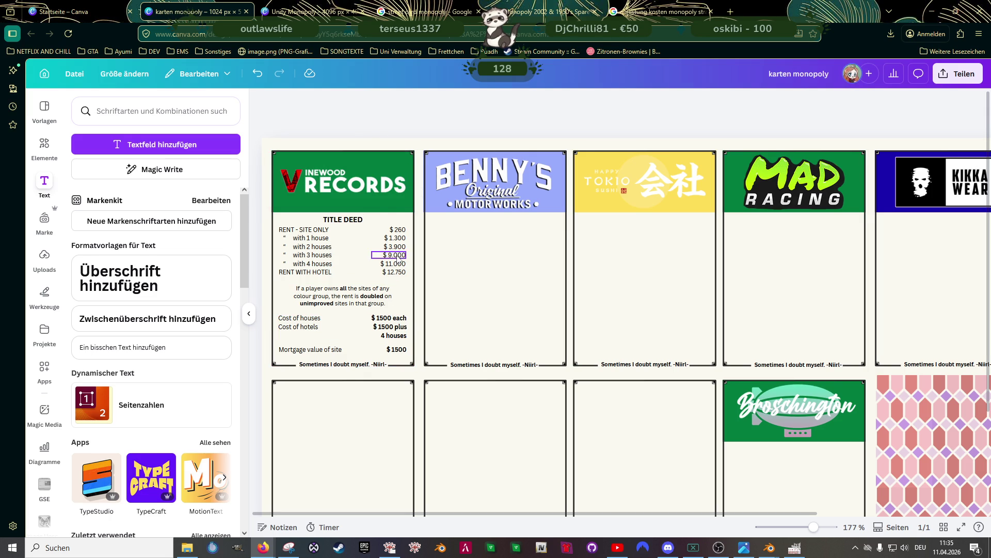
left_click(341, 222)
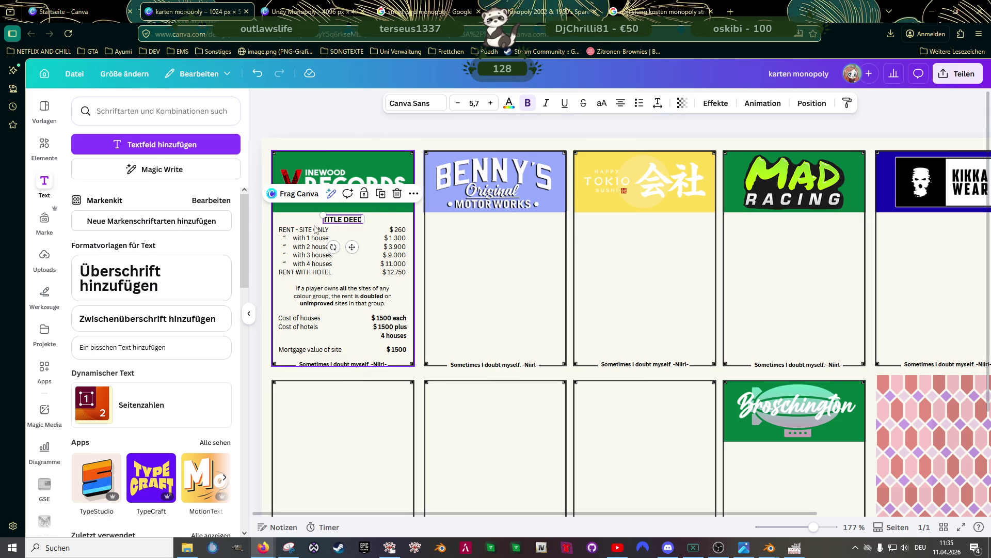
left_click(312, 230, "shift")
left_click(401, 231, "shift")
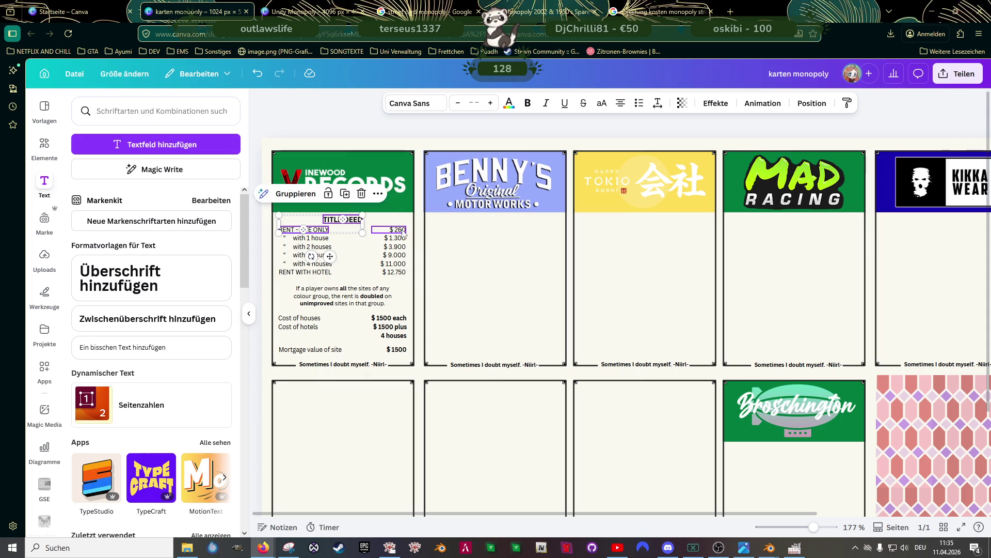
left_click(395, 238, "shift")
left_click(310, 238, "shift")
left_click(312, 246, "shift")
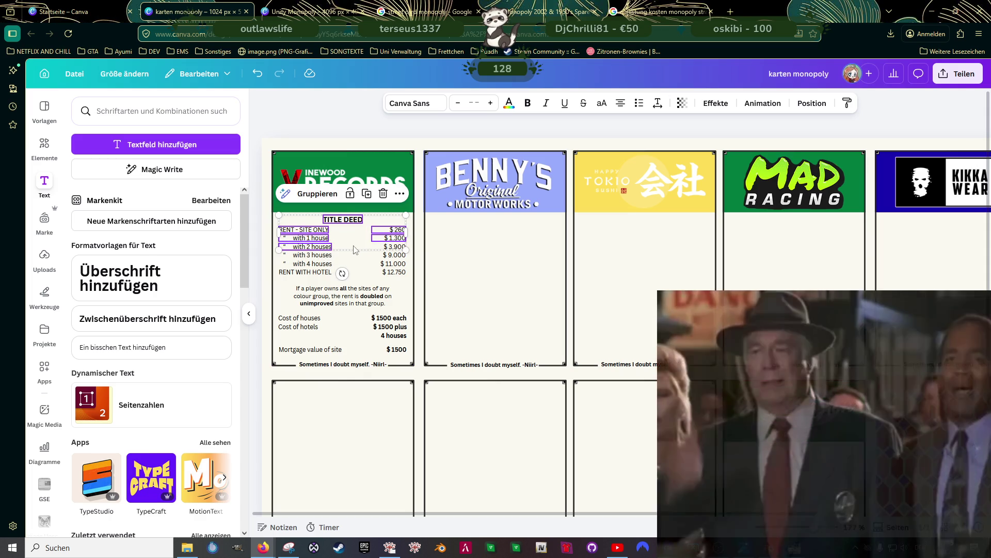
left_click(396, 246, "shift")
left_click(395, 254, "shift")
left_click(312, 254, "shift")
left_click(316, 264, "shift")
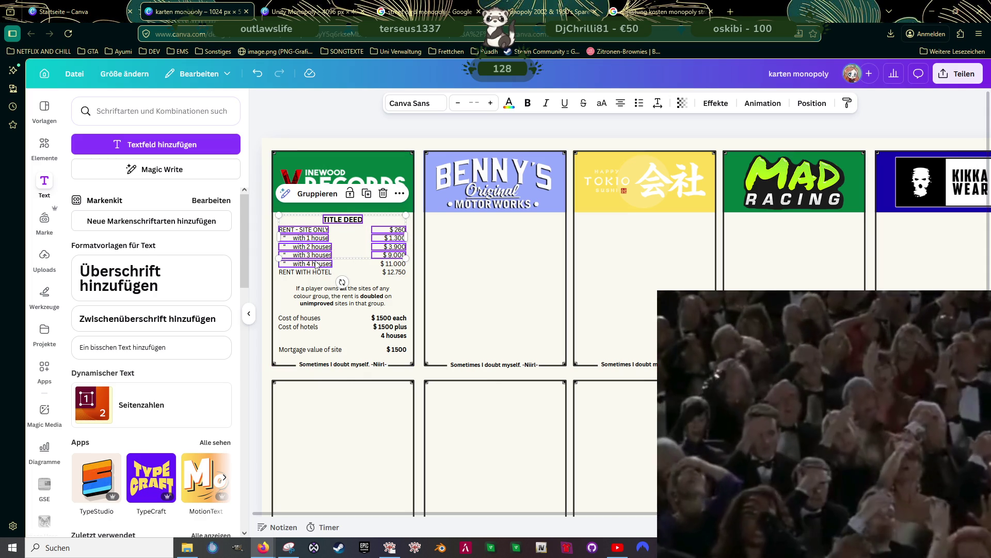
left_click(496, 283)
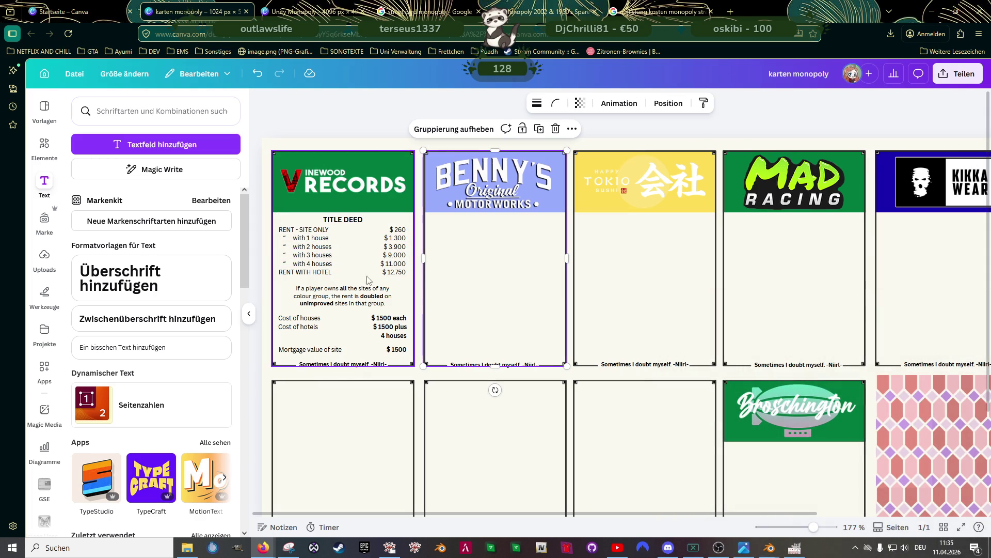
Search Elements for 'strich' and try a horizontal line on the Vinewood Records card, then delete it
left_click(44, 144)
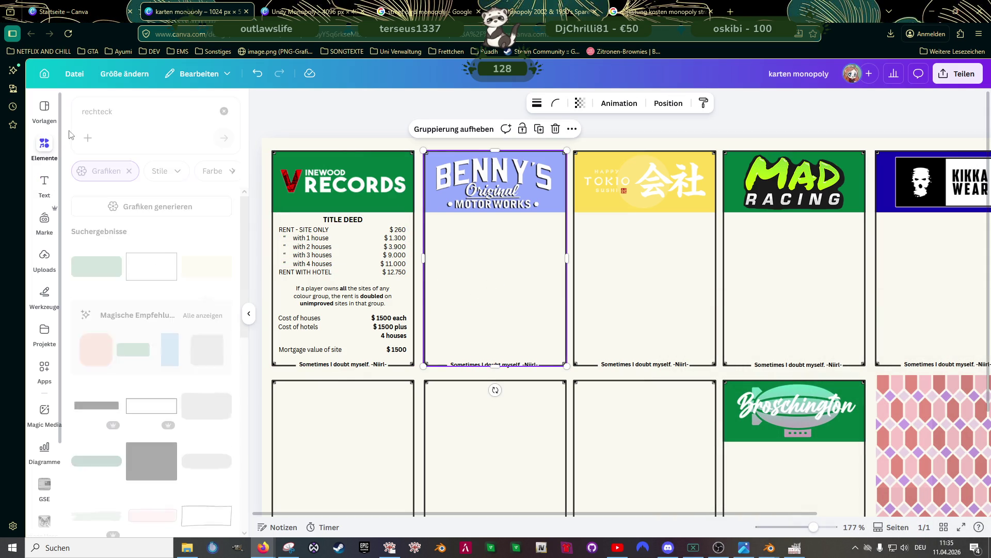
left_click(109, 114)
type("strich")
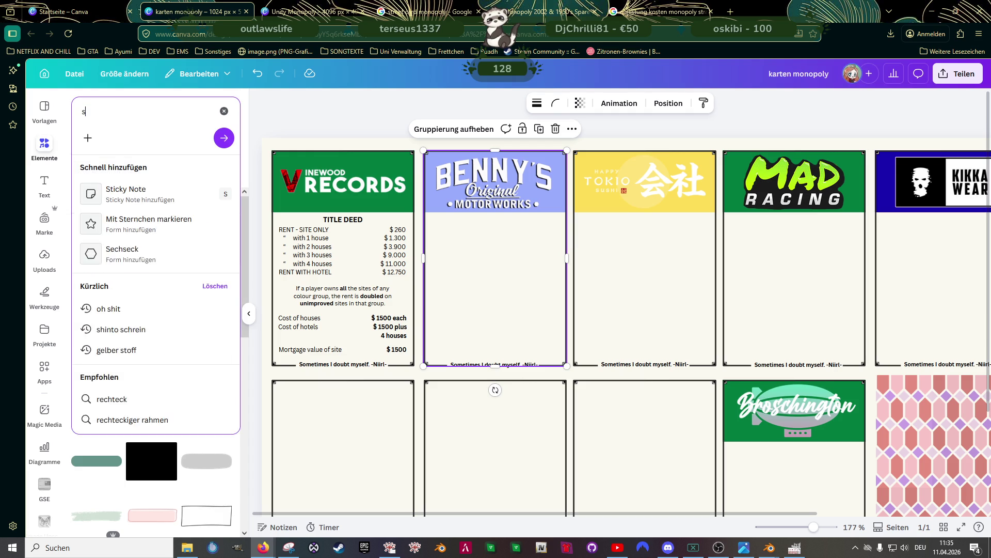
key("Return")
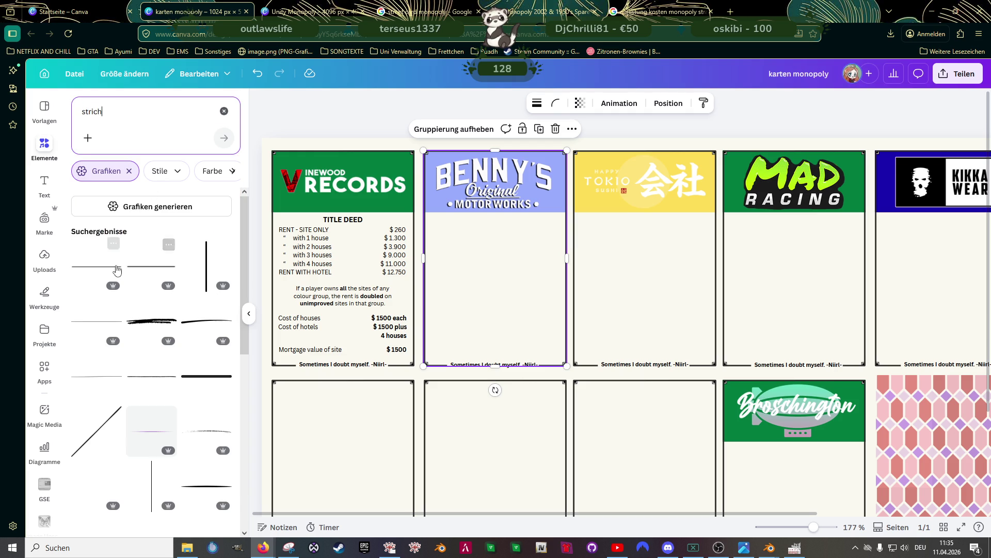
left_click_drag(99, 256, 697, 376)
mouse_move(542, 371)
left_mouse_down()
mouse_move(472, 303)
mouse_move(313, 292)
left_mouse_up()
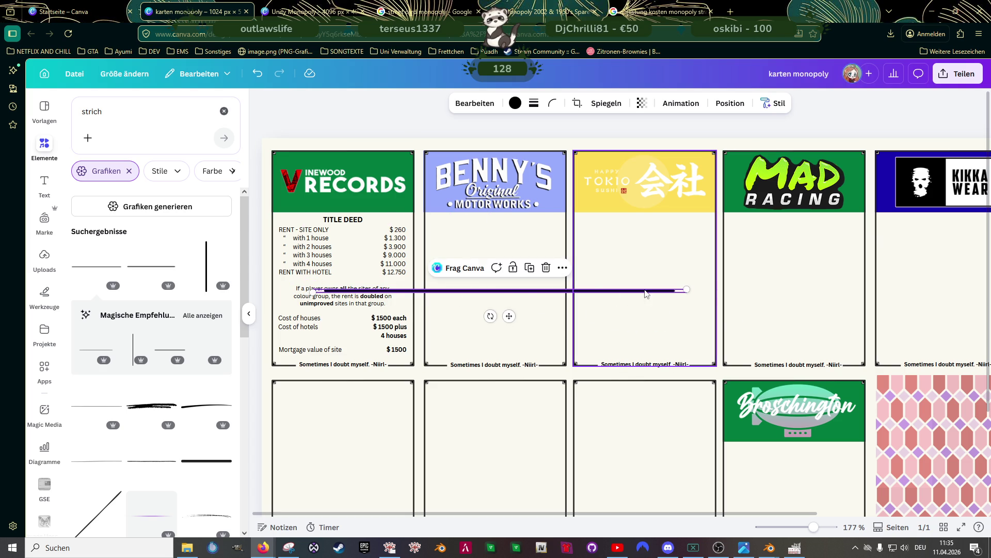
key("Delete")
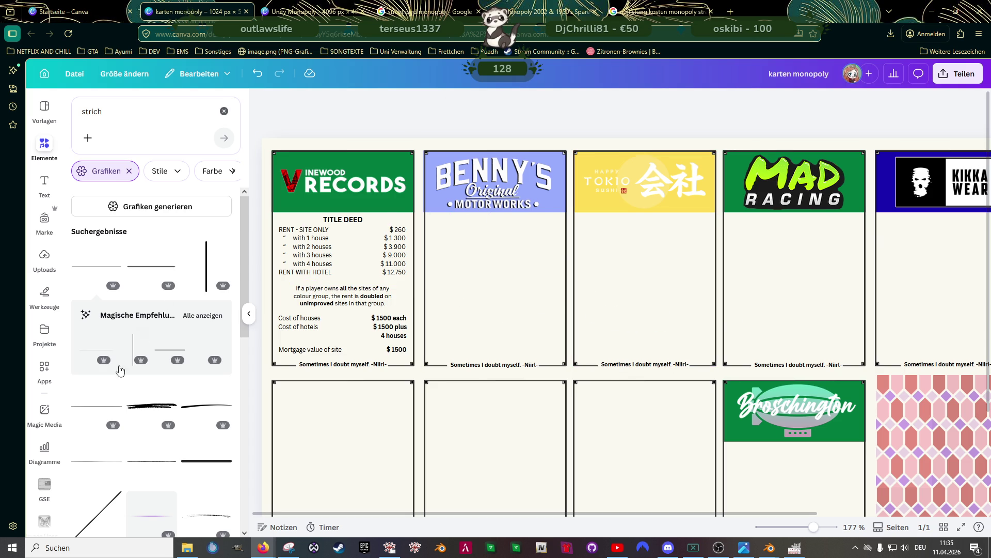
Discard a second trial line and place a star-centred divider line shrunk to 82 × 6
left_click(92, 346)
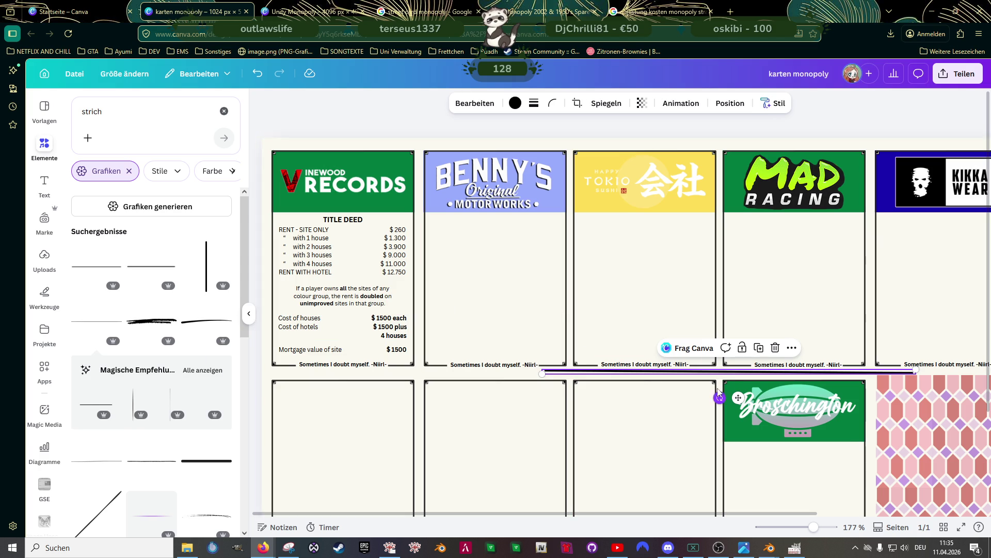
mouse_move(734, 374)
left_mouse_down()
mouse_move(611, 328)
mouse_move(572, 293)
left_mouse_up()
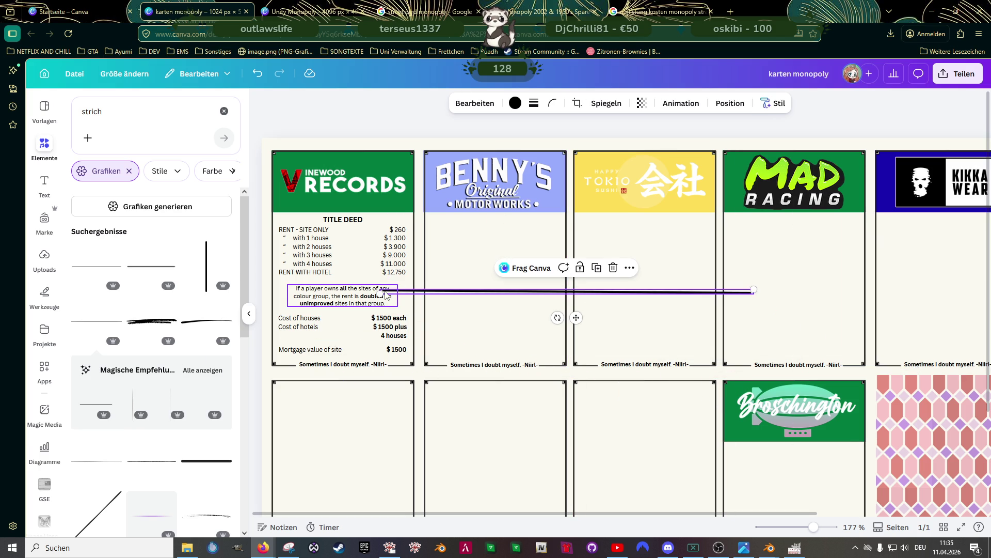
mouse_move(381, 293)
left_mouse_down()
mouse_move(633, 293)
mouse_move(423, 294)
left_mouse_up()
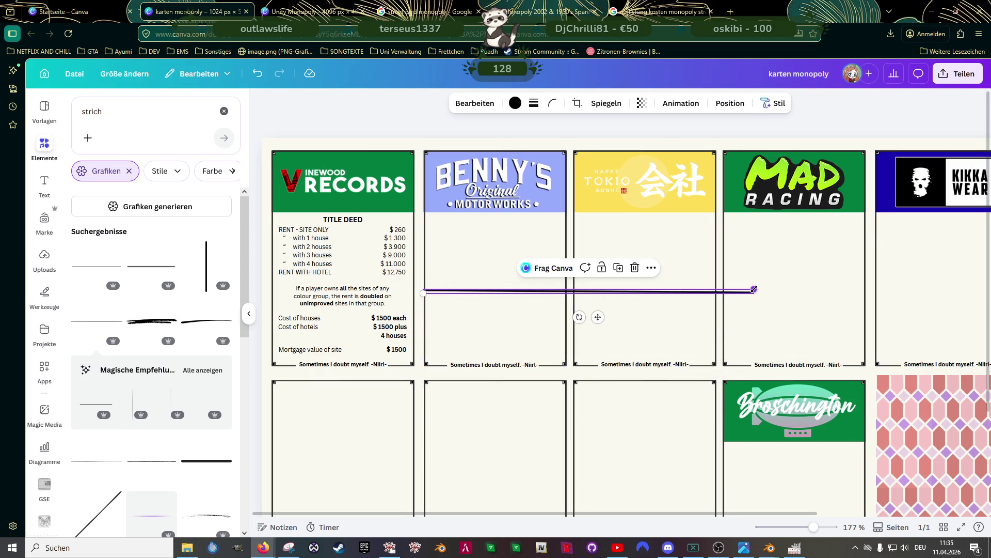
key("Delete")
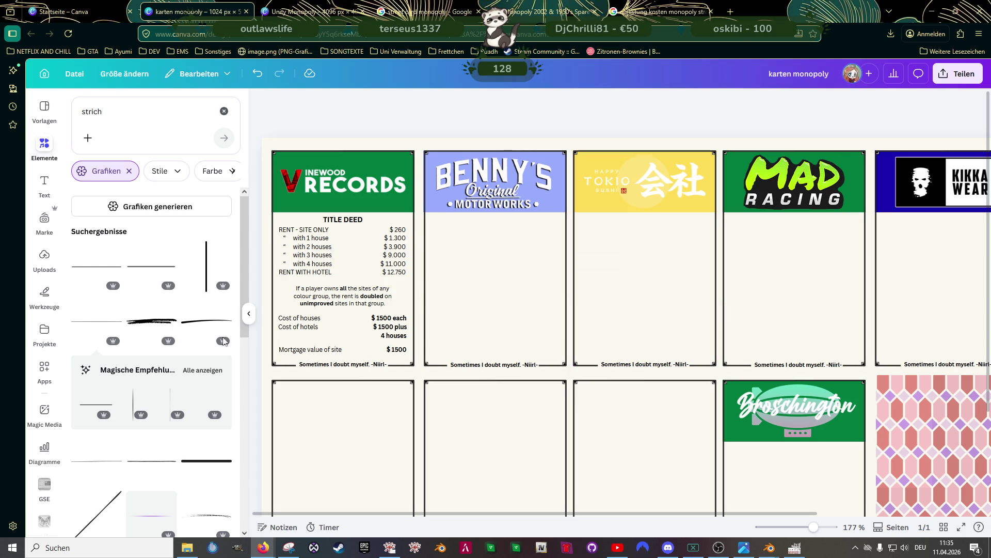
scroll(155, 408, "down", 4)
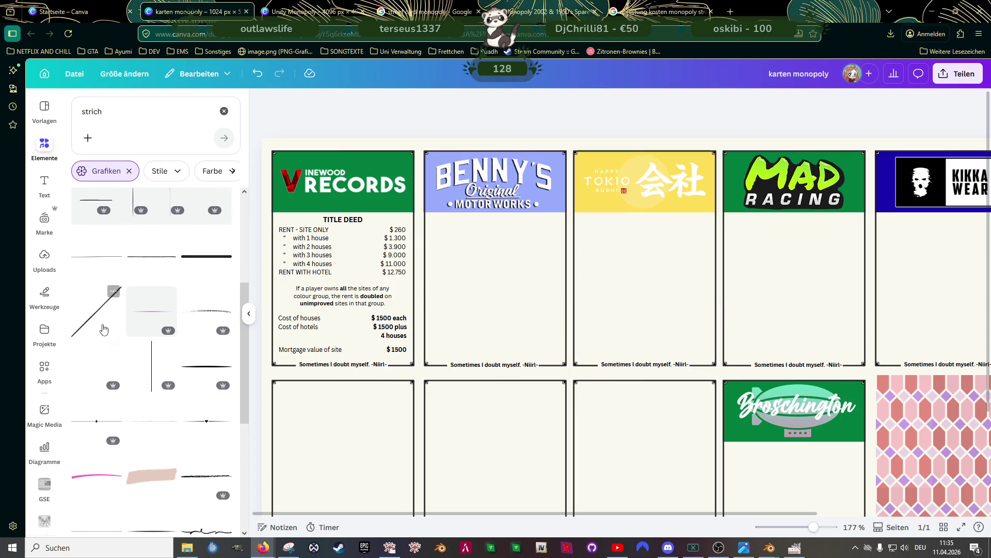
mouse_move(99, 421)
left_mouse_down()
mouse_move(731, 370)
mouse_move(558, 283)
left_mouse_up()
mouse_move(371, 282)
left_mouse_down()
mouse_move(687, 303)
mouse_move(507, 273)
mouse_move(308, 265)
left_mouse_up()
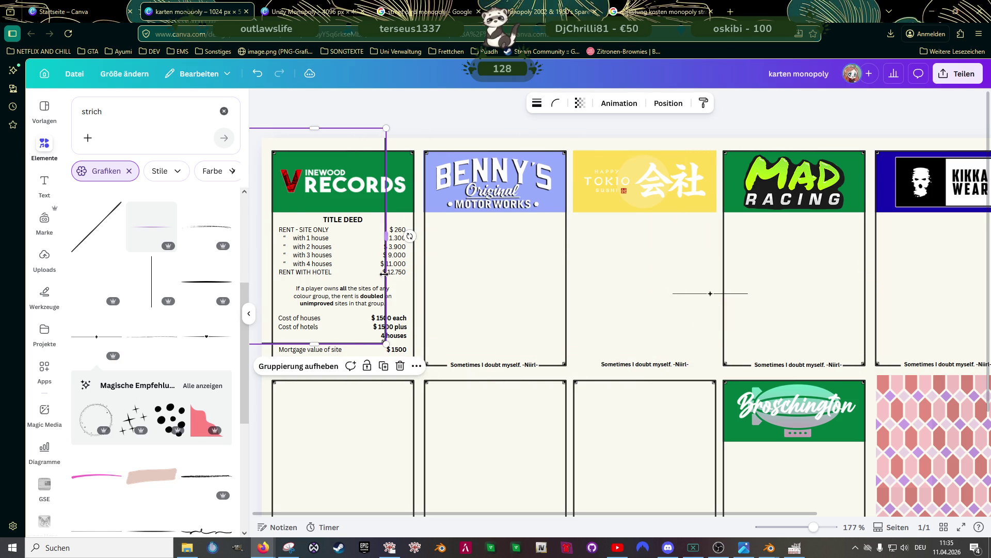
key("ctrl+z")
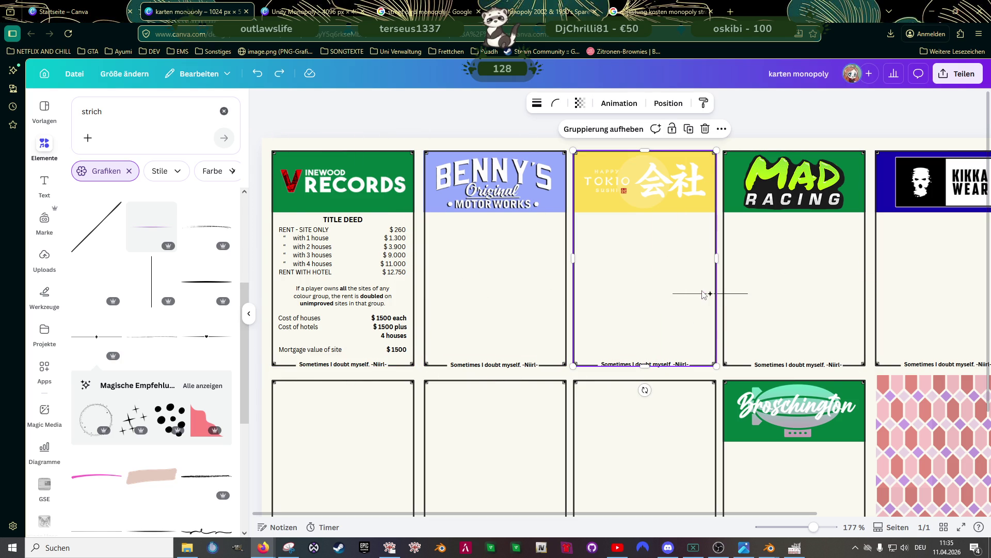
left_click(702, 299)
mouse_move(702, 299)
left_mouse_down()
mouse_move(417, 273)
mouse_move(334, 285)
left_mouse_up()
scroll(347, 305, "up", 5)
mouse_move(465, 268)
left_mouse_down()
mouse_move(535, 284)
mouse_move(525, 277)
left_mouse_up()
scroll(391, 266, "down", 3)
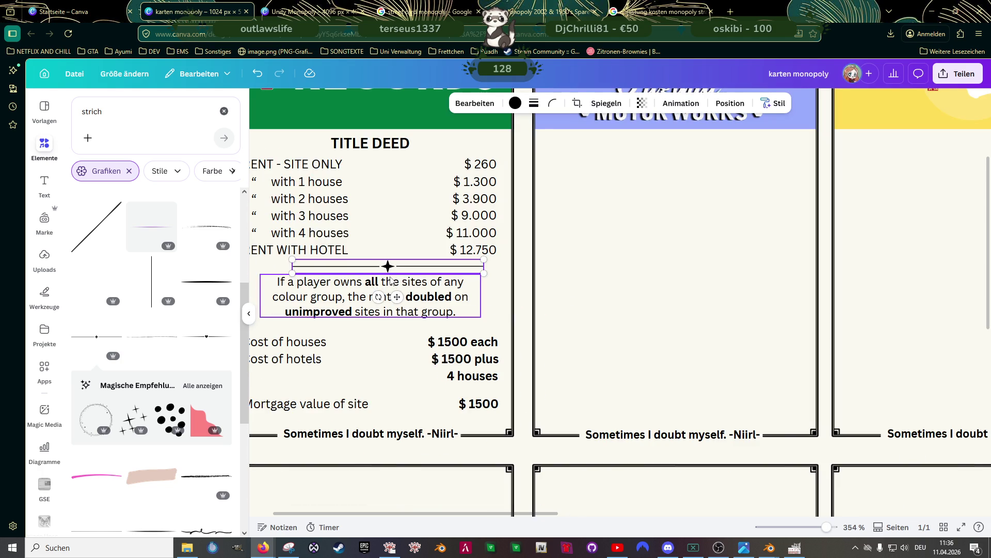
left_click_drag(391, 266, 372, 268)
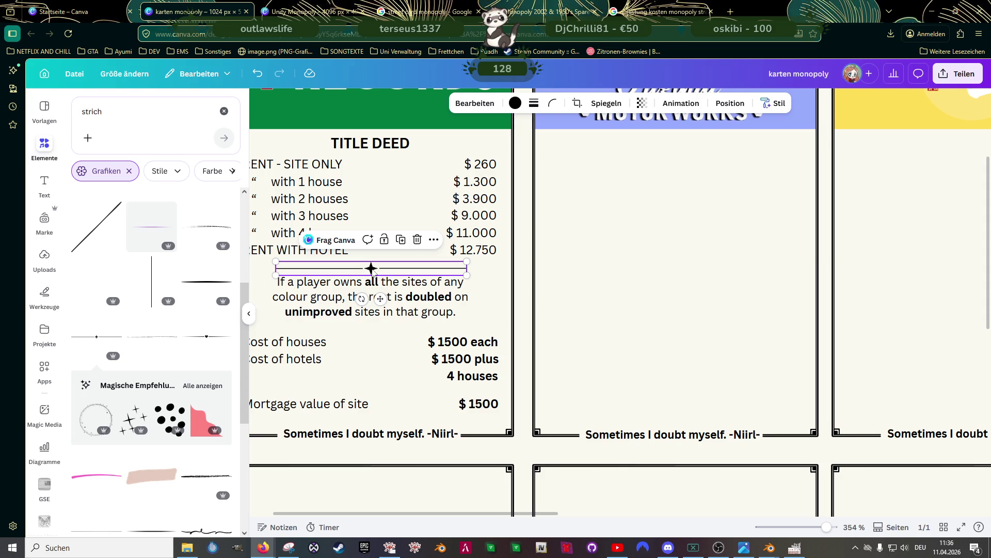
key("Delete")
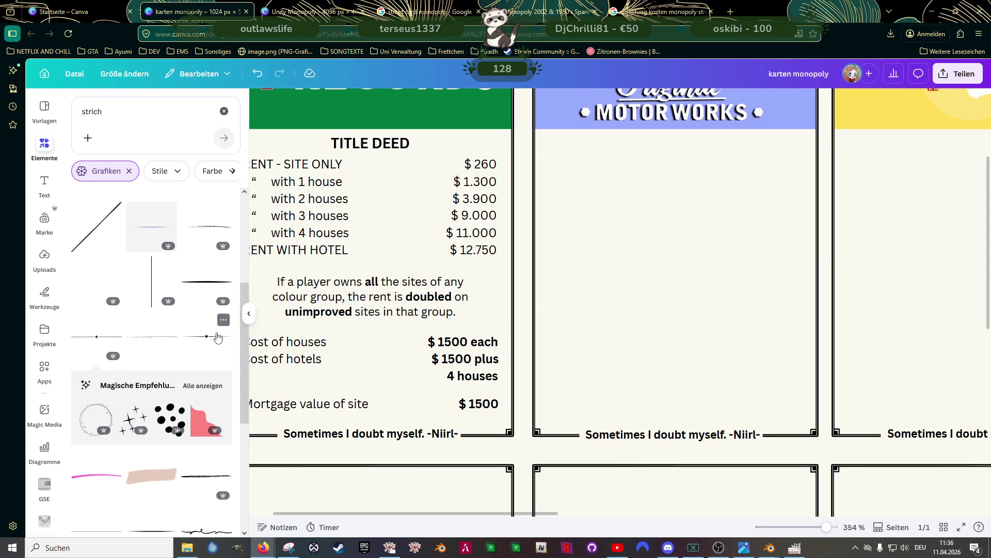
scroll(217, 338, "down", 2)
scroll(196, 276, "up", 3)
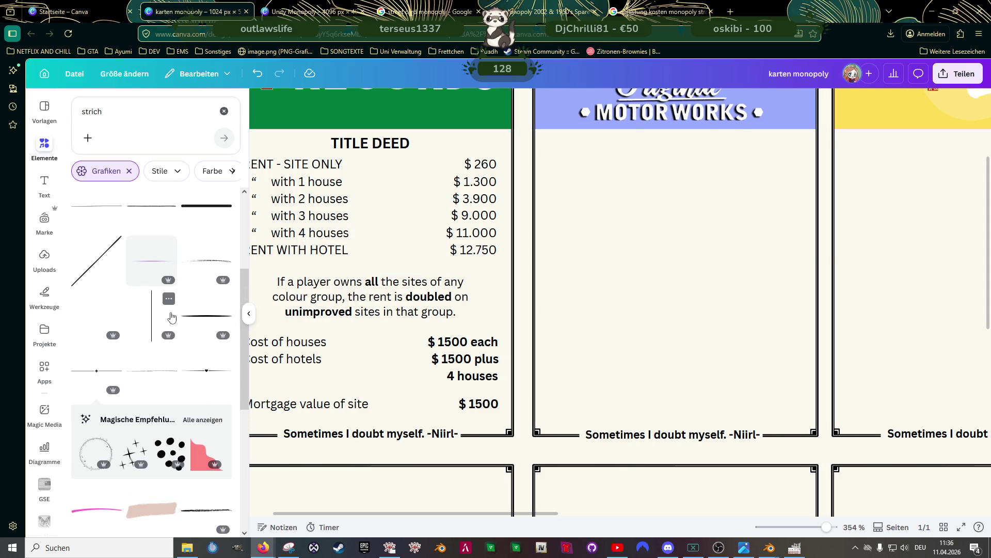
scroll(134, 363, "down", 2)
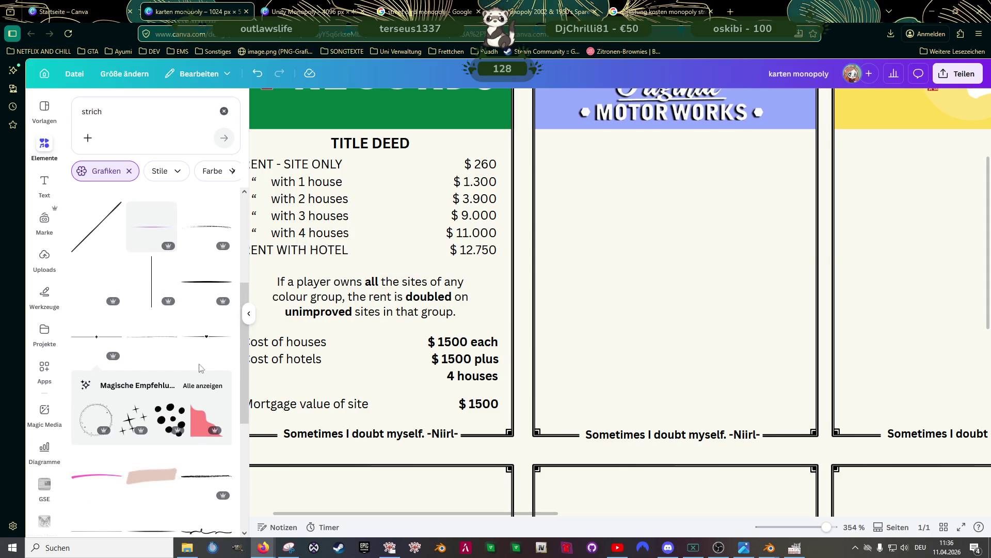
mouse_move(362, 349)
left_mouse_down()
mouse_move(723, 447)
mouse_move(541, 295)
left_mouse_up()
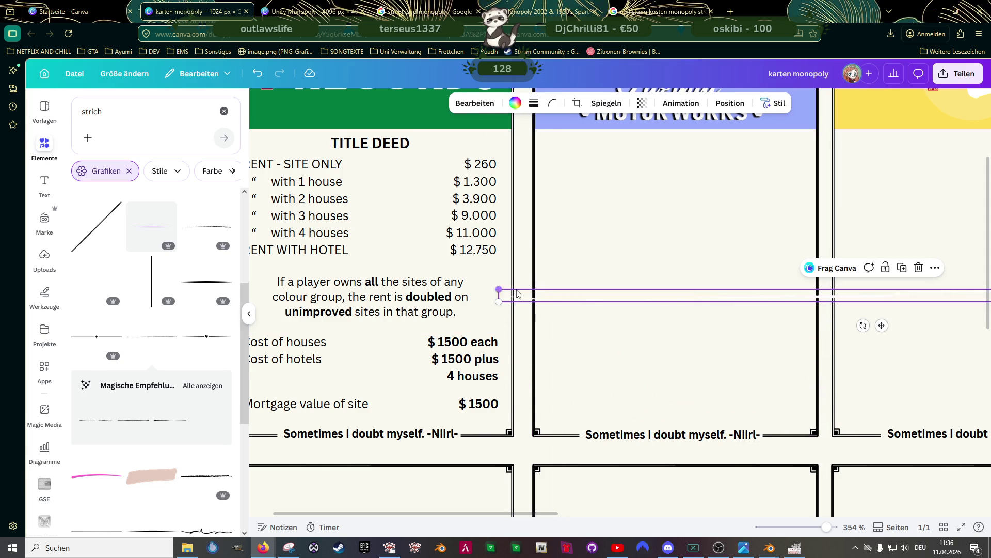
left_click(515, 102)
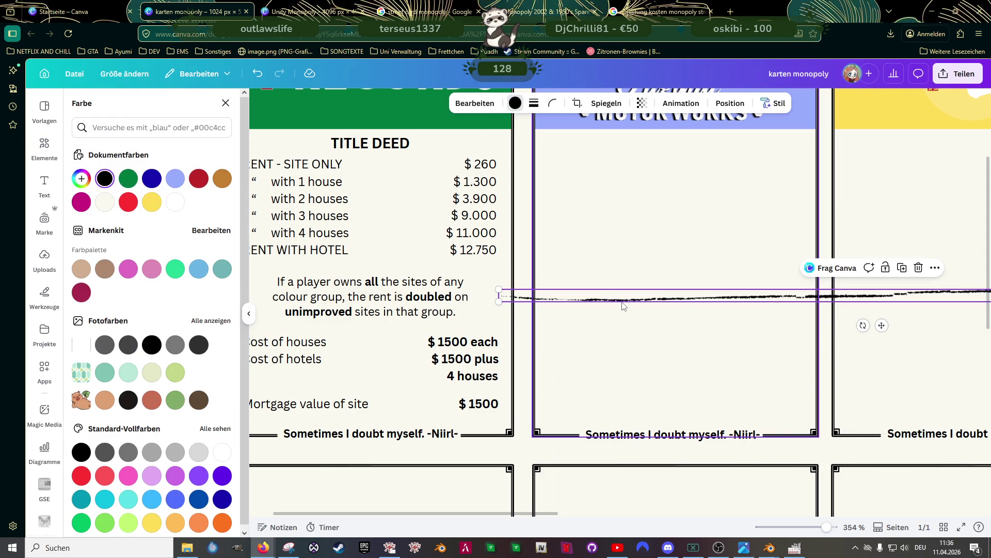
left_click(682, 302)
left_click(682, 301)
key("Delete")
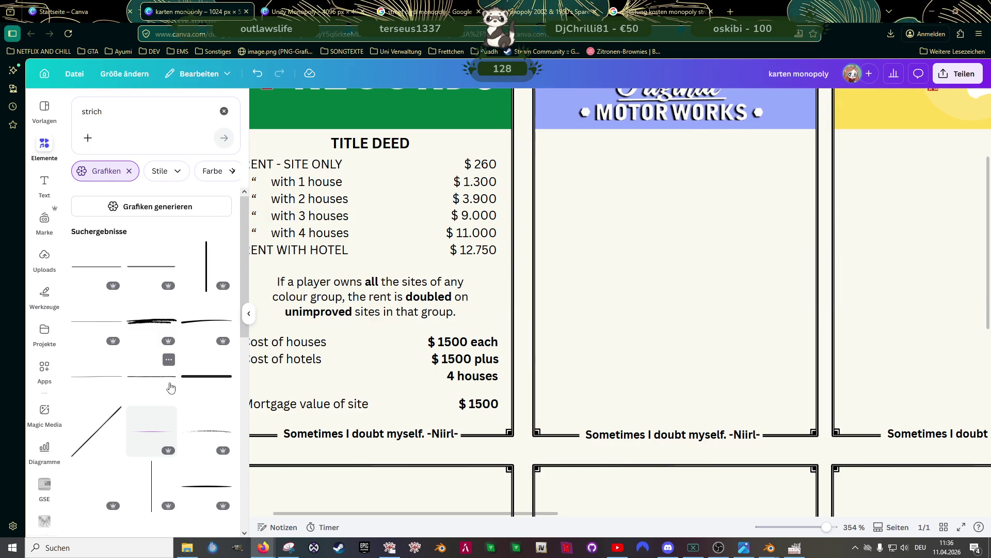
left_click(105, 272)
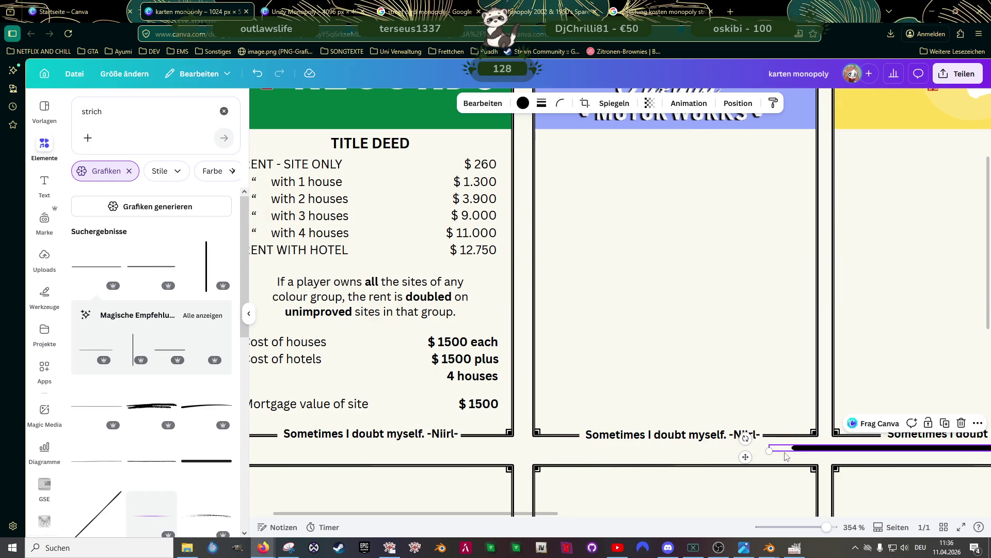
mouse_move(790, 448)
left_mouse_down()
mouse_move(470, 242)
mouse_move(242, 215)
mouse_move(439, 239)
mouse_move(500, 234)
left_mouse_up()
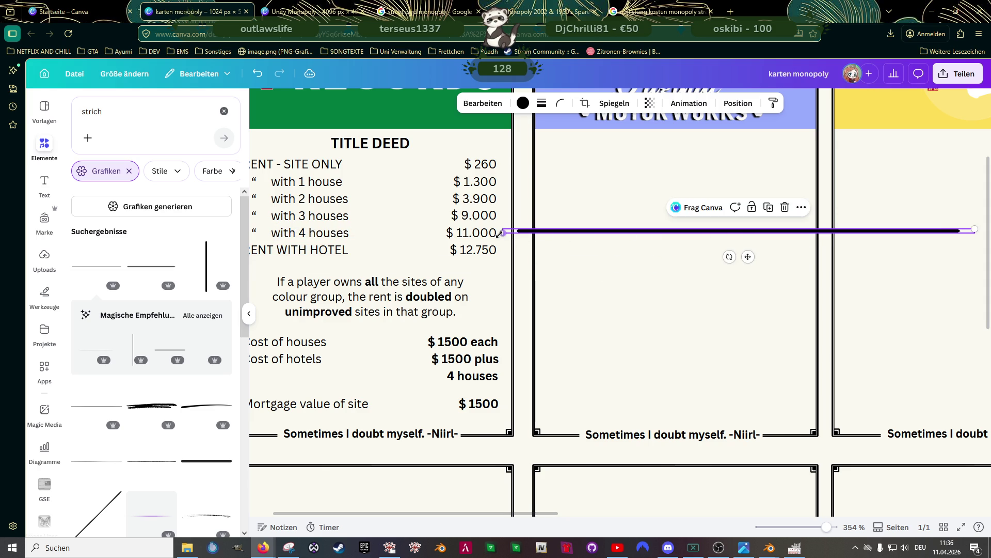
left_click_drag(974, 229, 906, 224)
key("Delete")
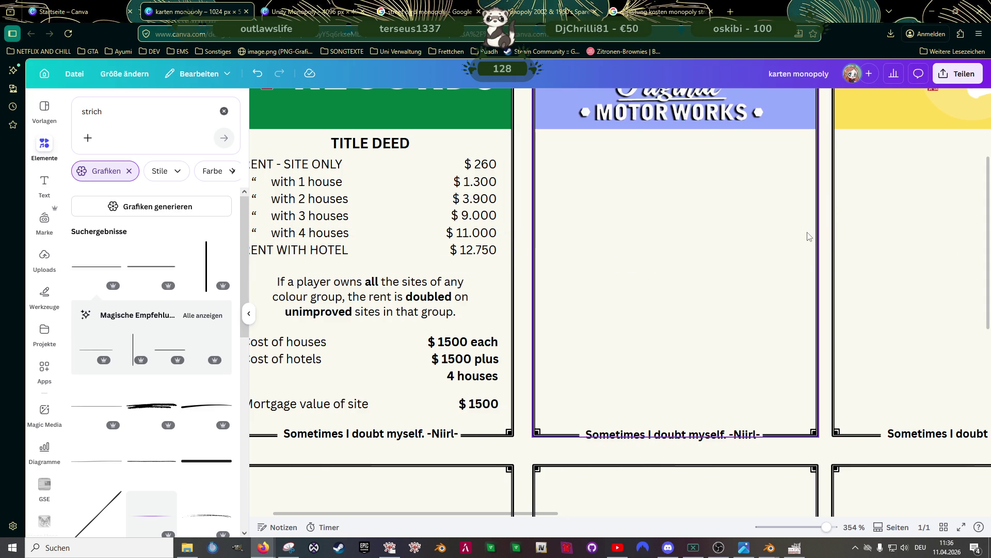
left_click(166, 351)
Enlarge the new line graphic, make it black, then delete it
mouse_move(770, 263)
left_mouse_down()
mouse_move(635, 246)
mouse_move(511, 172)
left_mouse_up()
left_click(515, 102)
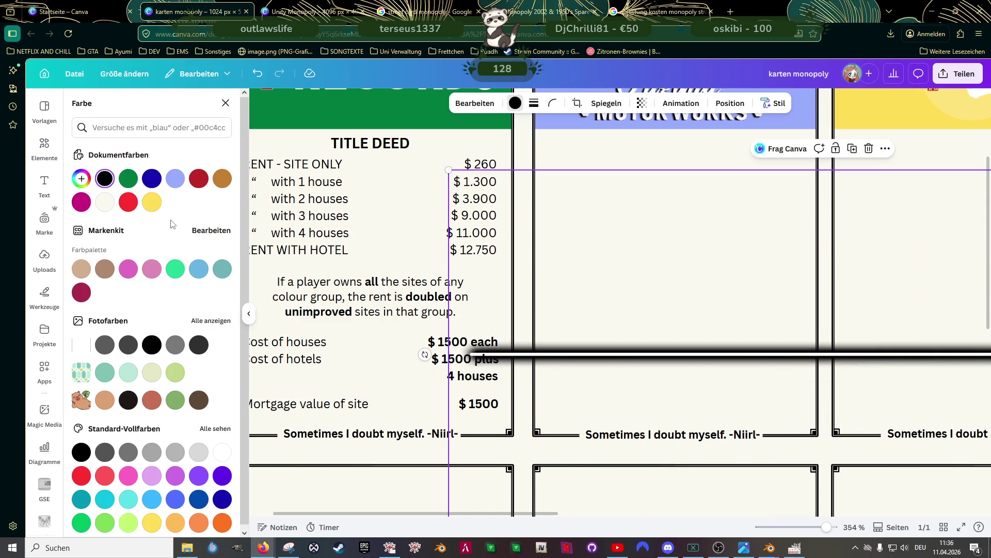
left_click(107, 180)
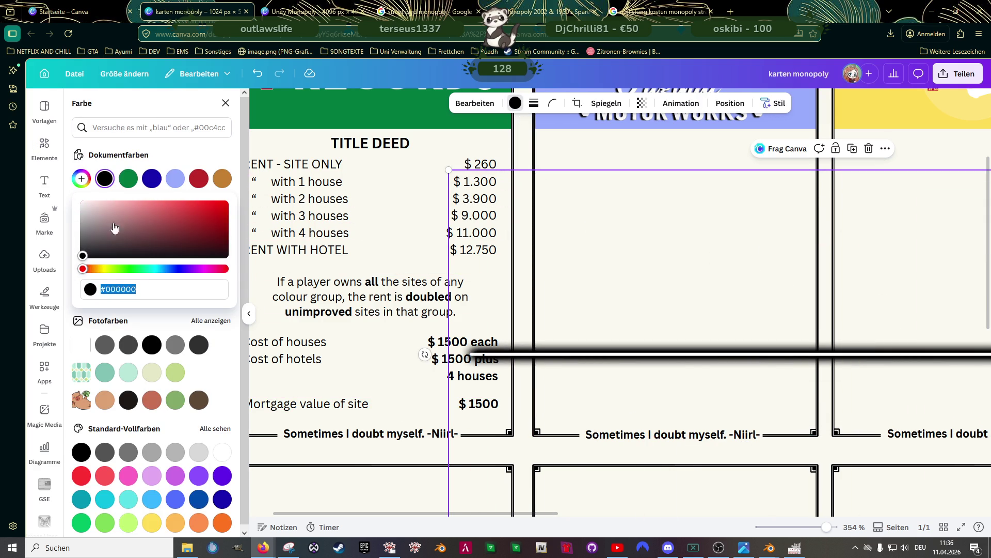
left_click(112, 179)
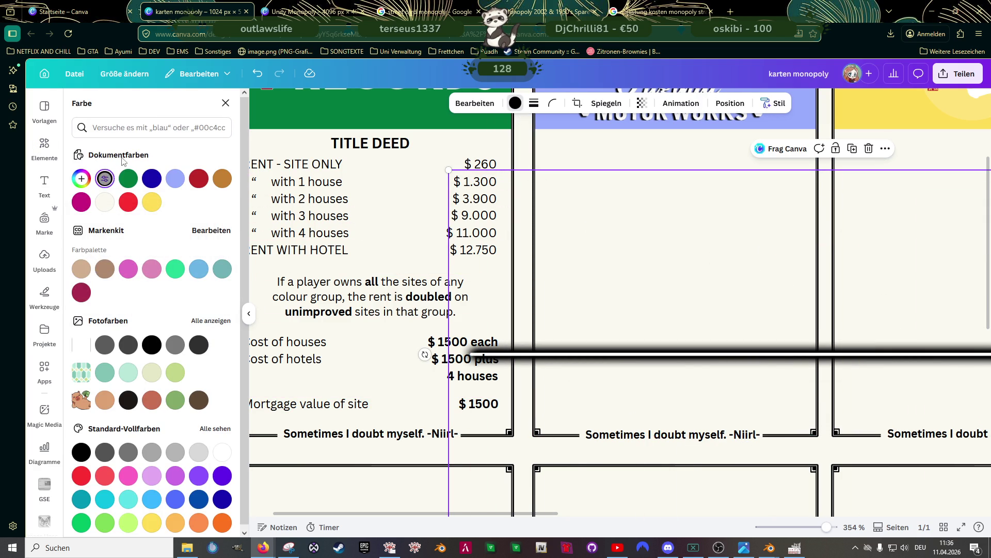
left_click(156, 351)
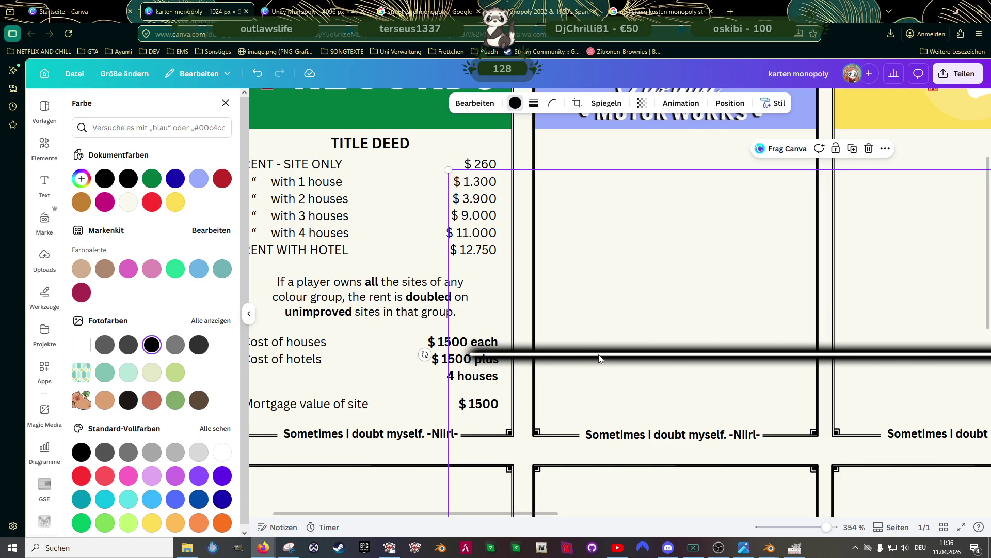
key("Delete")
Add another black line, shorten and position it over the rent text, then delete it
left_click(86, 416)
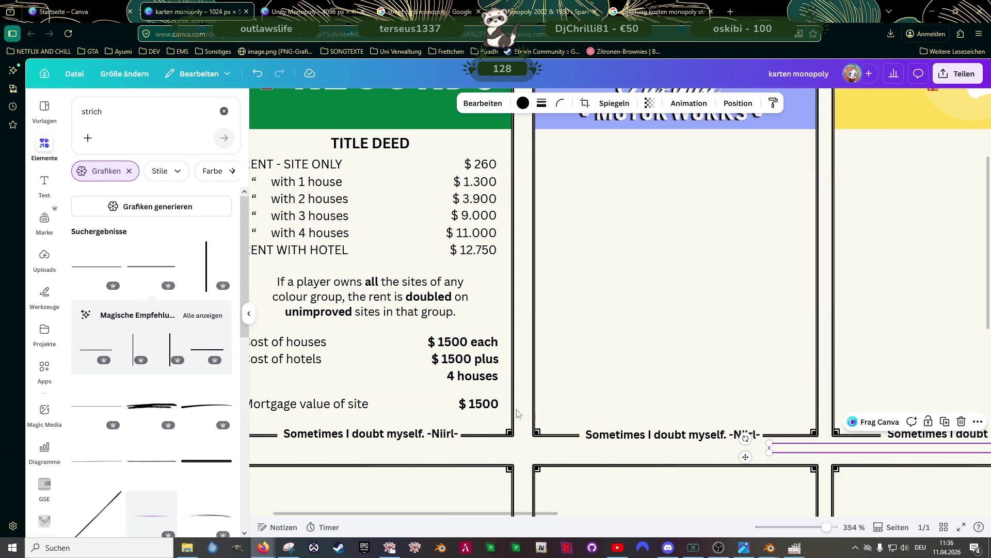
mouse_move(743, 454)
left_mouse_down()
mouse_move(695, 414)
mouse_move(412, 320)
left_mouse_up()
left_click_drag(346, 299, 767, 294)
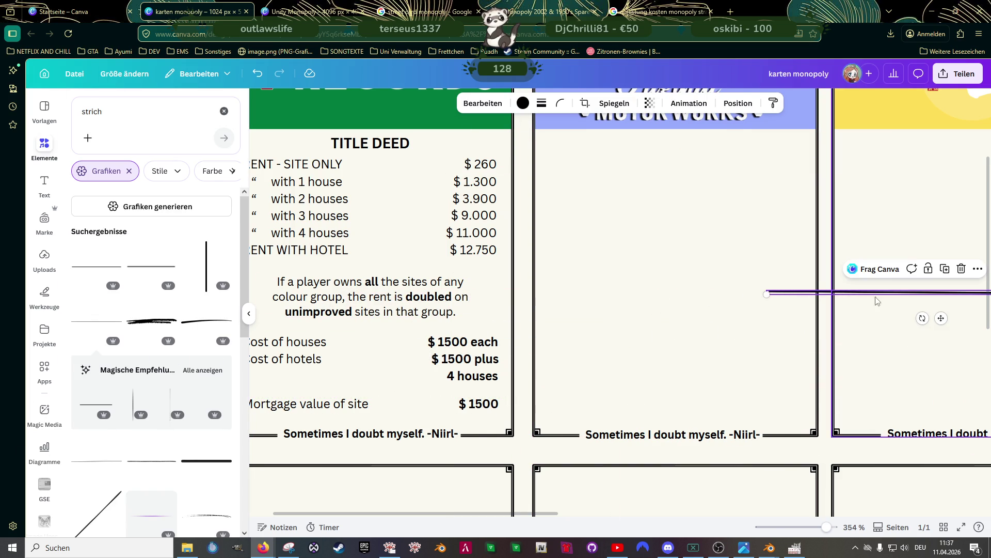
mouse_move(941, 318)
left_mouse_down()
mouse_move(378, 346)
mouse_move(634, 302)
left_mouse_up()
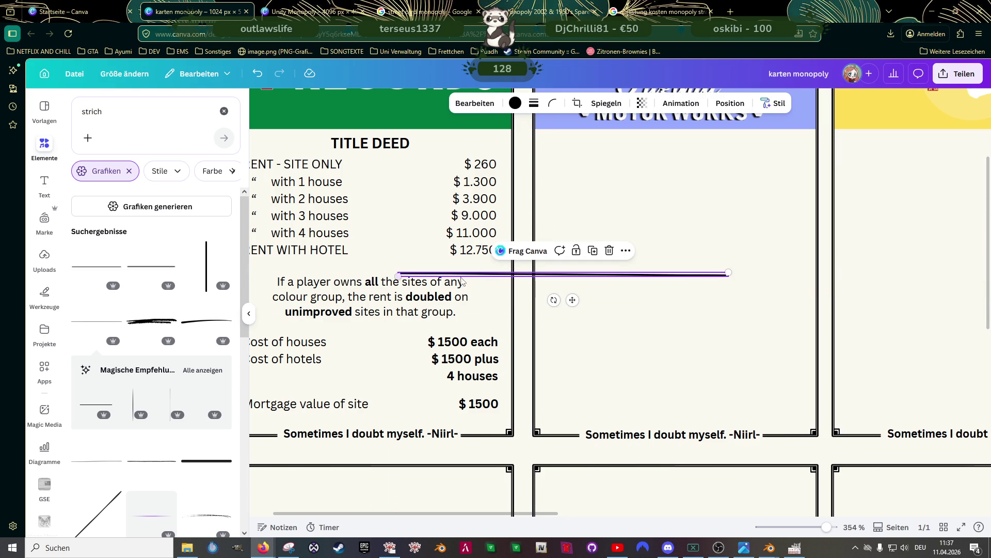
left_click_drag(726, 273, 686, 281)
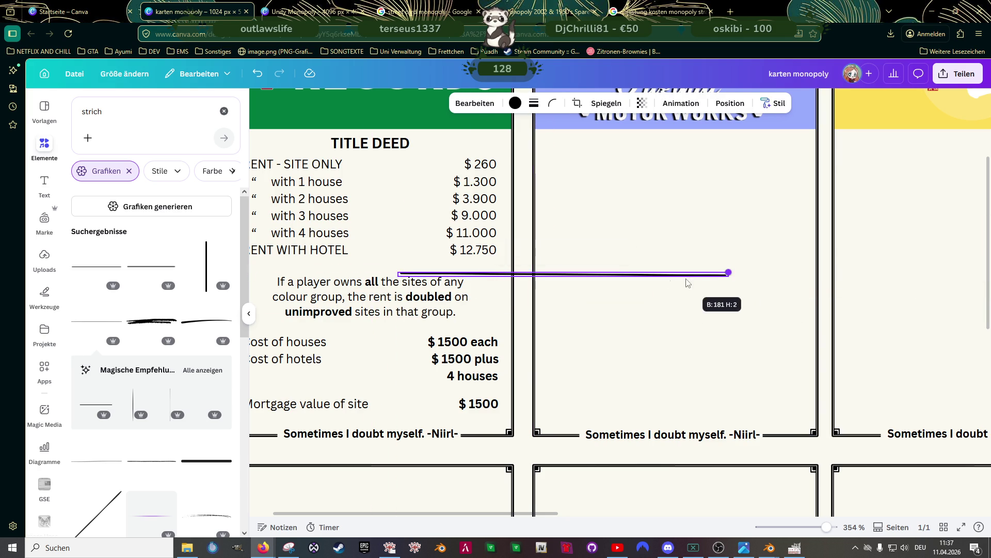
mouse_move(572, 300)
left_mouse_down()
mouse_move(510, 312)
mouse_move(635, 324)
left_mouse_up()
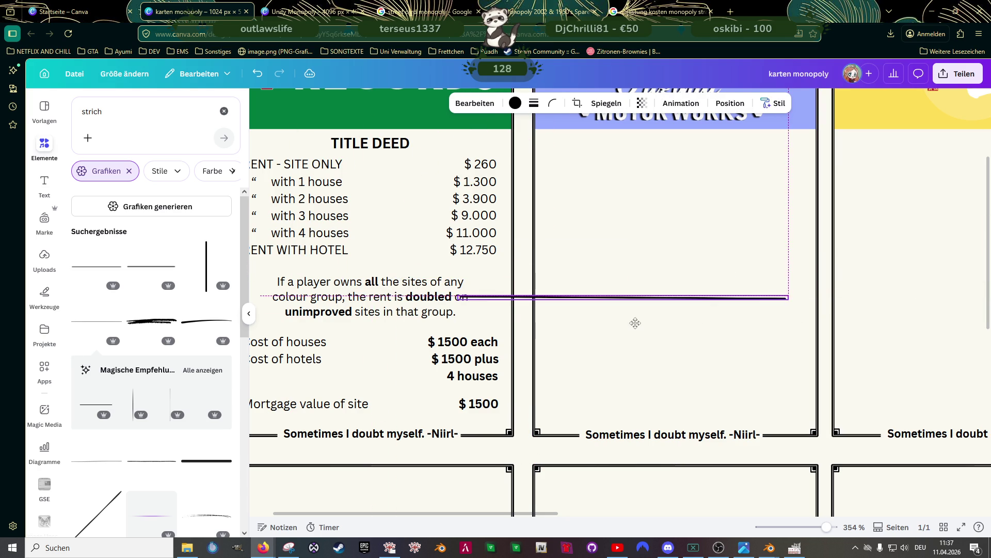
key("Delete")
Bring in the thin star-centred divider line, delete it, and restore it with Ctrl+Z
scroll(118, 299, "down", 2)
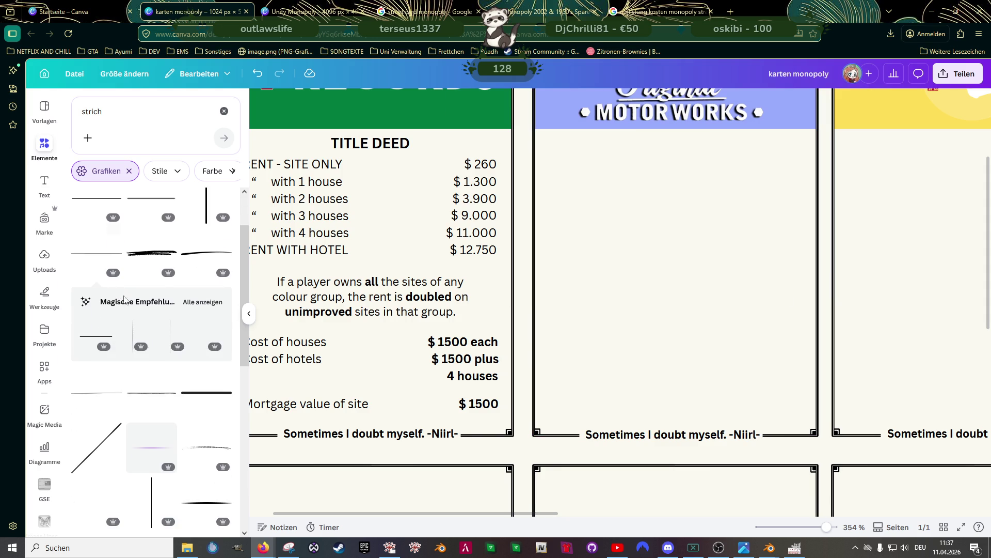
scroll(149, 412, "down", 2)
scroll(165, 398, "down", 3)
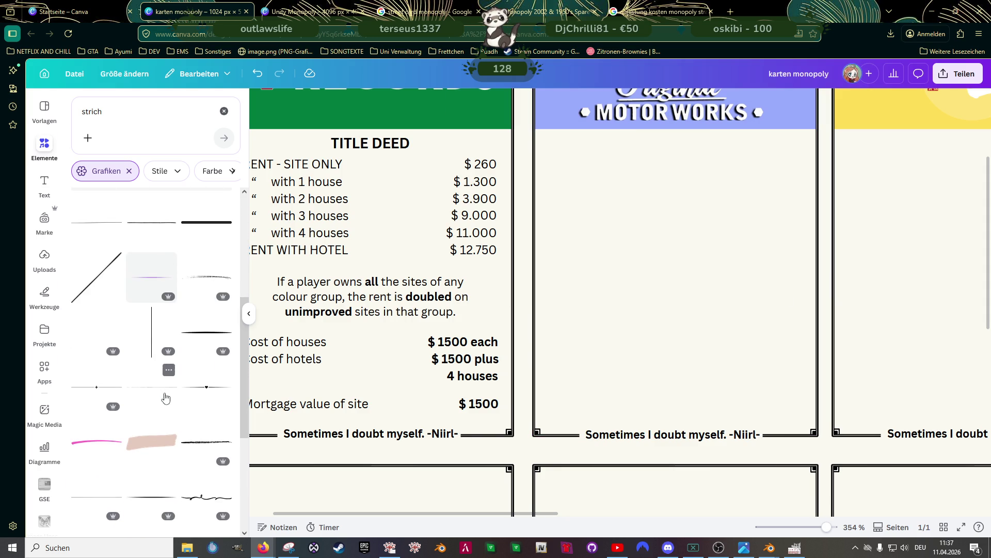
scroll(164, 407, "down", 3)
left_click_drag(114, 398, 778, 456)
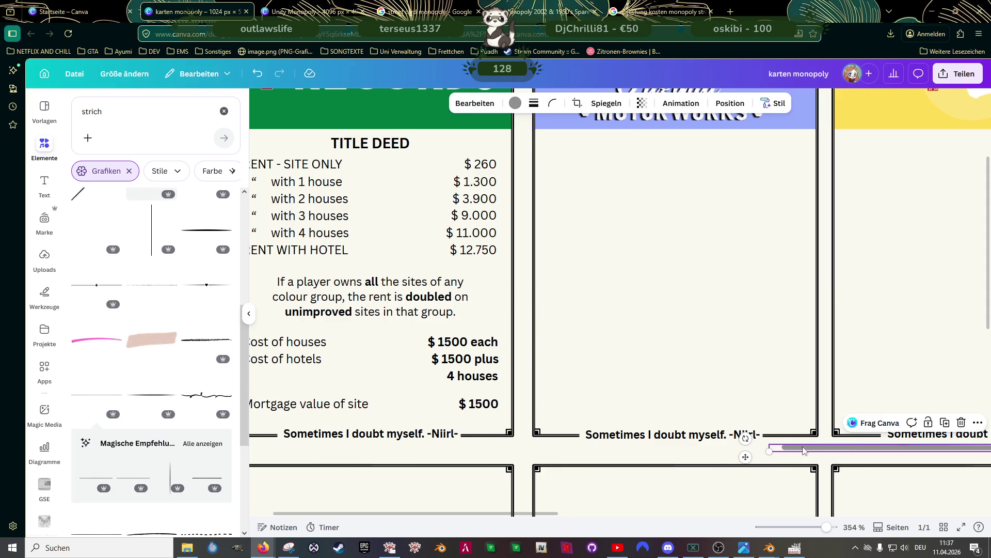
key("Delete")
scroll(124, 329, "up", 3)
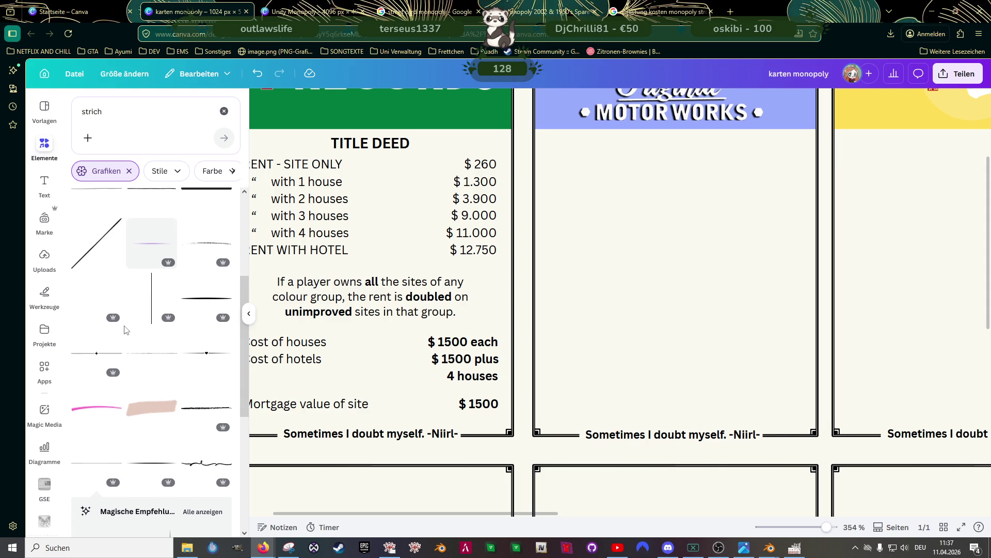
key("ctrl+z")
Place the star divider above the doubled-rent note and a copy below it
mouse_move(917, 438)
left_mouse_down()
mouse_move(847, 436)
mouse_move(361, 235)
mouse_move(334, 235)
mouse_move(370, 226)
mouse_move(888, 264)
mouse_move(355, 268)
left_mouse_up()
mouse_move(380, 299)
left_mouse_down()
mouse_move(363, 326)
mouse_move(370, 330)
left_mouse_up()
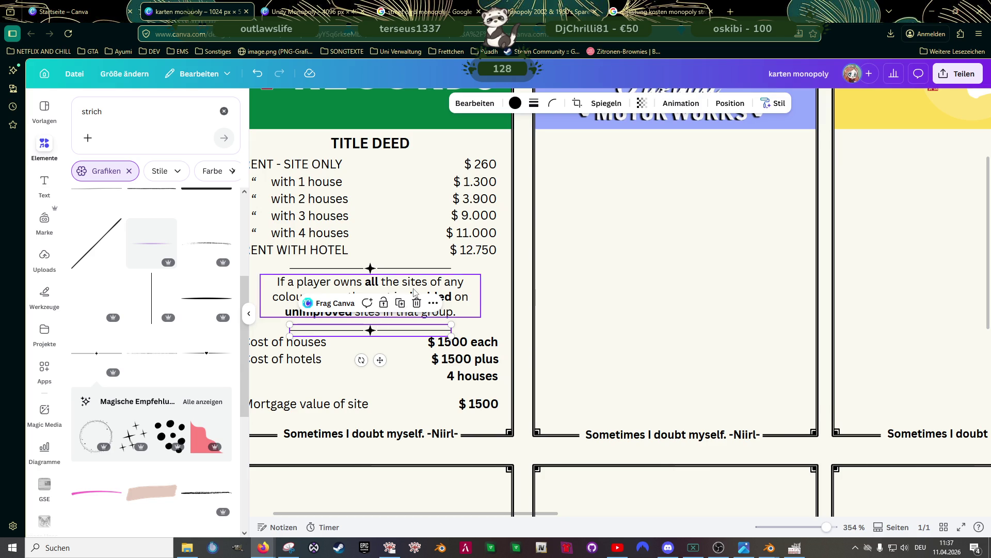
scroll(404, 120, "down", 5)
left_click(404, 121)
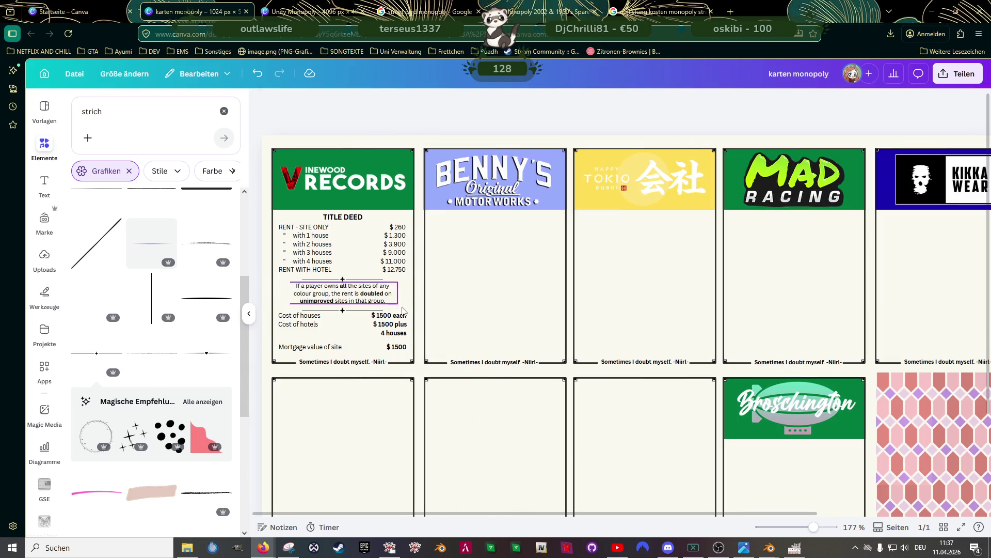
scroll(348, 308, "up", 5)
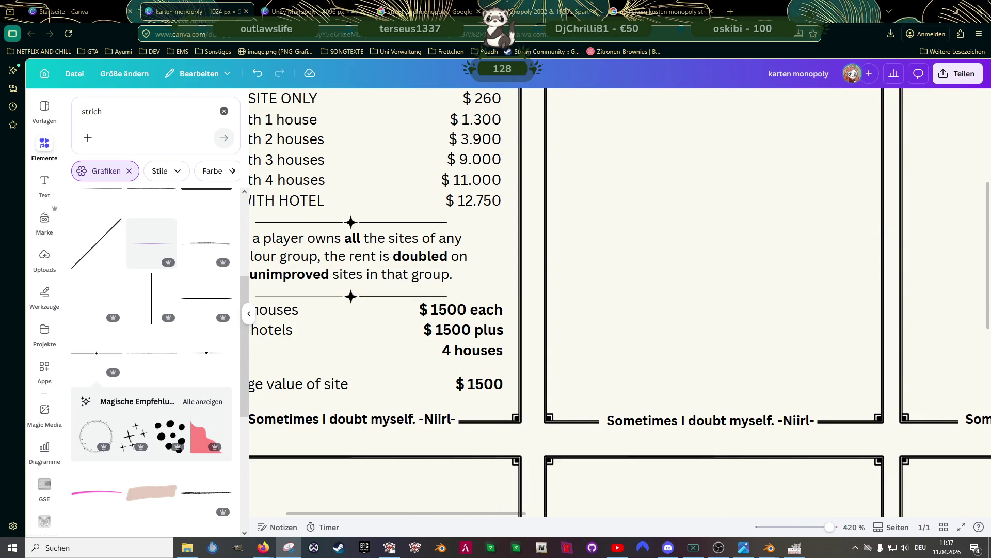
Delete both the lower and upper star dividers, leaving the rent note selected
left_click(351, 296)
key("Delete")
left_click(351, 222)
key("Delete")
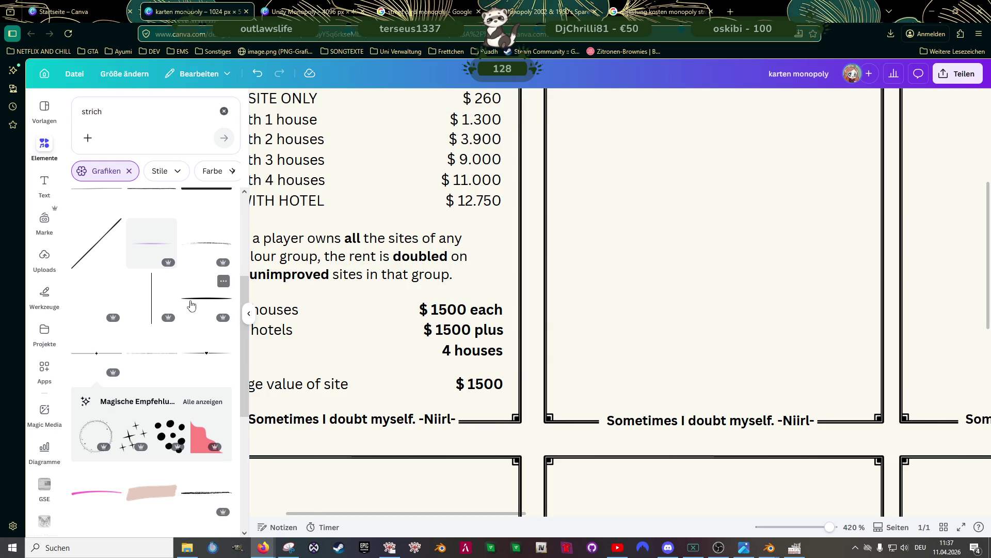
left_click(341, 241)
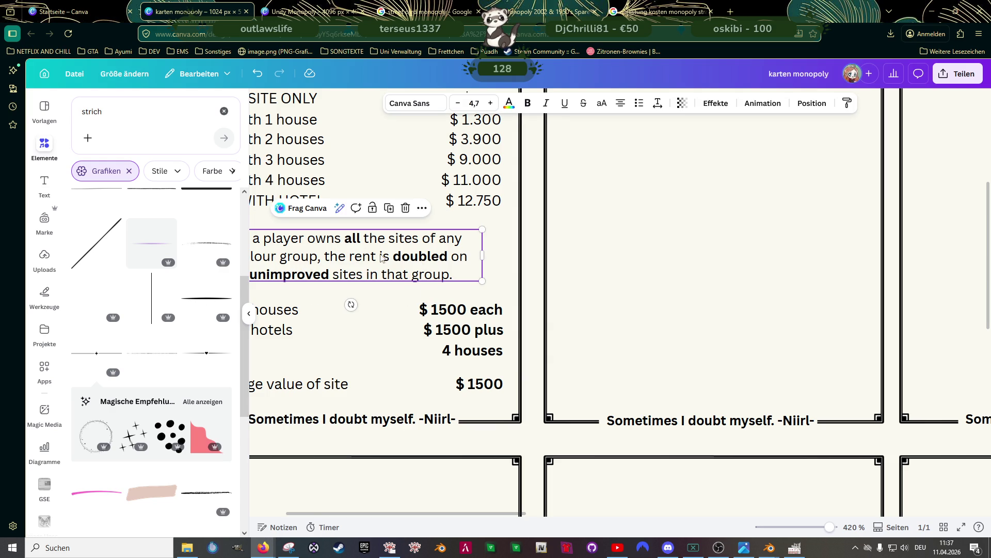
scroll(384, 258, "down", 3, "ctrl")
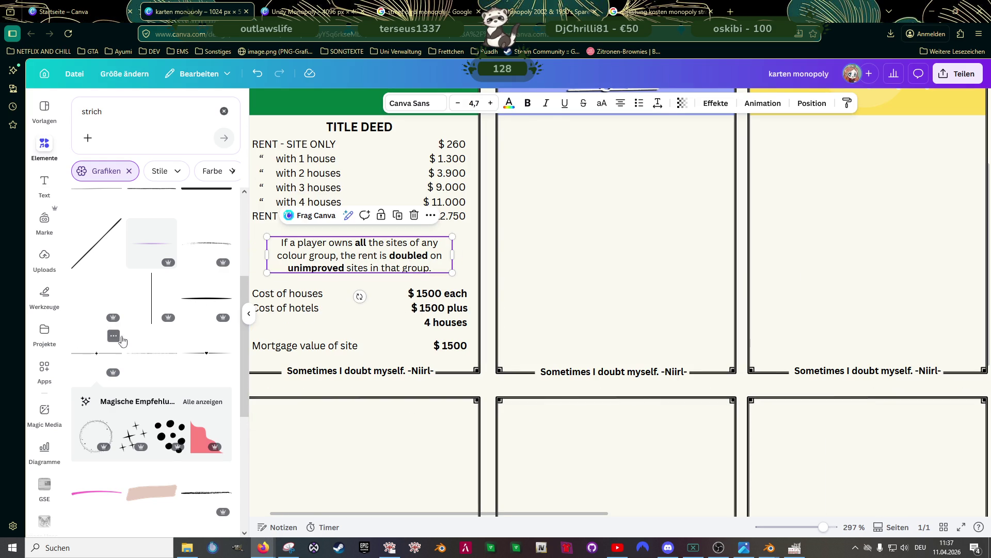
scroll(122, 339, "down", 3)
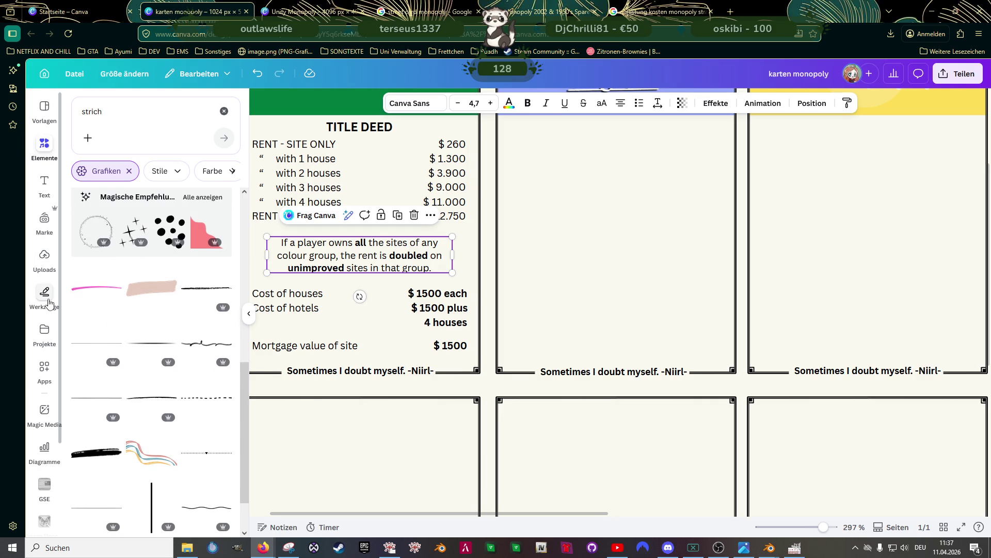
Draw a straight line and move it onto the Vinewood Records card
left_click(44, 293)
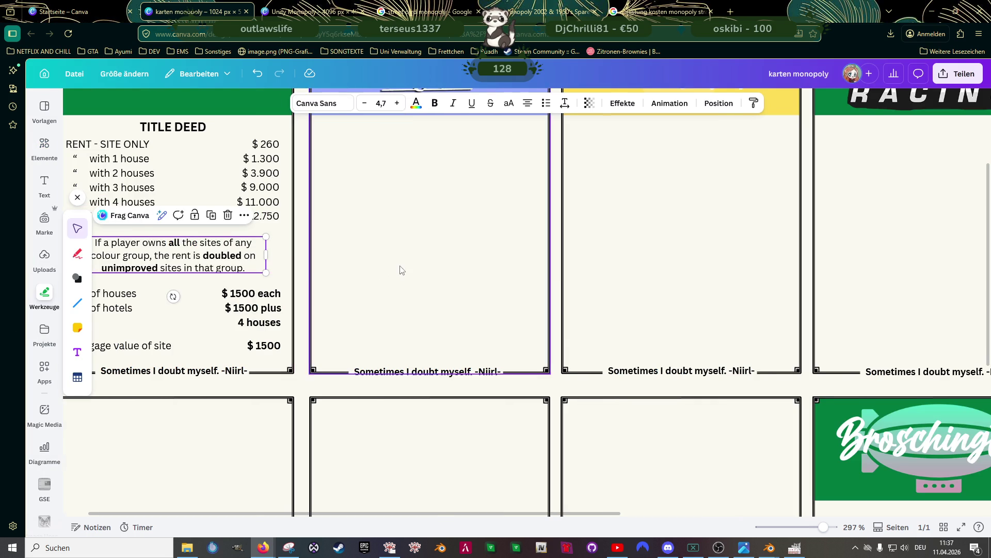
scroll(175, 273, "down", 3, "ctrl")
left_click(78, 303)
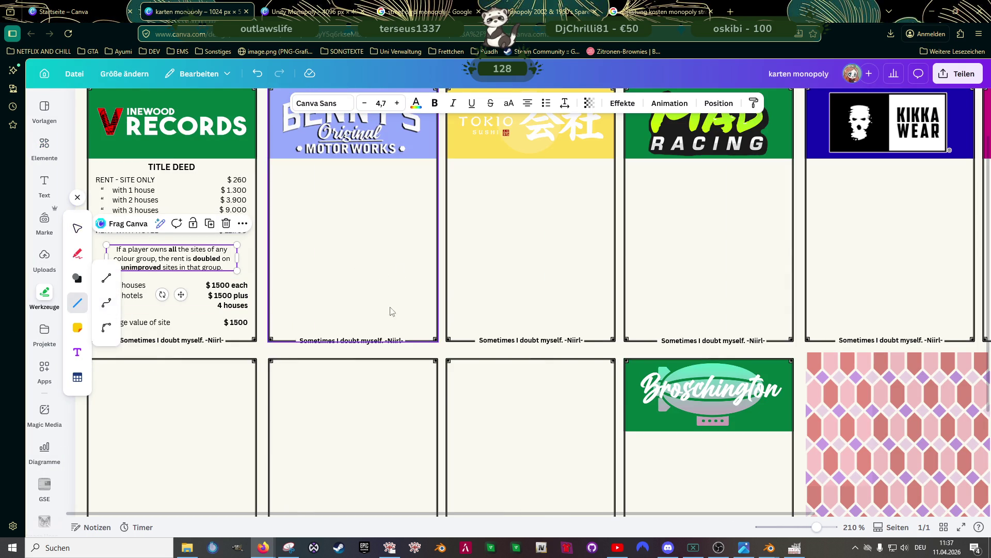
left_click(623, 349)
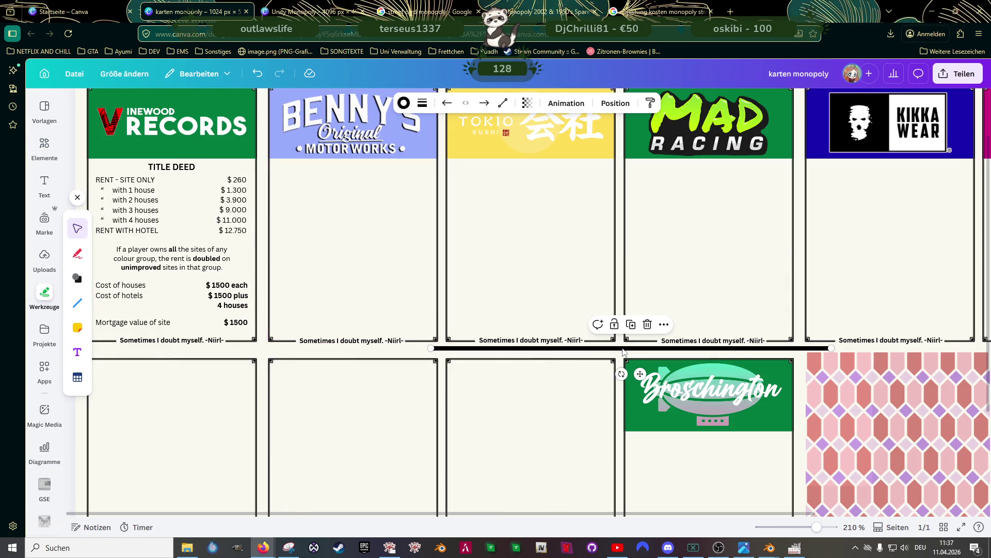
left_click_drag(634, 353, 244, 274)
scroll(243, 274, "up", 5, "ctrl")
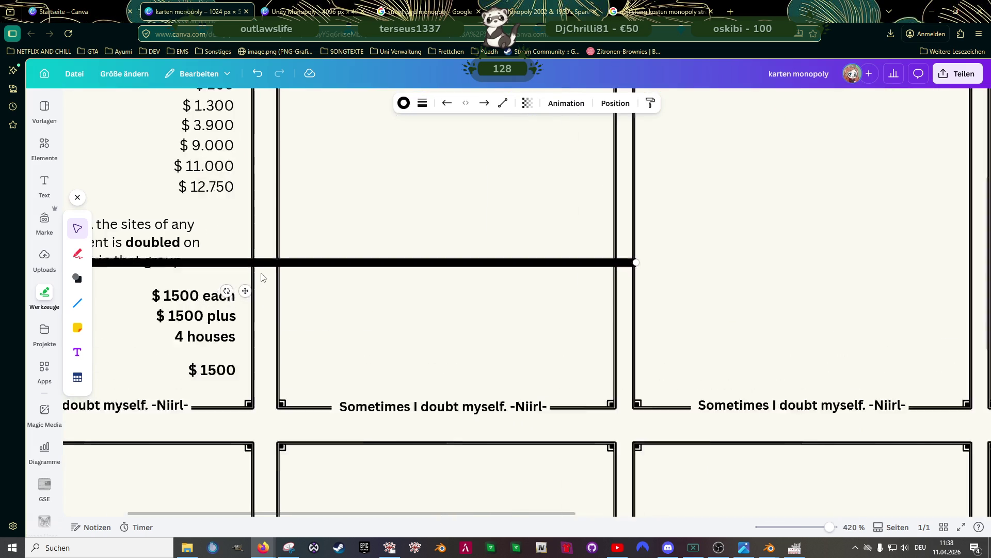
Position the line just under RENT WITH HOTEL and shorten it to the card width
left_click(342, 215)
scroll(342, 214, "left", 5)
scroll(465, 233, "up", 1)
mouse_move(505, 268)
left_mouse_down()
mouse_move(528, 240)
mouse_move(579, 245)
left_mouse_up()
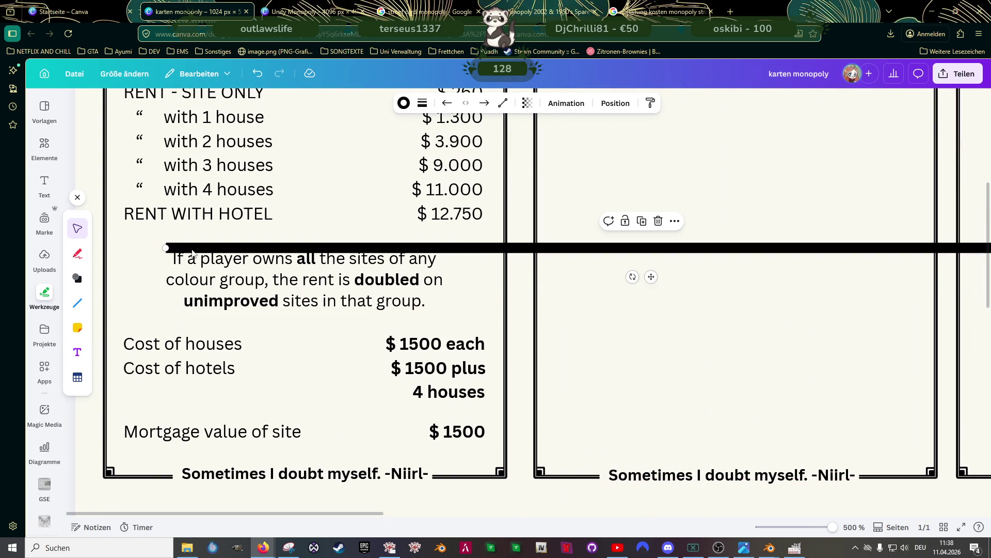
mouse_move(366, 249)
left_mouse_down()
mouse_move(312, 237)
mouse_move(323, 238)
left_mouse_up()
scroll(505, 258, "down", 5)
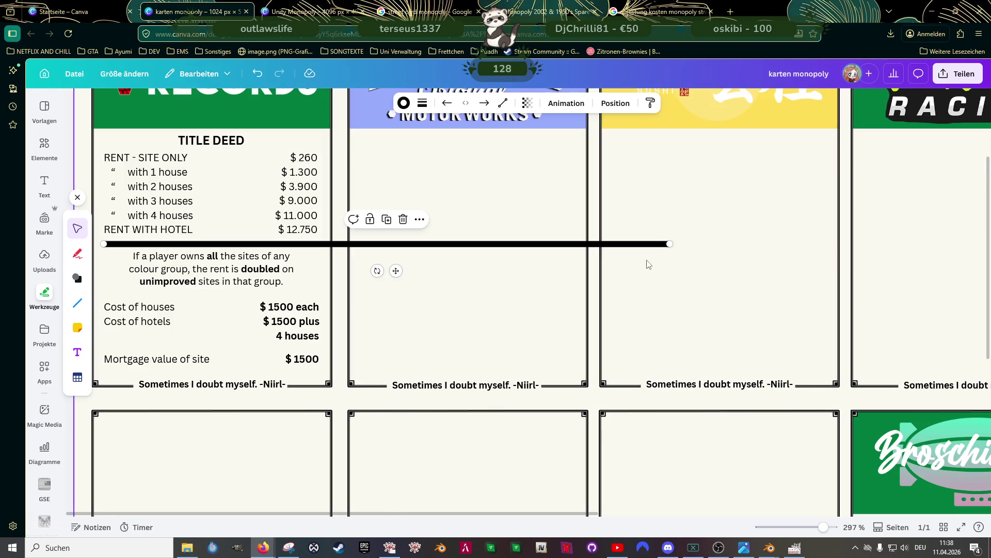
left_click_drag(669, 245, 318, 243)
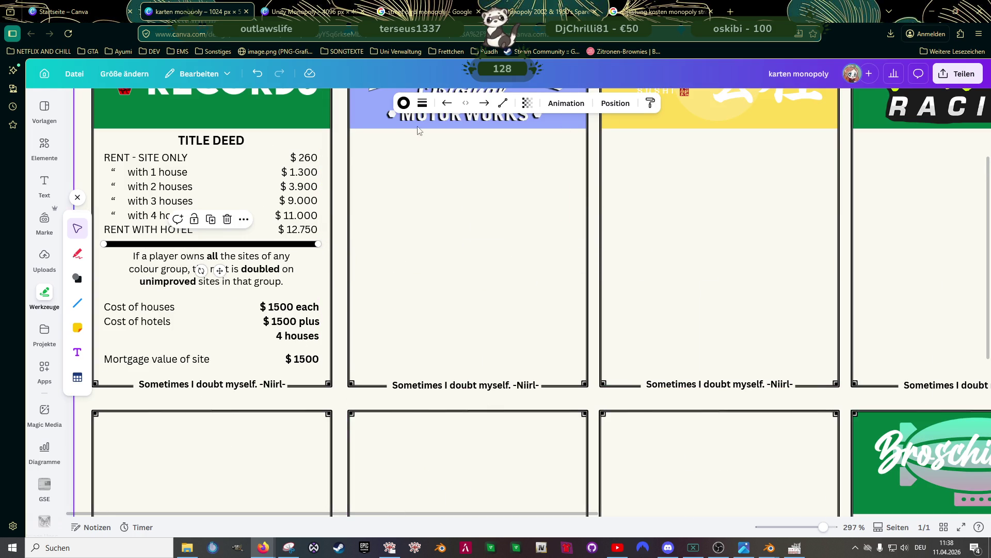
Set the line's stroke width (Strichstärke) to 1 and place a copy below the group-rent paragraph
left_click(422, 103)
left_click(484, 196)
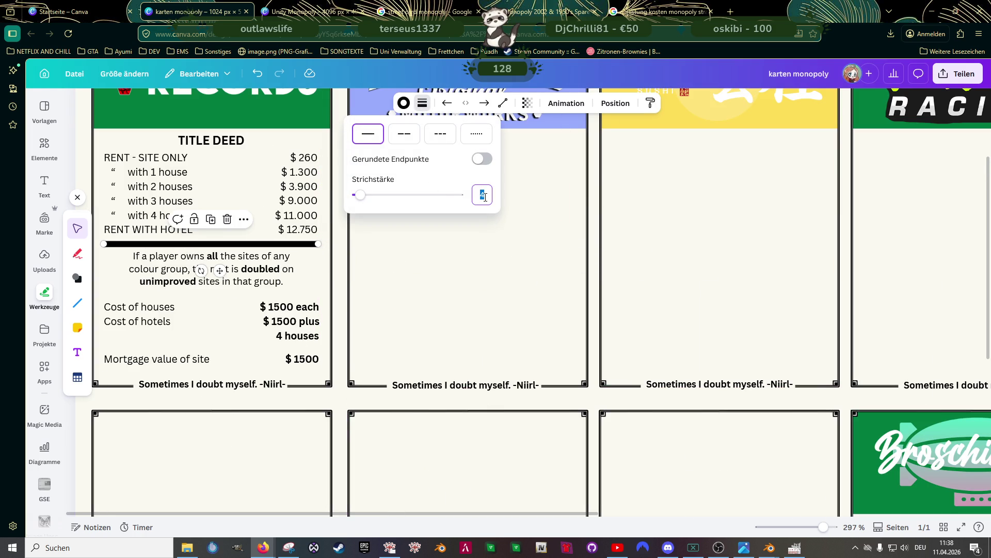
key("Return")
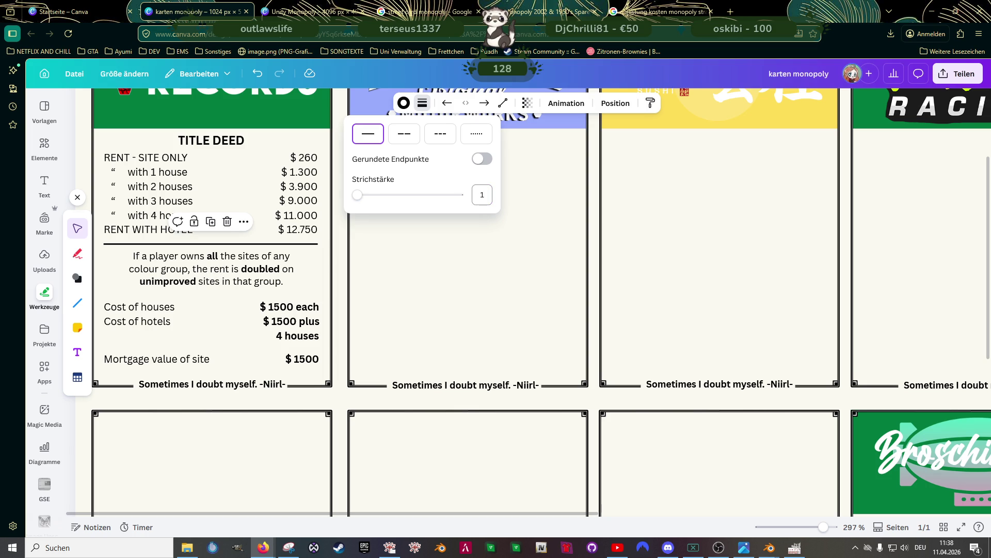
key("Escape")
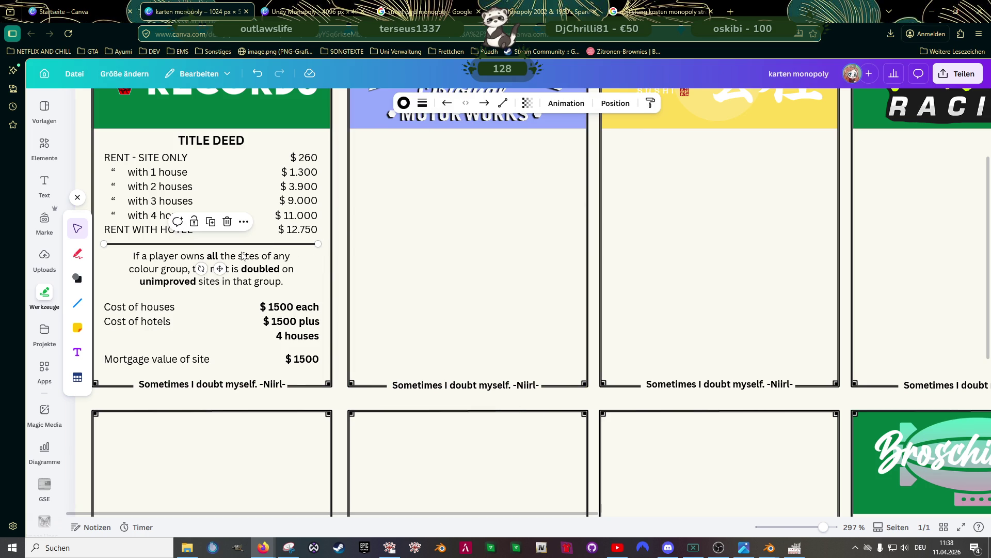
left_click_drag(243, 256, 222, 317)
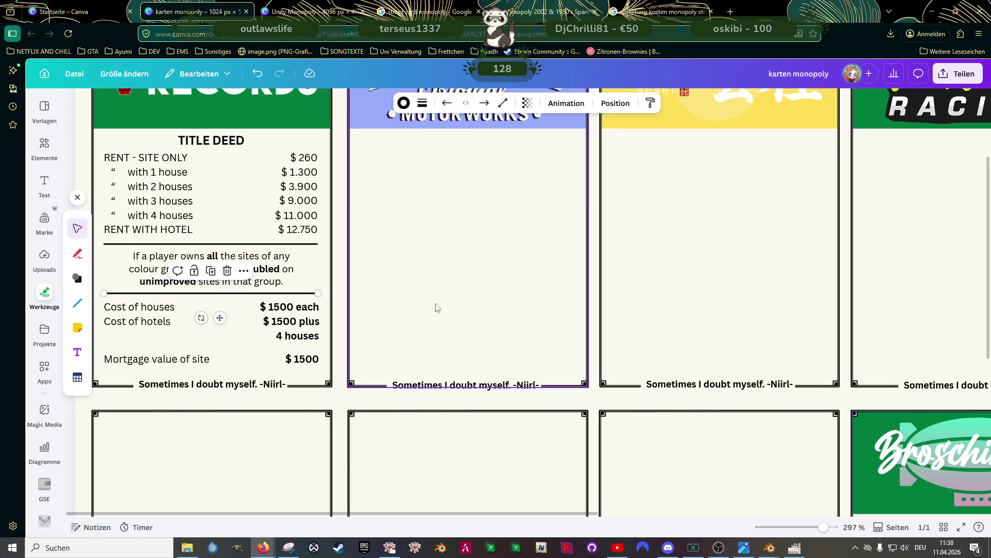
Confirm the second divider's Strichstärke stays at 1 in the line-style options
left_click(422, 103)
left_click_drag(357, 195, 356, 195)
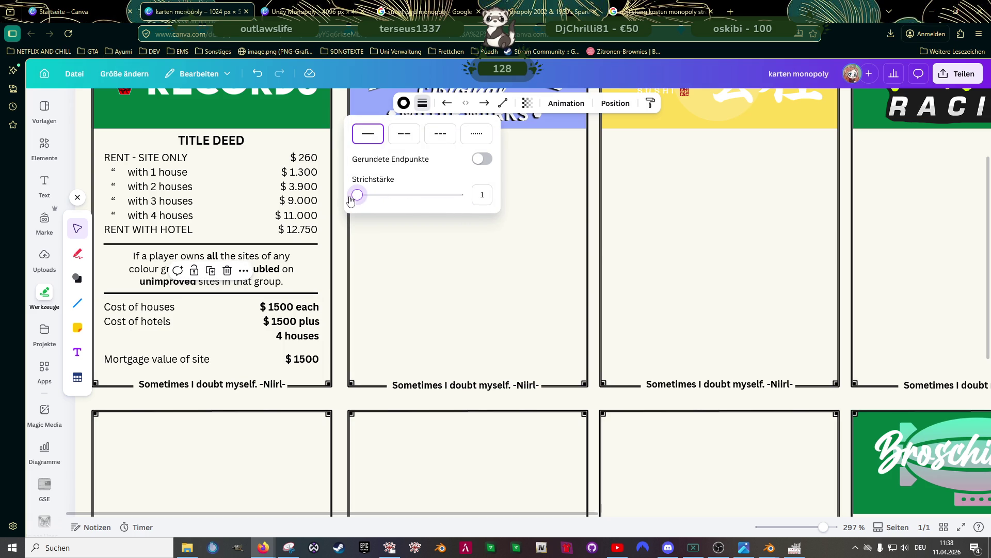
left_click(410, 289)
scroll(270, 274, "down", 5, "ctrl")
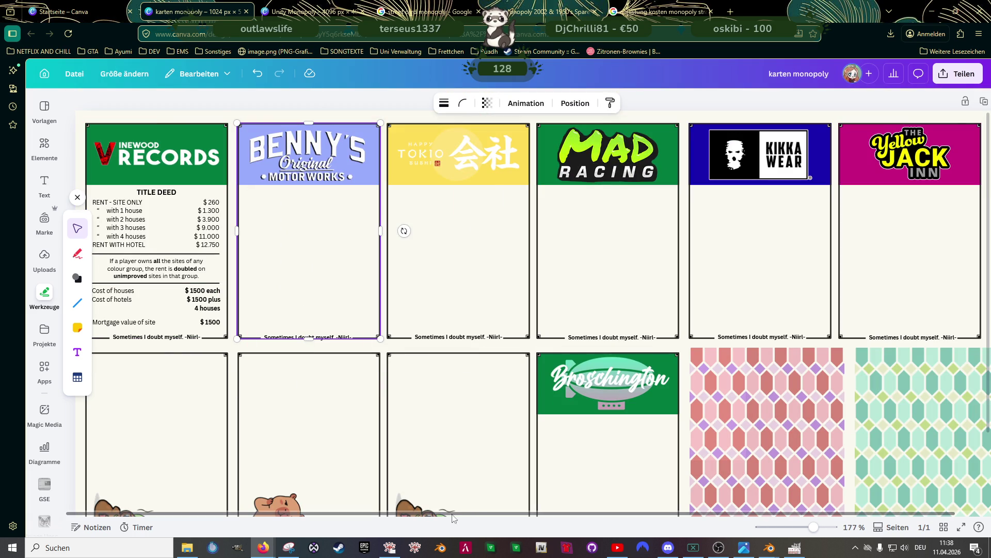
Scroll over the full card sheet, then switch to the Blender window from the taskbar
scroll(310, 402, "down", 3, "ctrl")
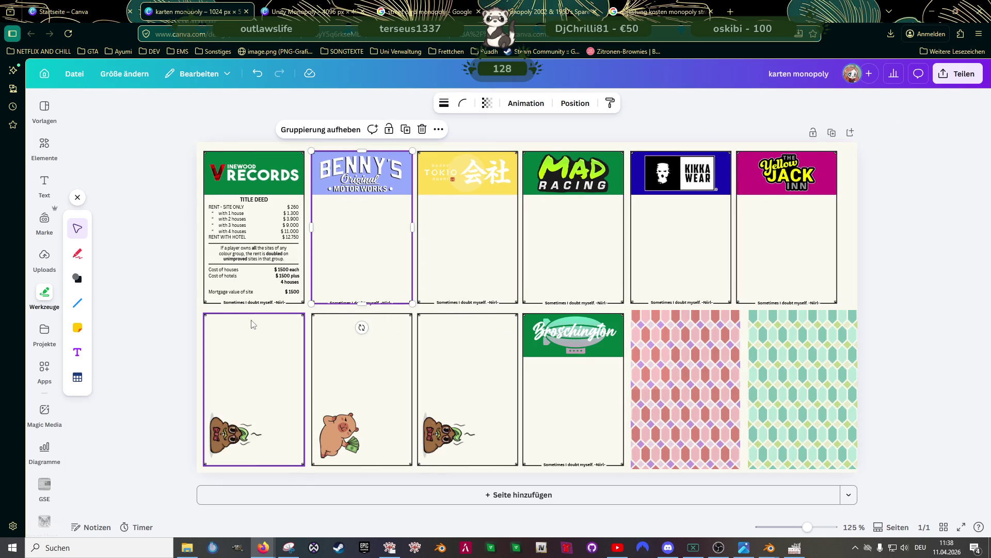
scroll(253, 325, "up", 2, "ctrl")
scroll(239, 332, "up", 1)
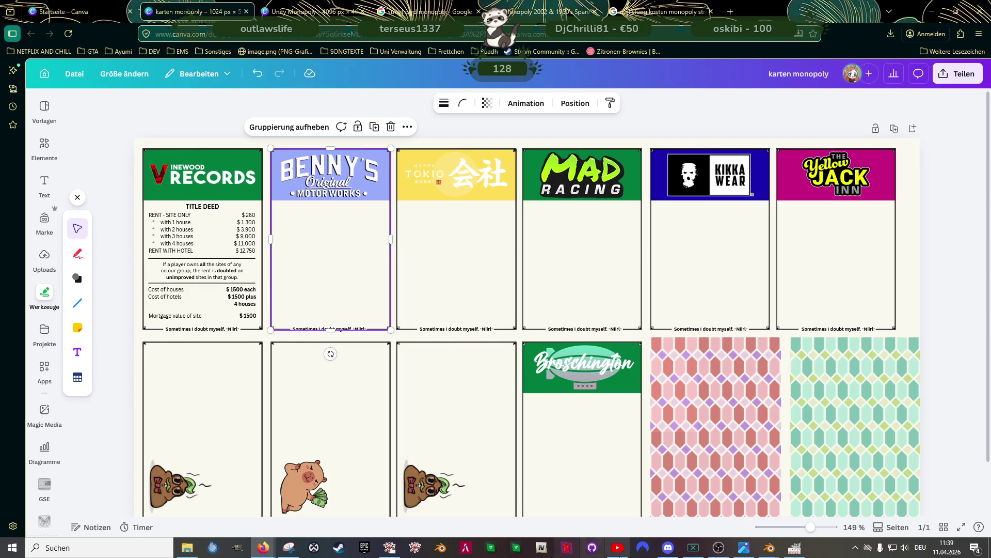
mouse_move(770, 547)
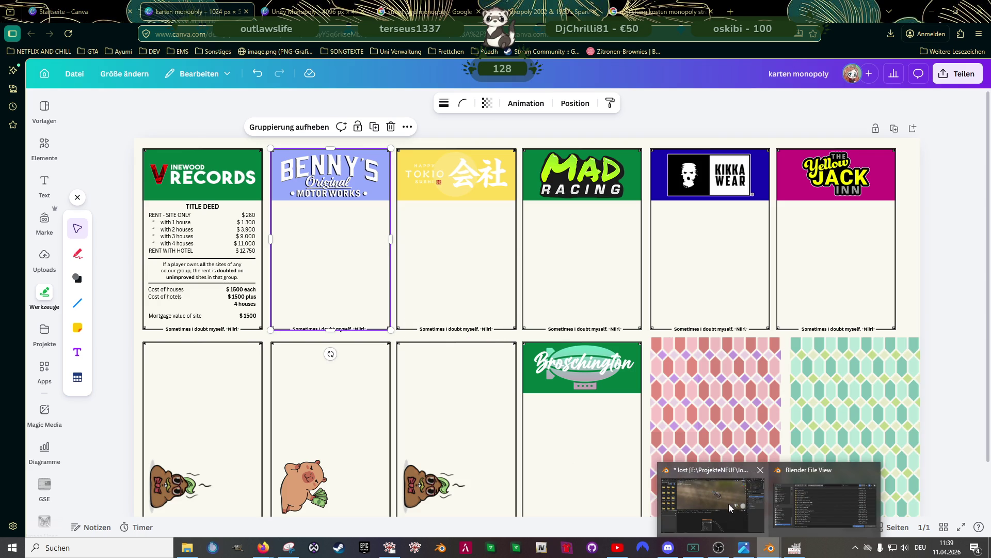
left_click(731, 518)
Cancel the file browser and switch to the Layout workspace, zooming around the lounge
left_click(769, 397)
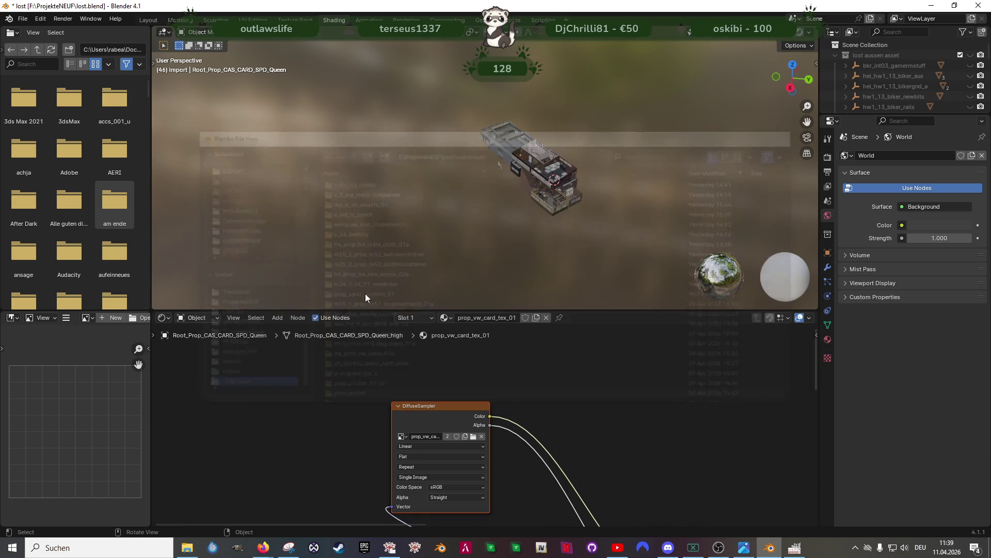
left_click(144, 19)
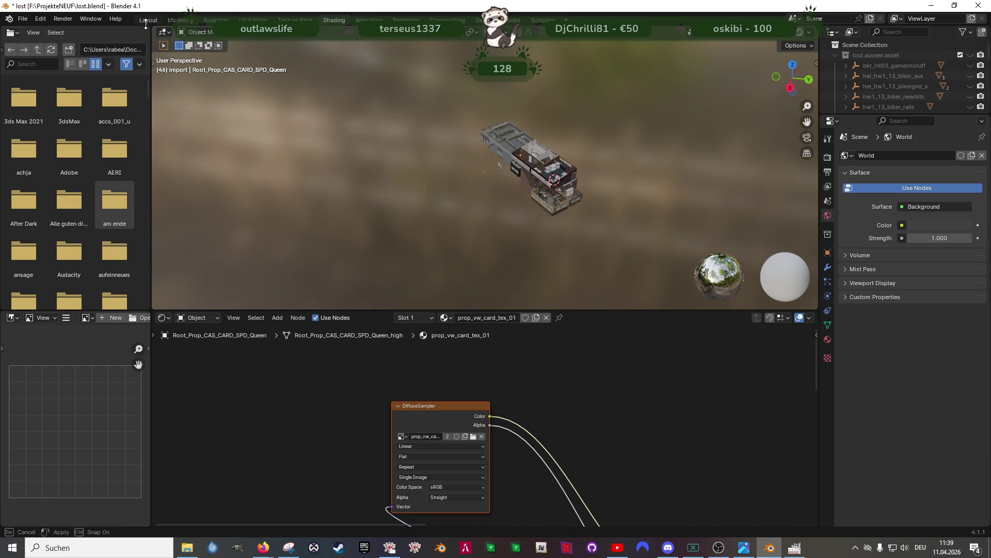
scroll(539, 319, "down", 6)
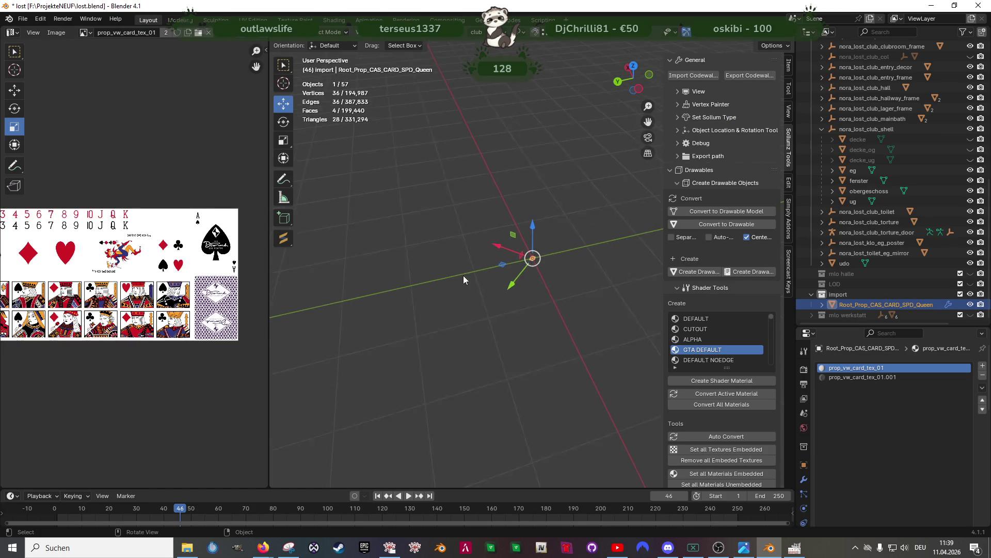
scroll(575, 326, "up", 8)
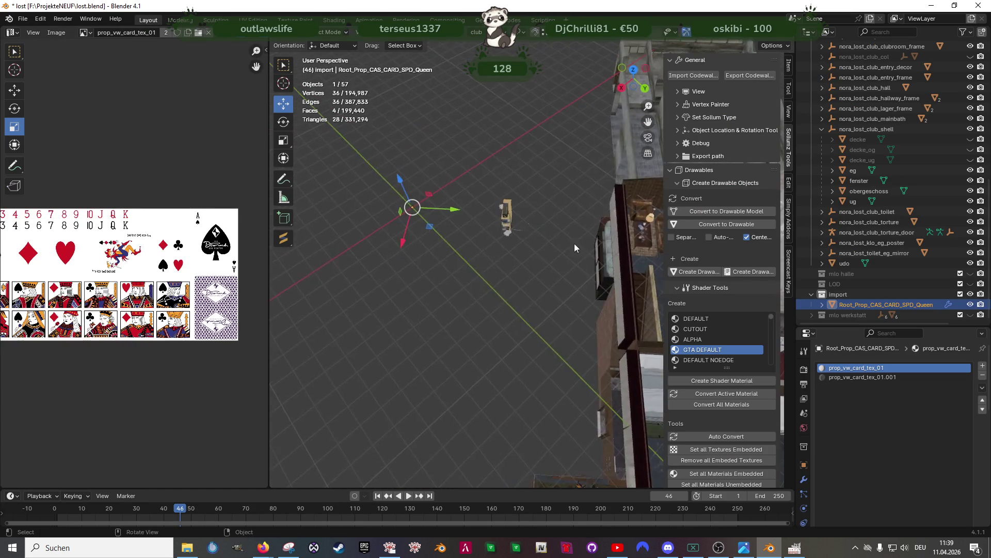
scroll(488, 248, "down", 5)
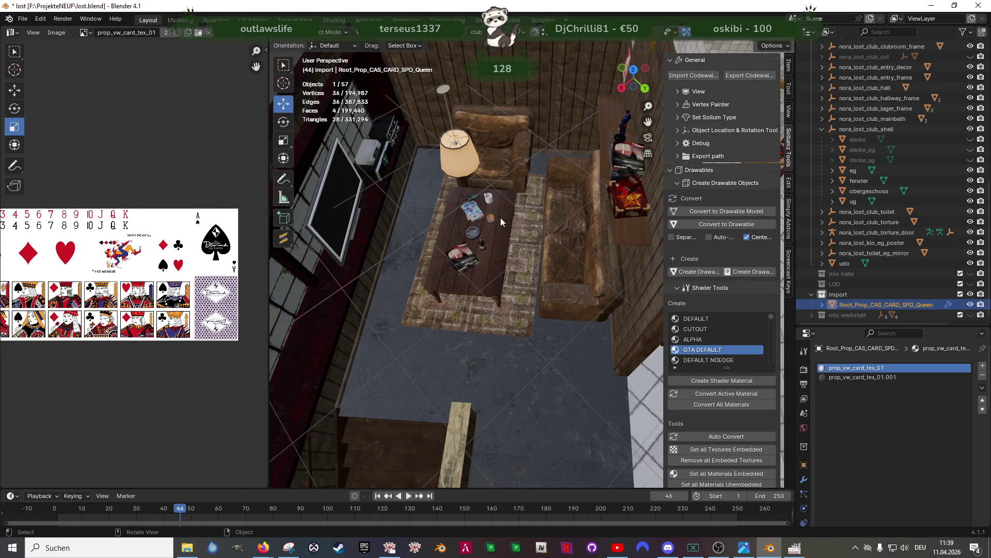
scroll(522, 256, "up", 4)
scroll(535, 251, "down", 2)
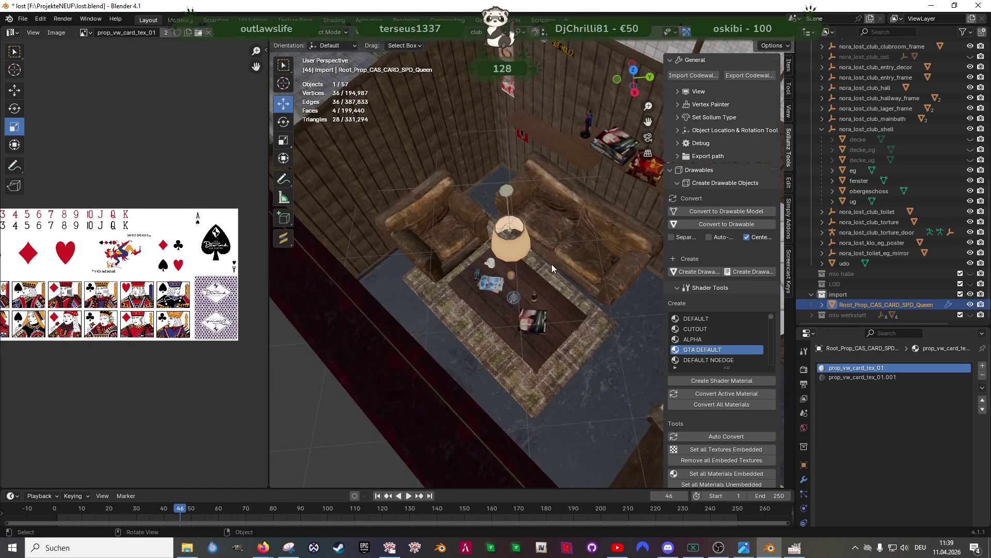
scroll(516, 294, "up", 5)
scroll(501, 328, "down", 4)
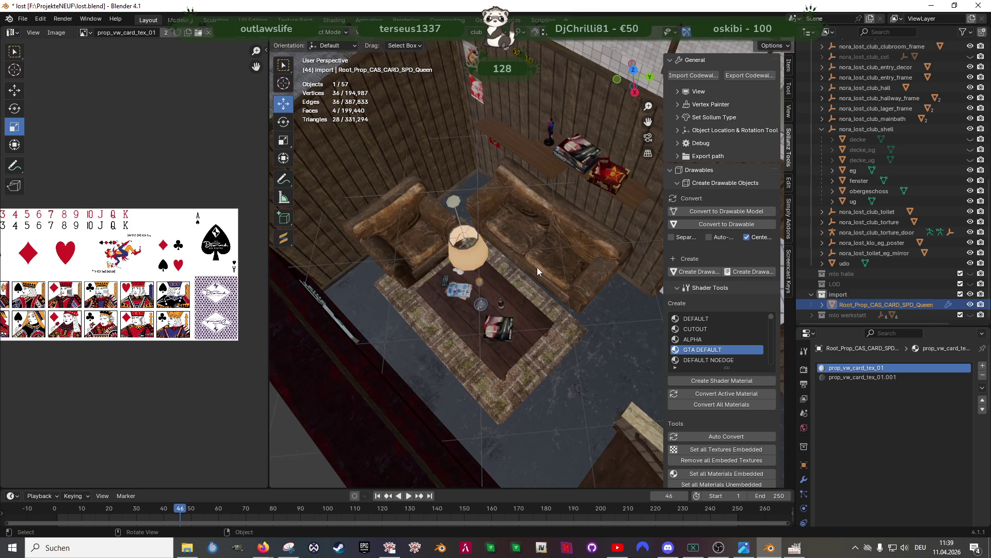
Enter edit mode on the card stack model, frame its face, and orbit to inspect the boxes
left_click(589, 153)
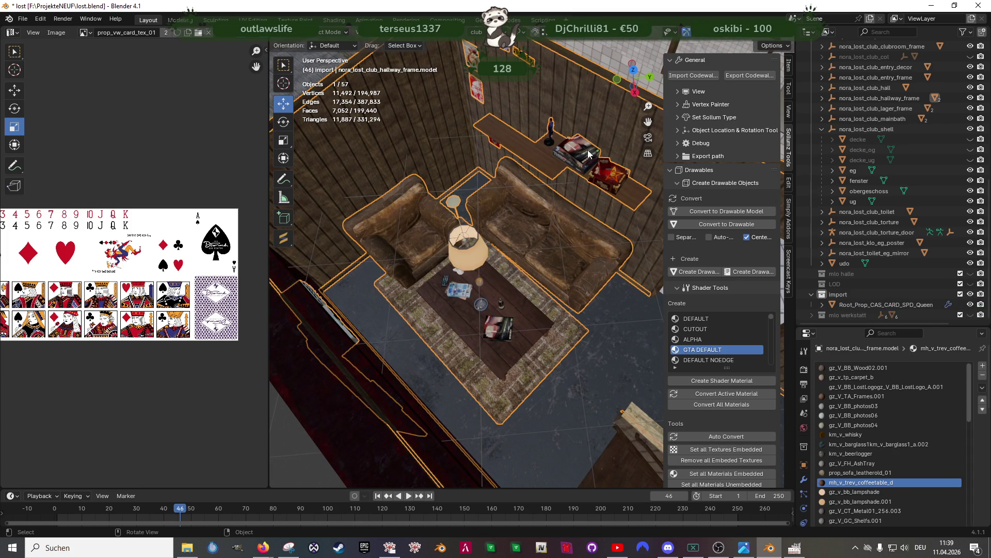
key("Tab")
left_click(583, 151)
key("KP_Decimal")
left_click_drag(494, 282, 514, 179)
scroll(511, 266, "down", 8)
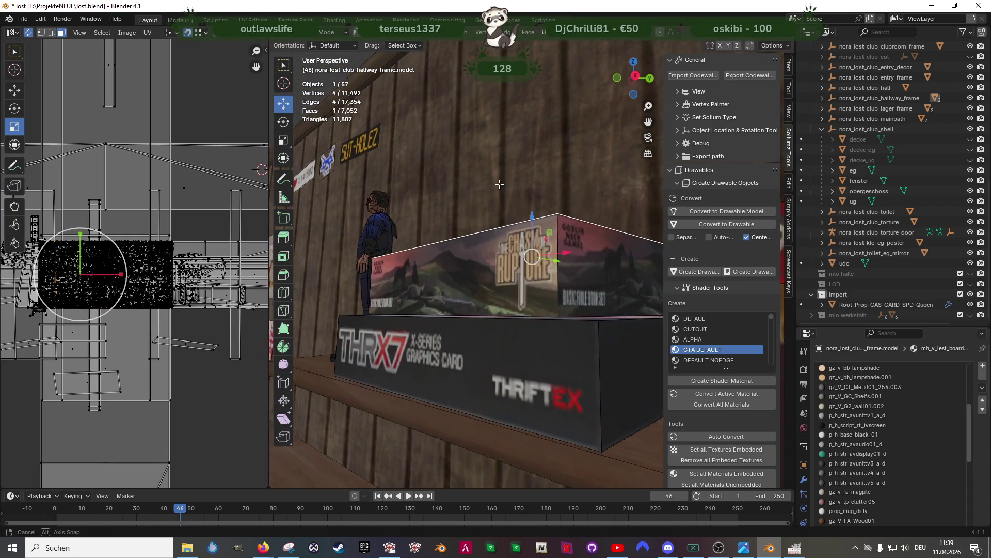
left_click_drag(510, 266, 392, 341)
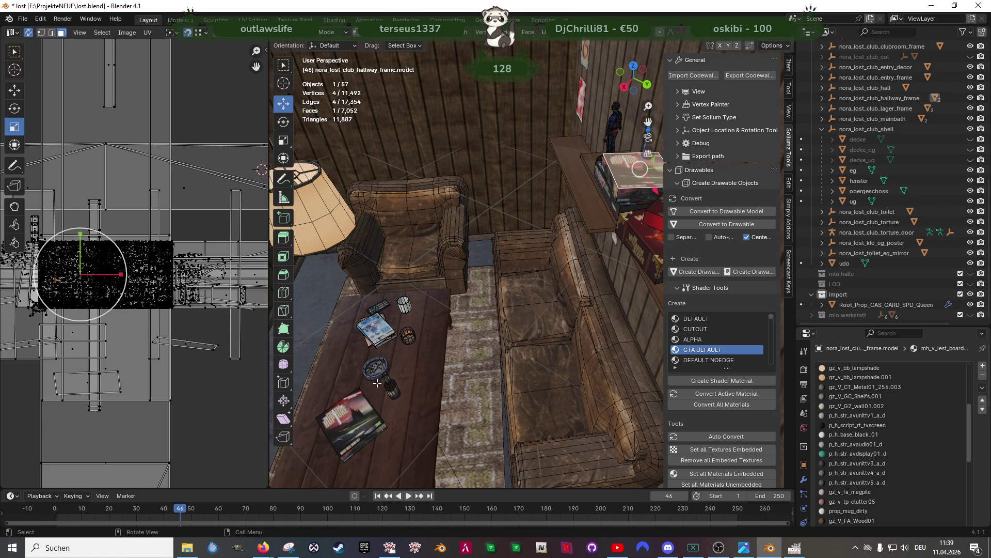
scroll(380, 401, "down", 3)
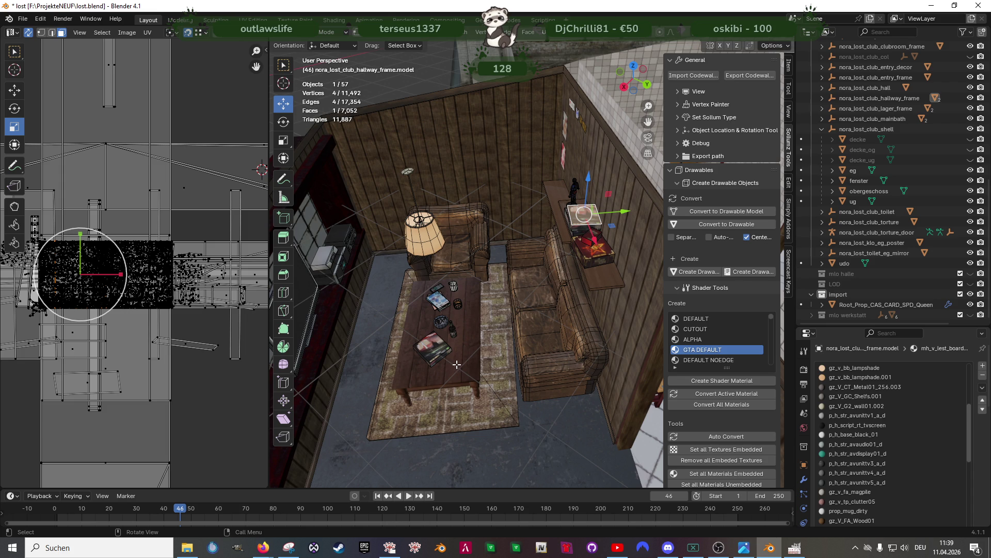
scroll(457, 364, "up", 4)
Select the book on the coffee table, then switch back to the Canva design
left_click(454, 339)
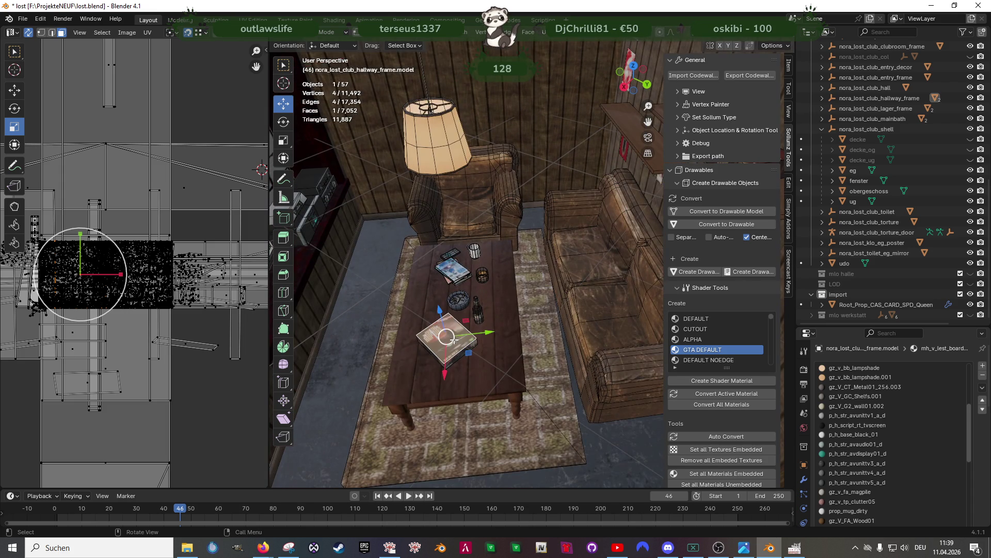
mouse_move(263, 548)
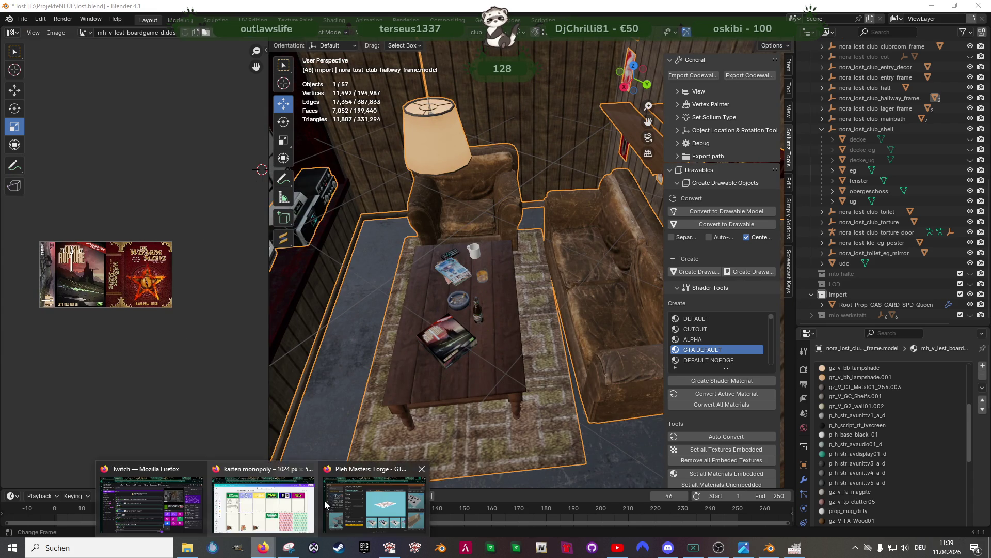
left_click(283, 513)
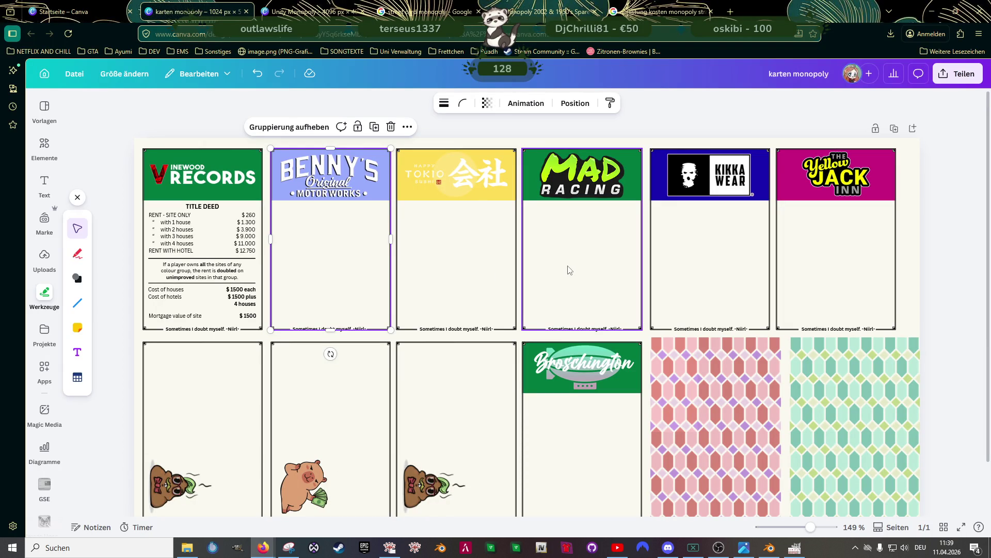
Select the pink pattern and shrink it to a small tile
key("Escape")
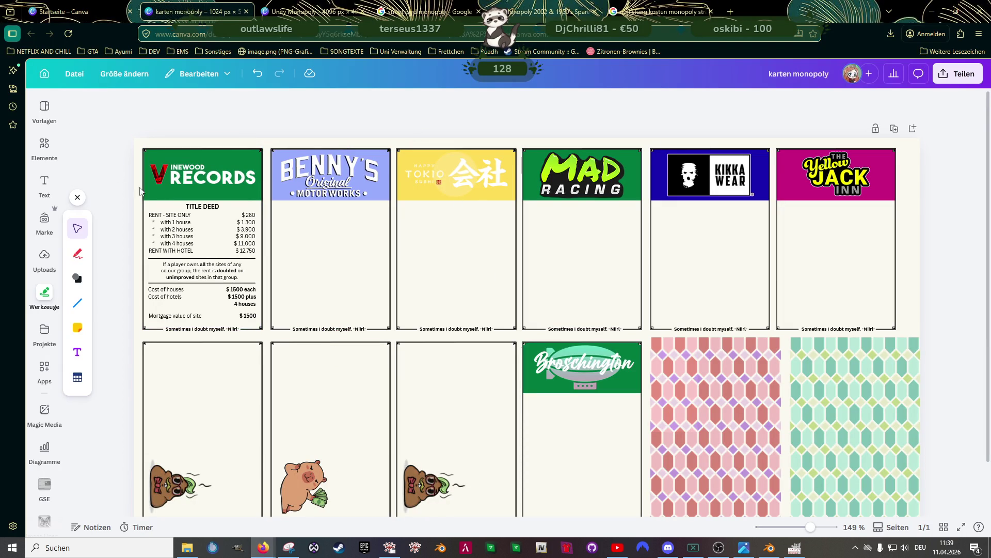
scroll(578, 332, "down", 1)
scroll(579, 332, "up", 1)
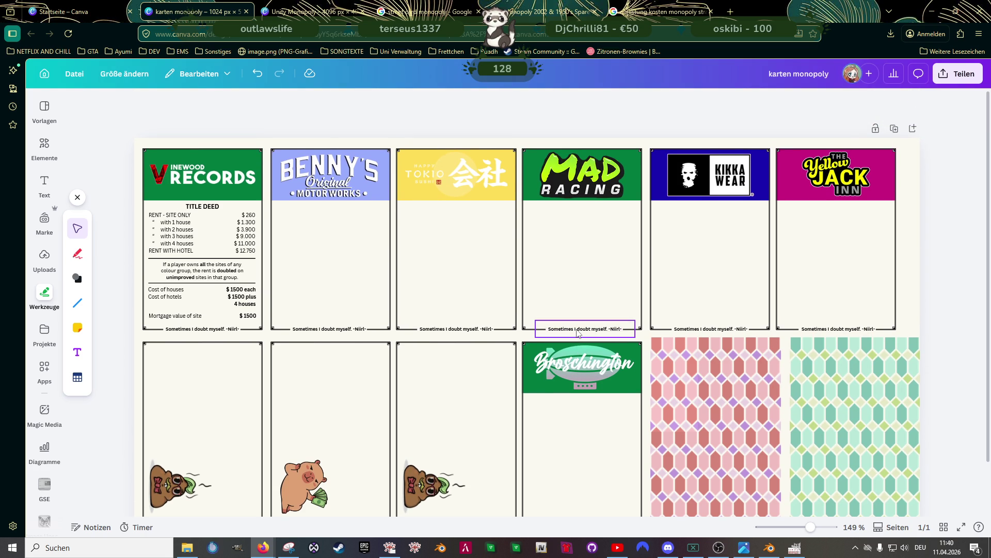
left_click(685, 408)
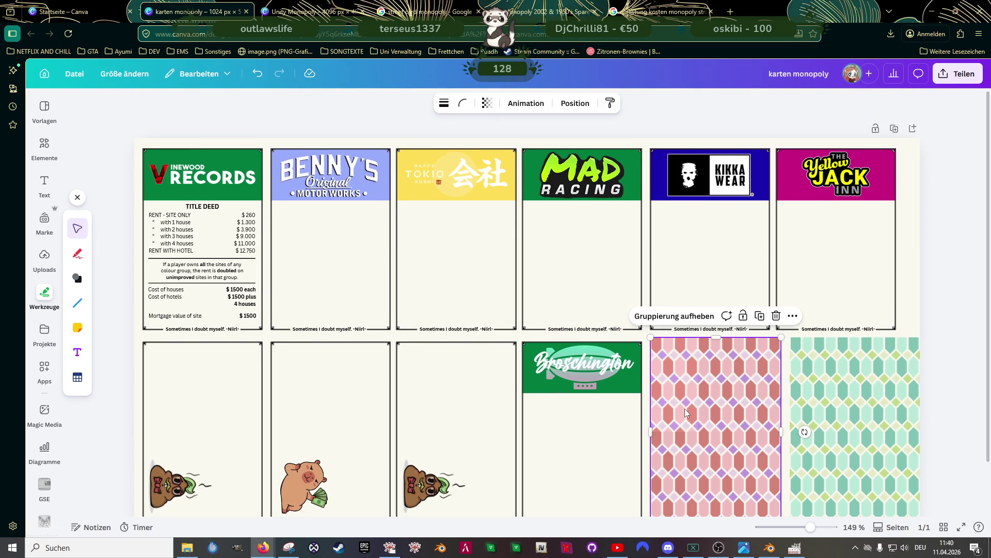
scroll(695, 372, "down", 1)
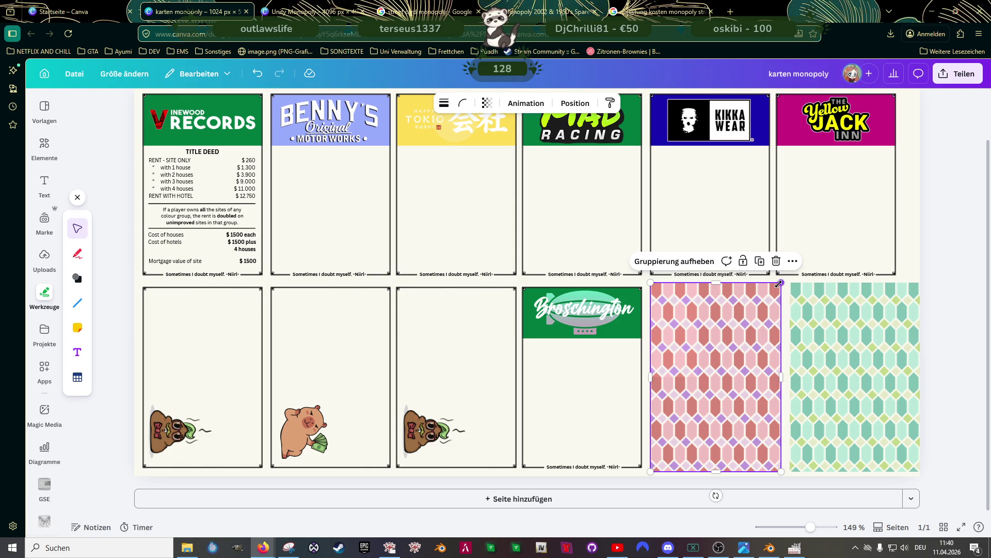
mouse_move(780, 282)
left_mouse_down()
mouse_move(695, 375)
mouse_move(700, 382)
left_mouse_up()
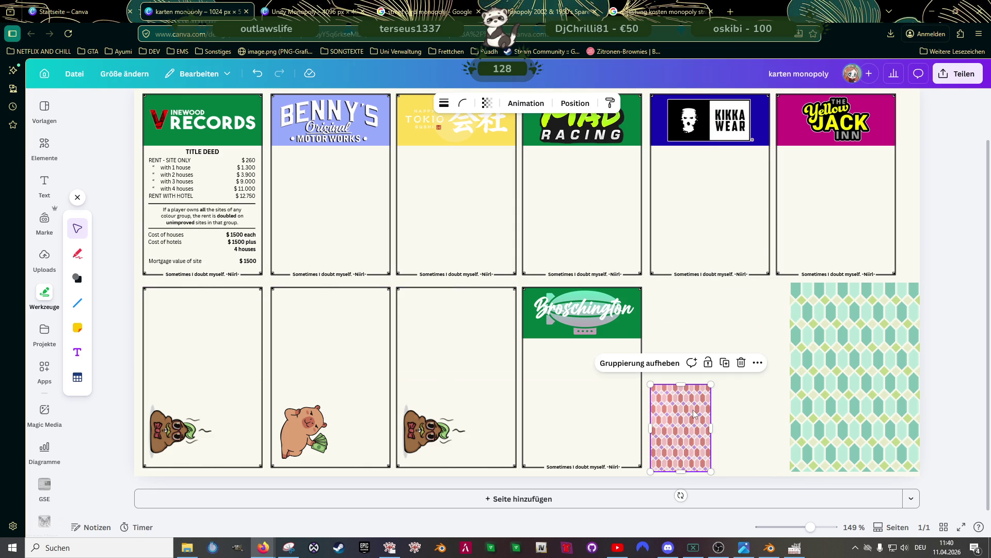
Duplicate the tile, move the copy beside the Broschington card, and rotate it 180°
key("ctrl+d")
mouse_move(692, 423)
left_mouse_down()
mouse_move(683, 417)
mouse_move(687, 318)
mouse_move(688, 327)
mouse_move(743, 318)
left_mouse_up()
left_click(690, 427)
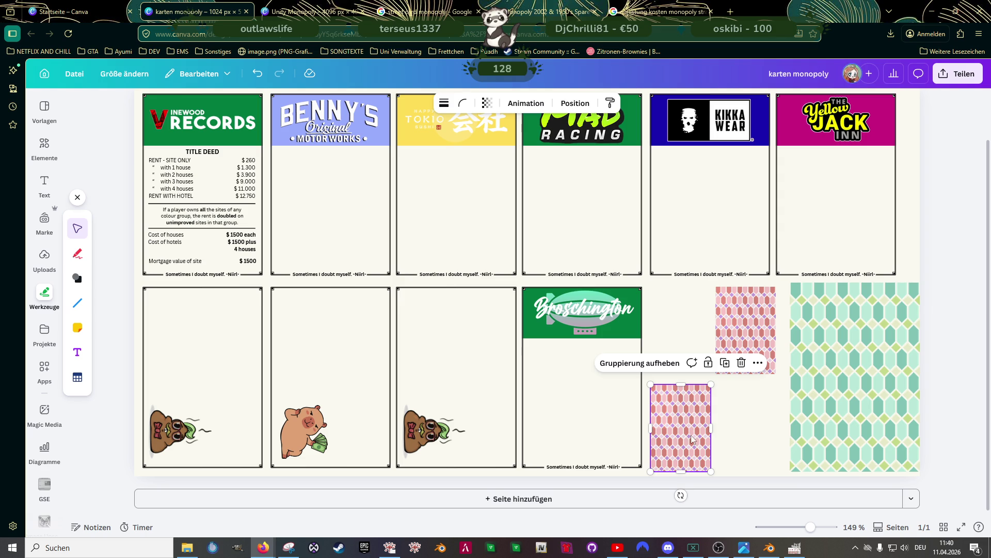
mouse_move(681, 495)
left_mouse_down()
mouse_move(677, 513)
mouse_move(639, 343)
mouse_move(679, 322)
mouse_move(680, 350)
left_mouse_up()
left_click_drag(680, 440, 684, 343)
Narrow the left pink tile to 77 wide and set both tiles side by side
left_click(729, 428)
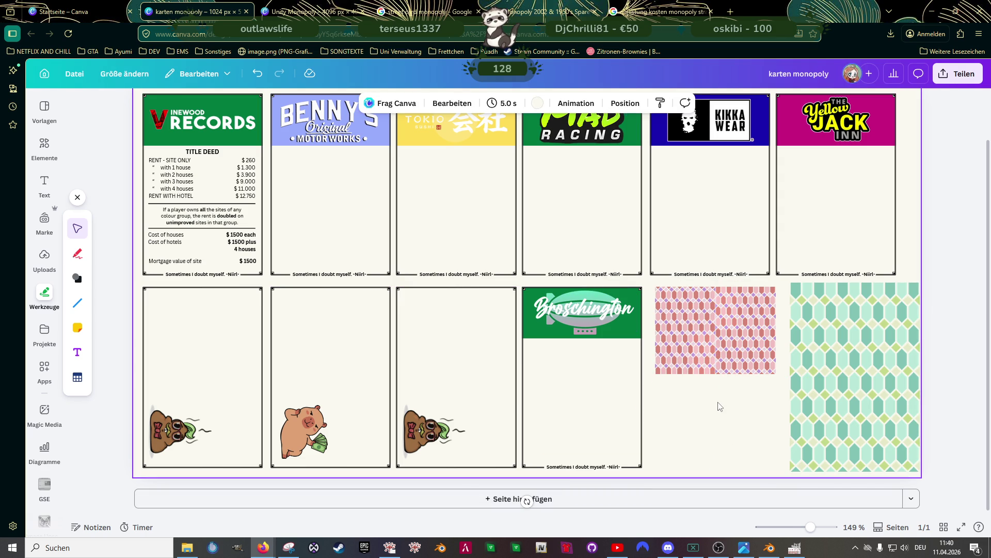
scroll(719, 406, "up", 5, "ctrl")
left_click(716, 305)
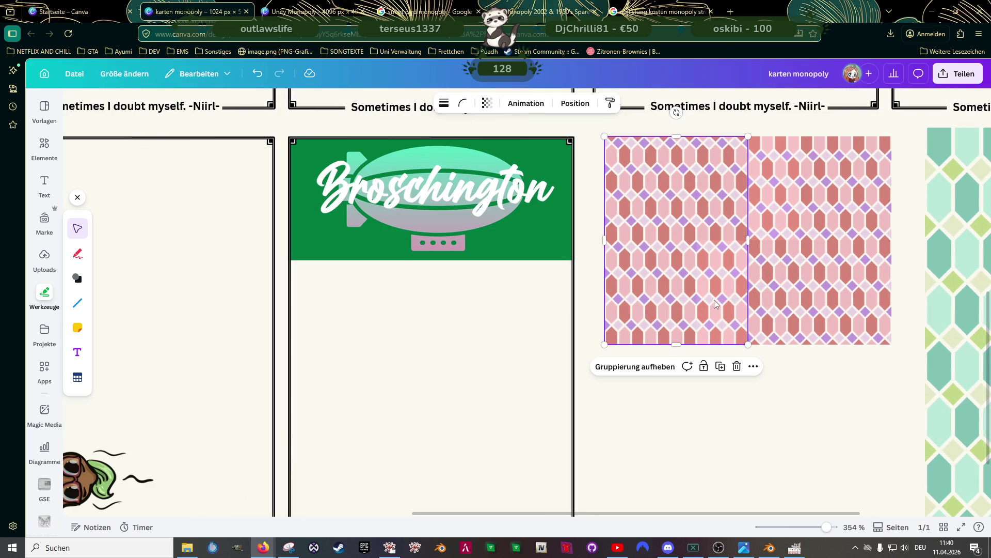
mouse_move(714, 304)
left_mouse_down()
mouse_move(704, 299)
mouse_move(712, 297)
mouse_move(696, 537)
left_mouse_up()
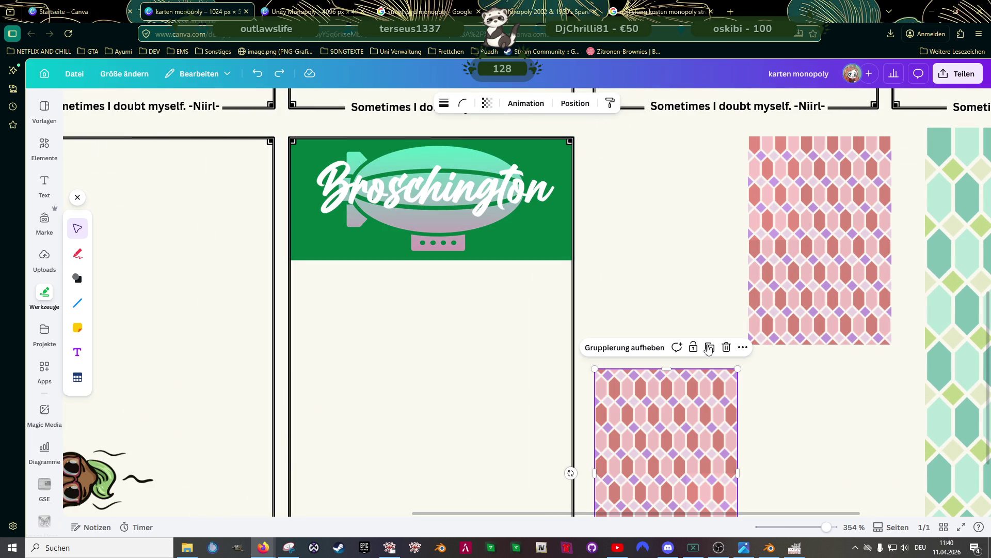
left_click_drag(737, 471, 738, 468)
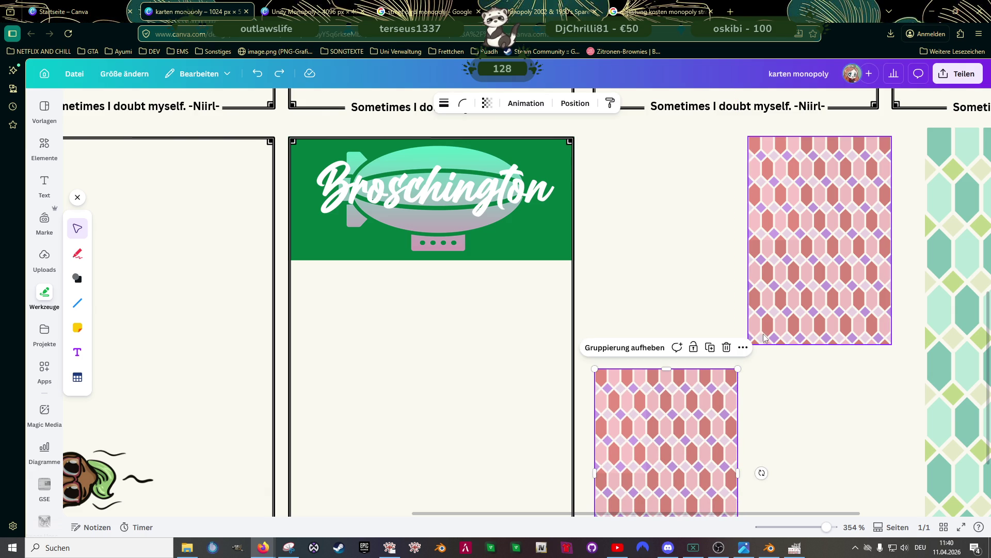
scroll(697, 465, "up", 2)
left_click_drag(690, 471, 686, 235)
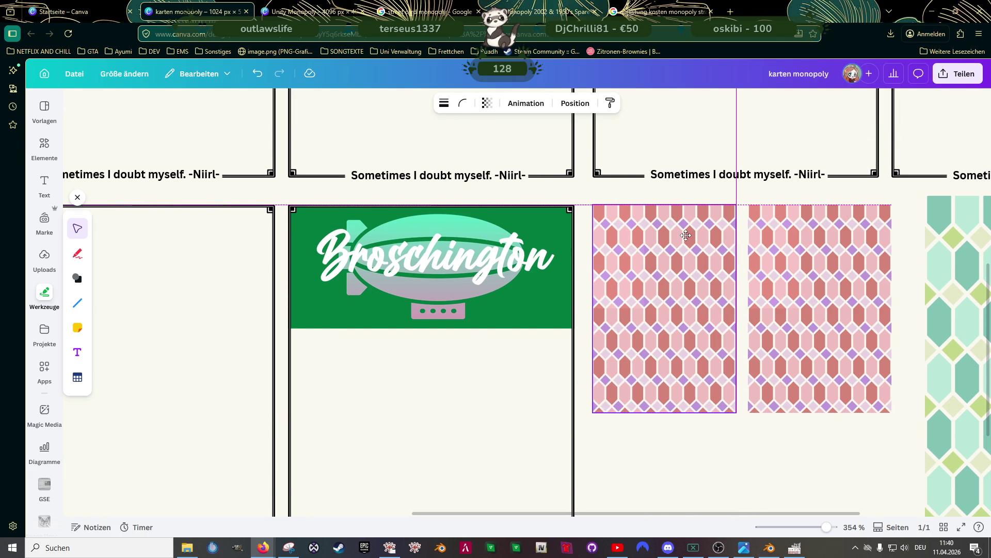
mouse_move(810, 274)
left_mouse_down()
mouse_move(796, 271)
mouse_move(806, 274)
left_mouse_up()
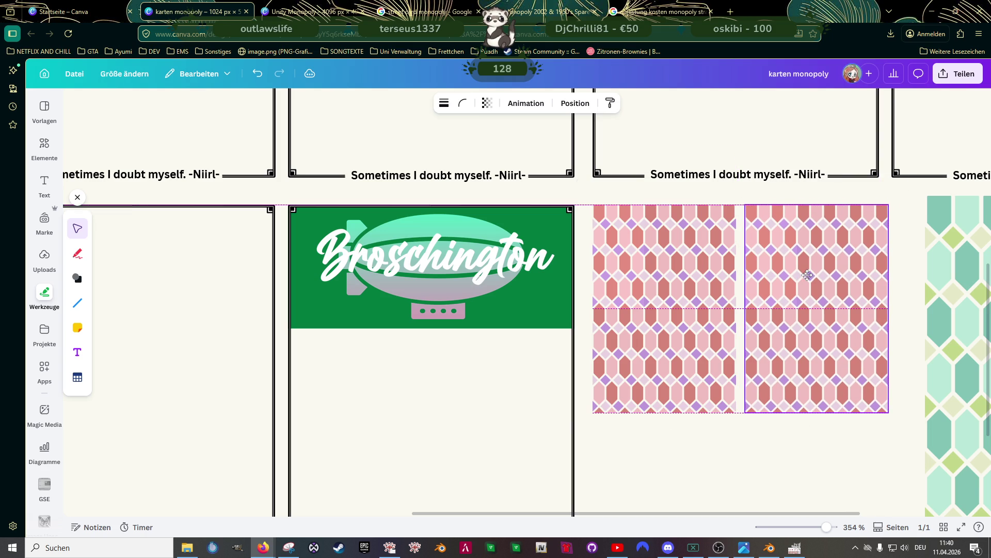
Ungroup the left pink tile and widen its top and lower pieces to close the gap
left_click(711, 278)
left_click(635, 183)
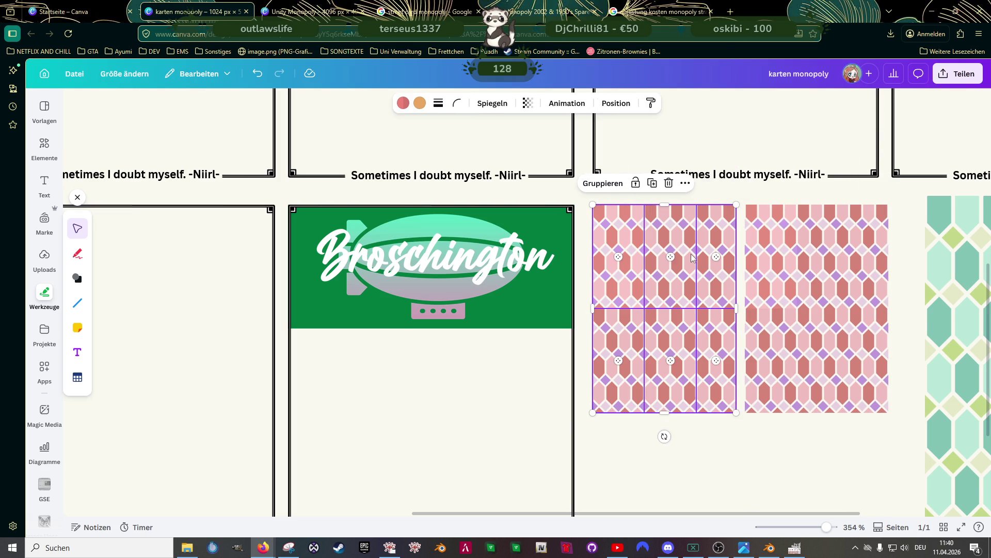
left_click(710, 257)
left_click_drag(737, 257, 745, 257)
left_click(717, 314)
left_click_drag(736, 362, 746, 363)
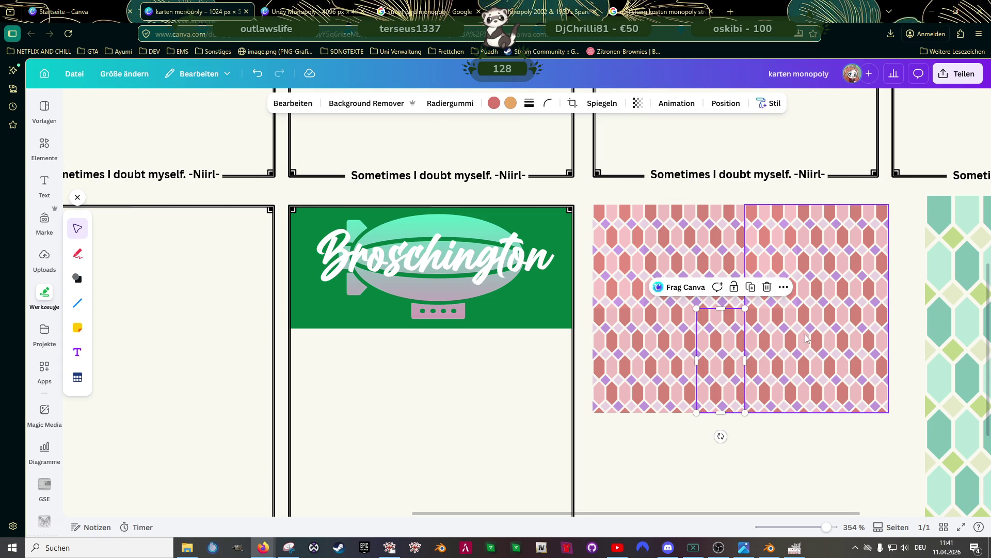
Match the upper and lower piece widths, then butt the right tile against them
left_click_drag(806, 338, 843, 346)
left_click(737, 347)
left_click_drag(746, 361, 748, 357)
left_click(738, 259)
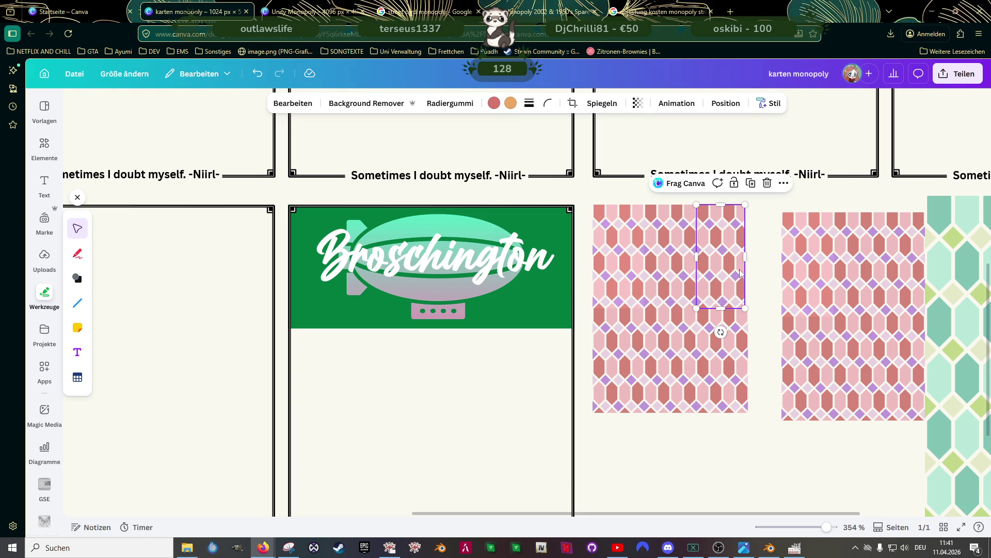
left_click_drag(748, 256, 748, 255)
left_click(718, 362)
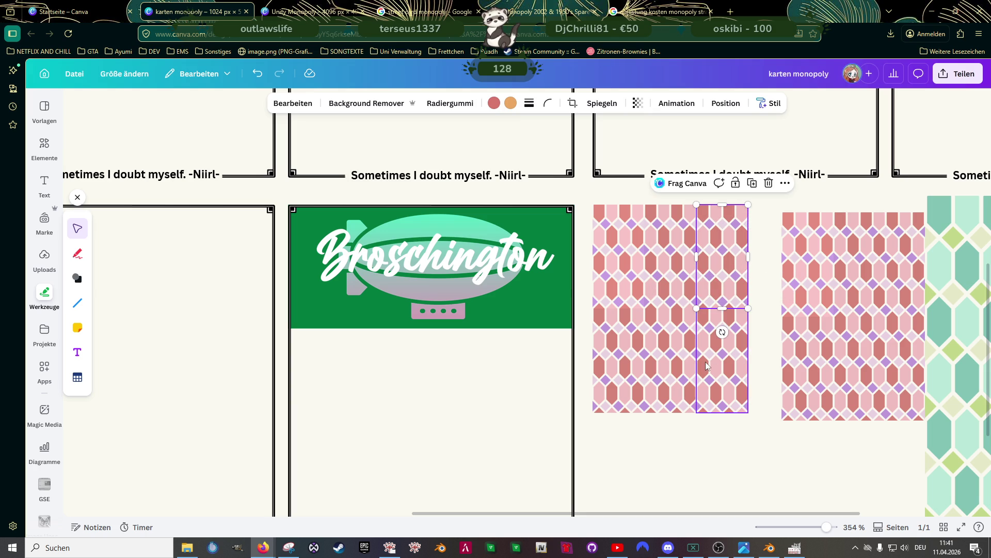
left_click(813, 344)
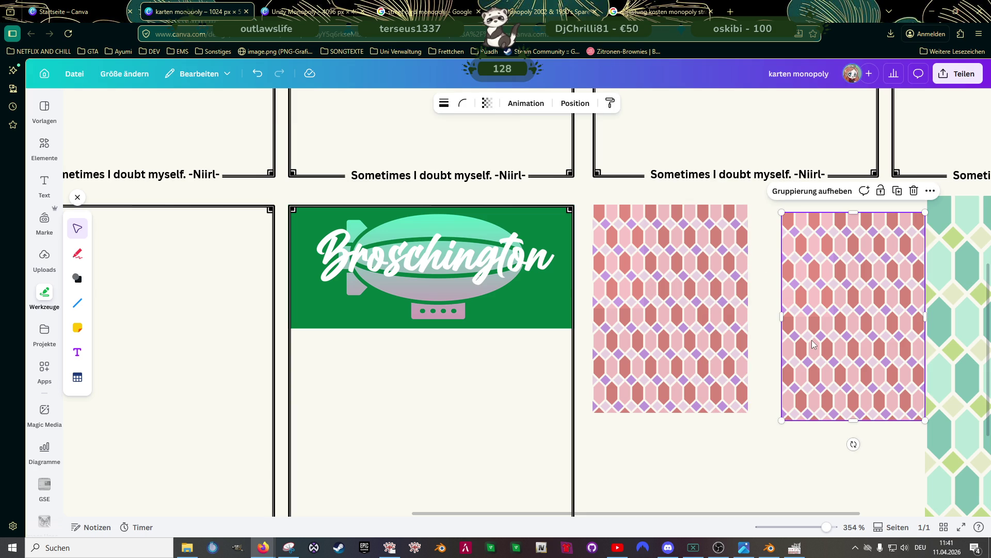
left_click_drag(812, 339, 779, 328)
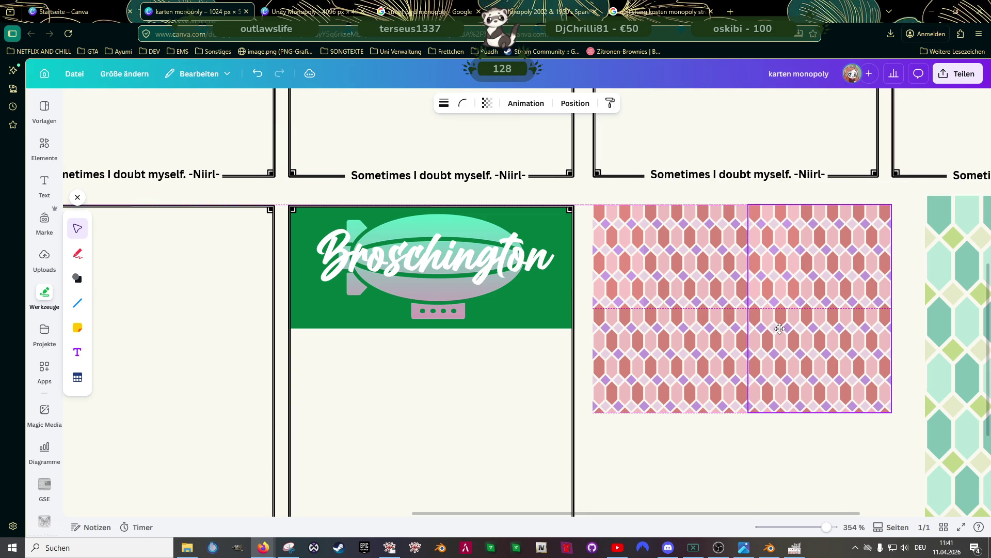
Select all six pink pieces plus the right tile and group them (Gruppieren)
left_click(727, 455)
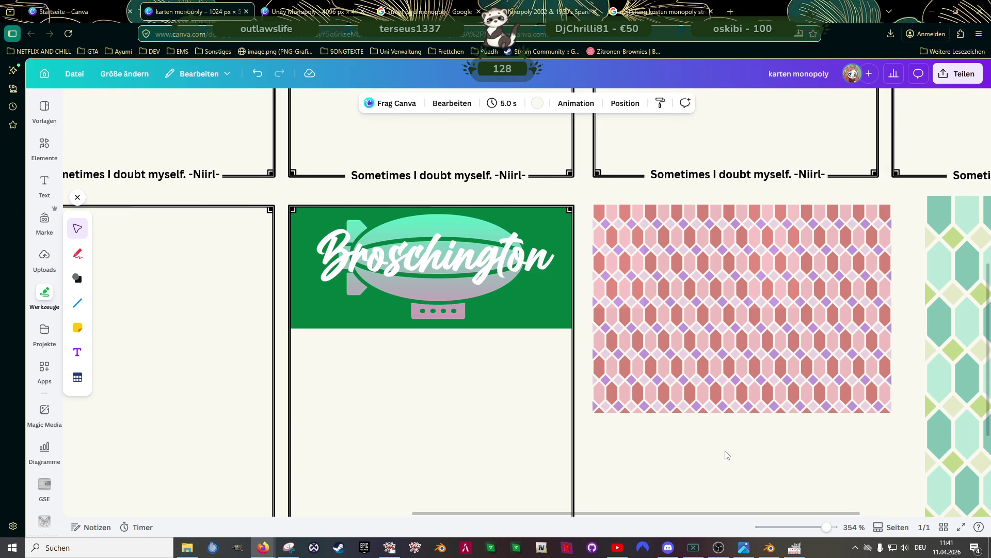
left_click(619, 279)
left_click(671, 278, "shift")
left_click(711, 247, "shift")
left_click(719, 338, "shift")
left_click(672, 360, "shift")
left_click(630, 360, "shift")
left_click(765, 266, "shift")
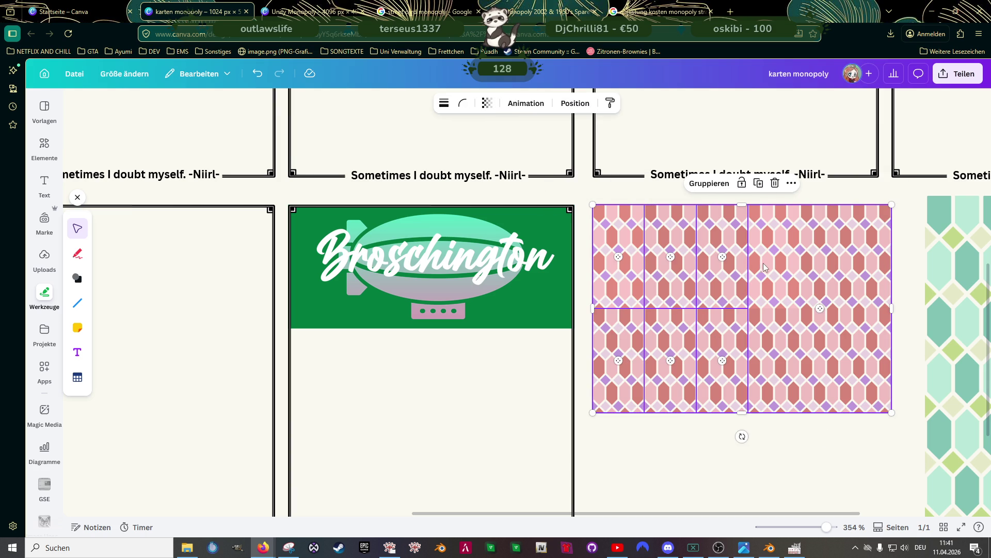
left_click(709, 183)
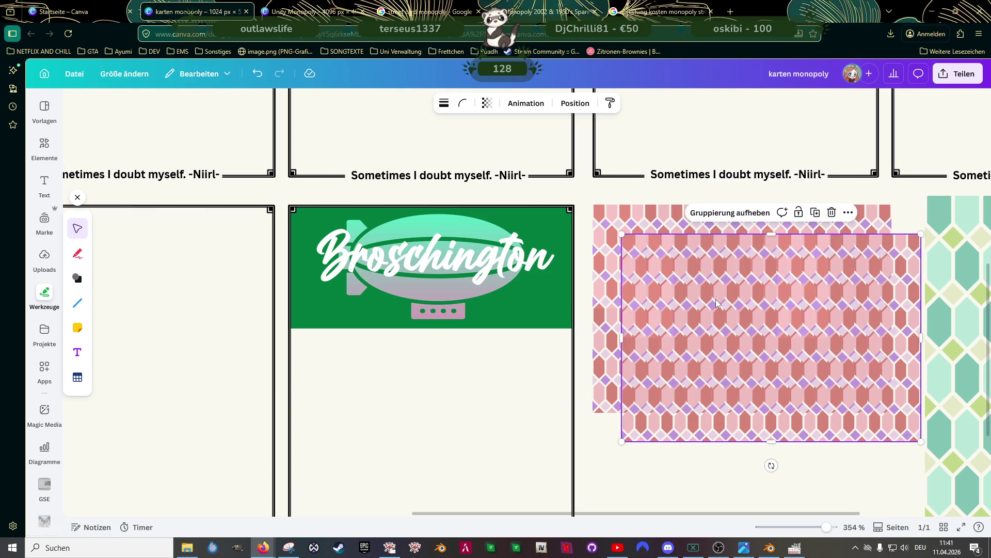
Move the grouped pink pattern down and deselect it
scroll(717, 295, "down", 5)
left_click_drag(745, 303, 733, 409)
left_click(831, 308)
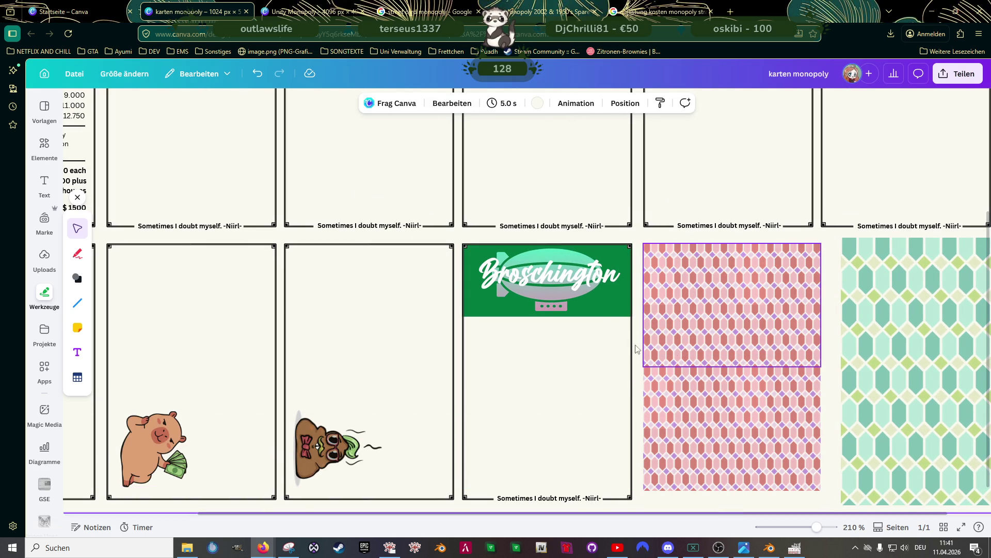
Align the pink pattern group with the card row and stretch it to 164 × 232
scroll(593, 317, "down", 2)
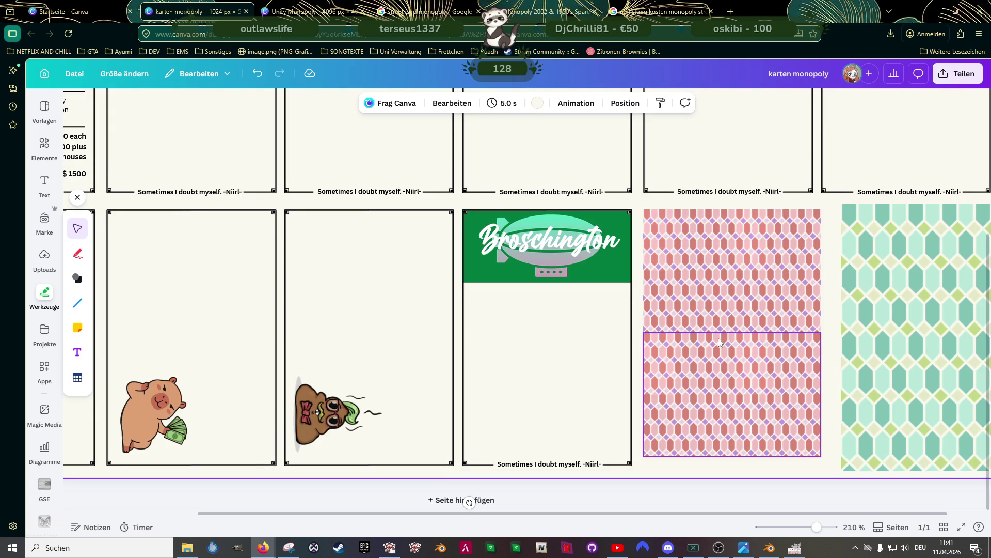
left_click(715, 256)
left_click_drag(723, 291, 722, 293)
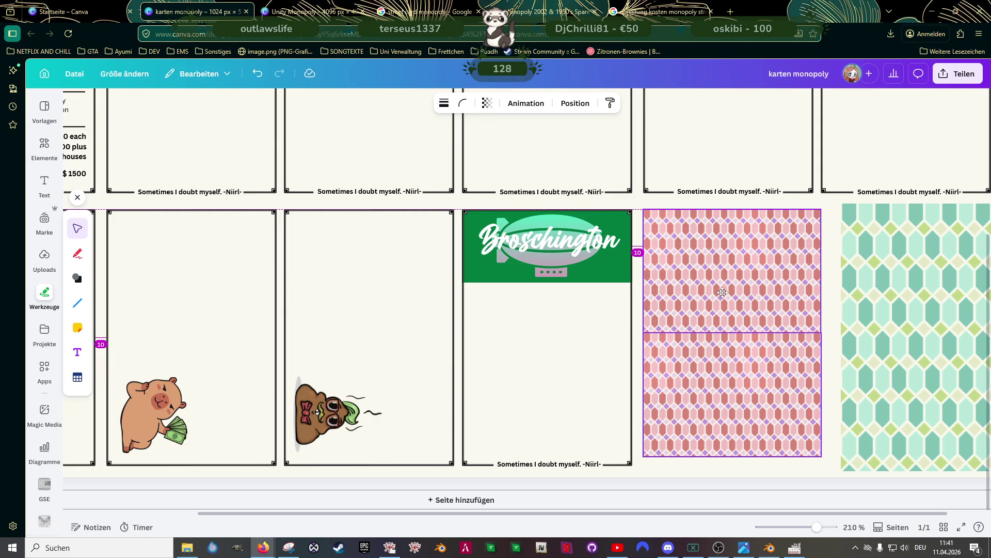
left_click_drag(722, 292, 722, 293)
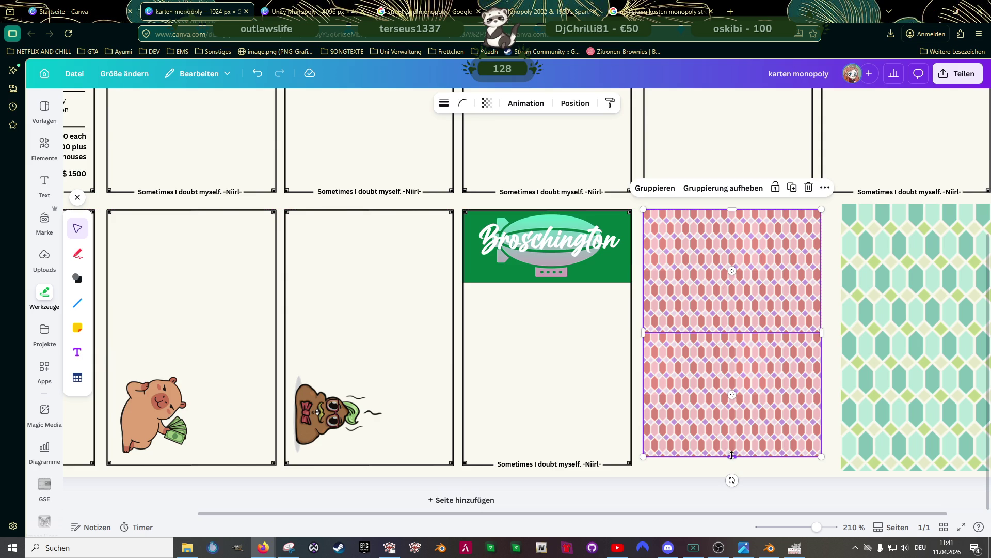
left_click_drag(732, 456, 732, 462)
scroll(730, 372, "down", 3)
left_click(825, 341)
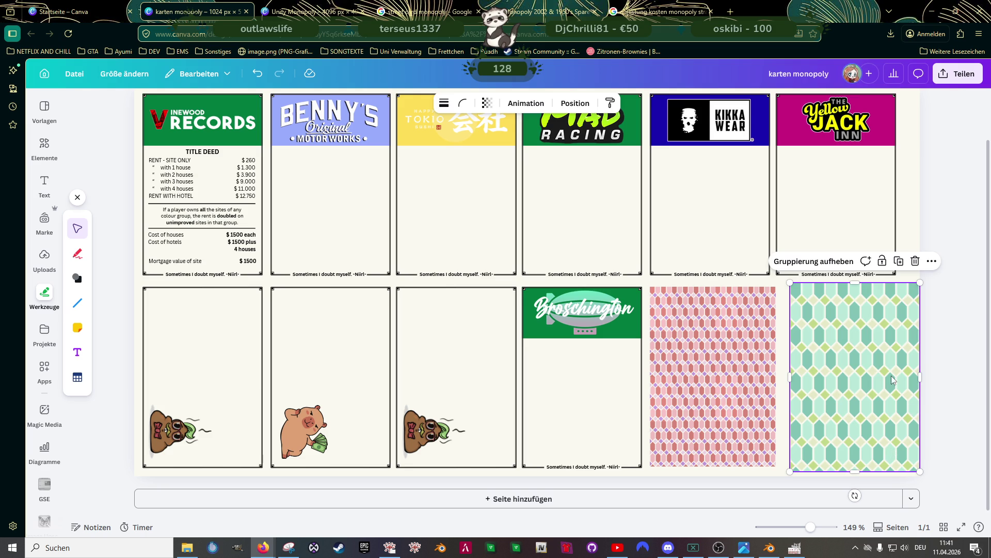
Shrink the green pattern to a small tile next to the pink one, ungroup it, and widen its pieces to close the gaps
left_click_drag(919, 472, 833, 364)
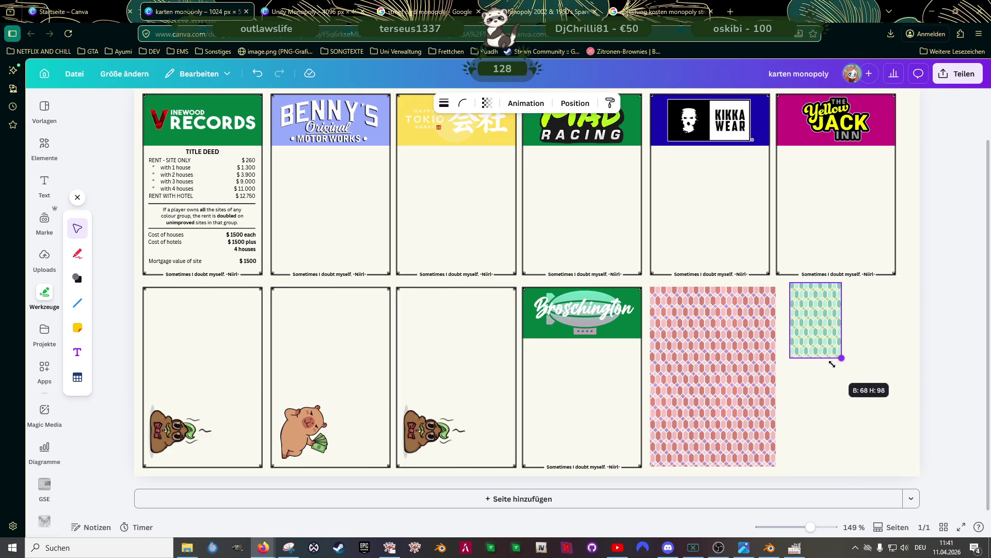
left_click_drag(810, 314, 809, 314)
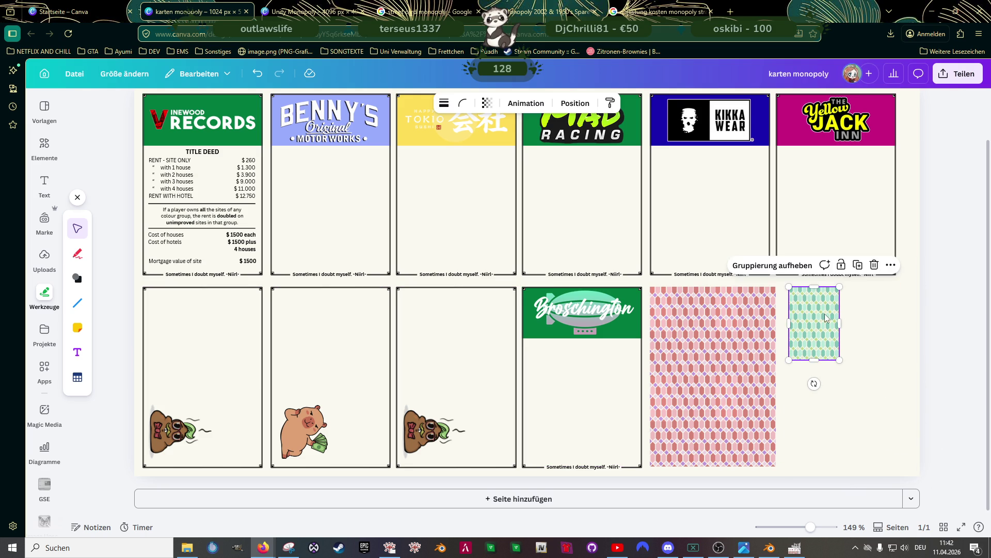
key("ctrl+shift+g")
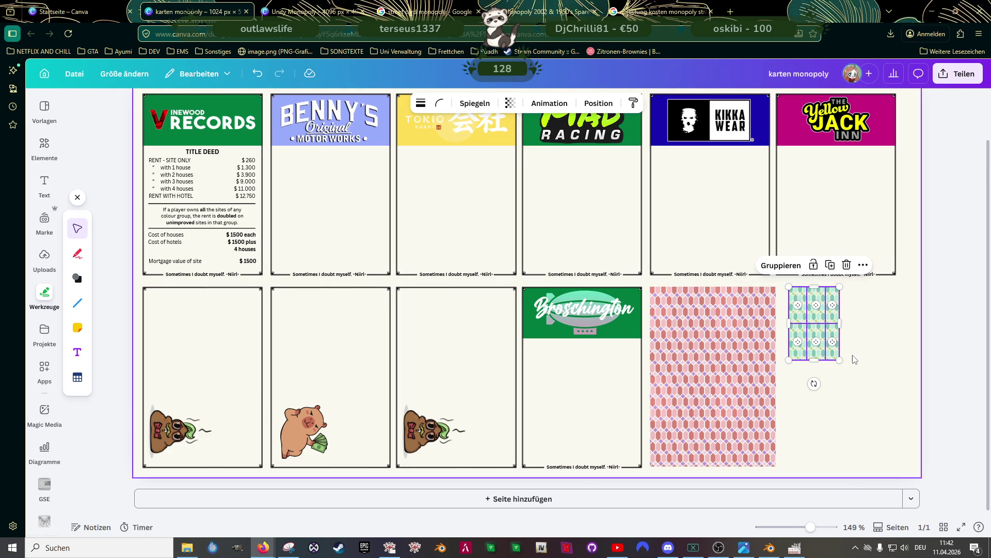
scroll(855, 359, "up", 5)
left_click(892, 268)
left_click_drag(903, 254, 911, 254)
left_click(890, 340)
left_click_drag(903, 335, 912, 335)
Duplicate the green tiles beside the originals and move the tile block down to extend the pattern
left_click(804, 246)
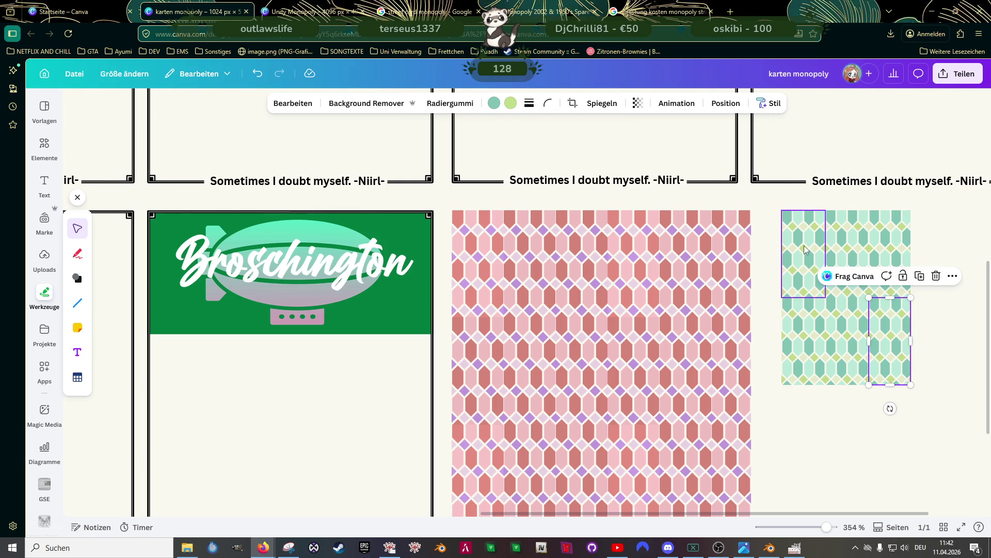
left_click(847, 247, "shift")
left_click(888, 247, "shift")
left_click(889, 339, "shift")
left_click(857, 340, "shift")
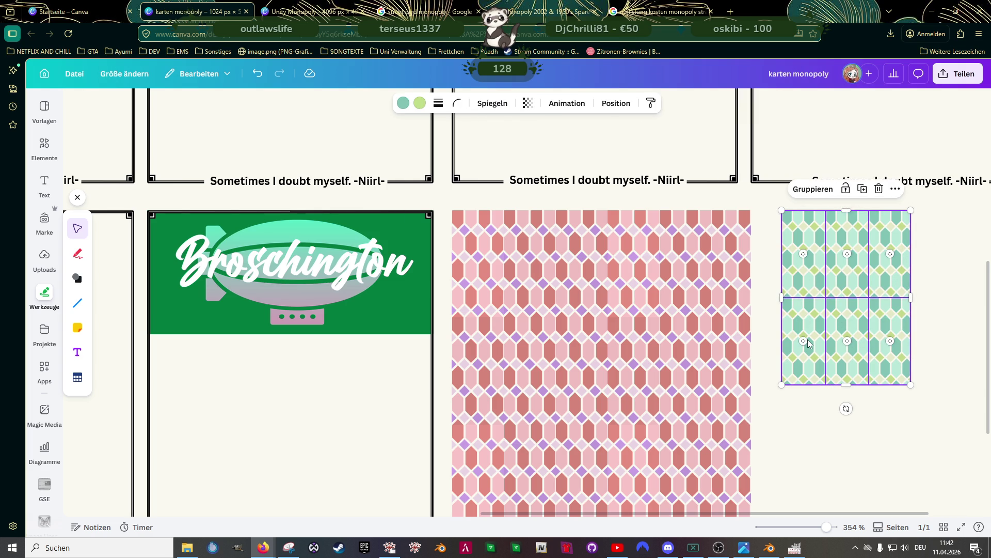
key("ctrl+d")
mouse_move(841, 308)
left_mouse_down()
mouse_move(944, 281)
mouse_move(891, 327)
left_mouse_up()
scroll(891, 328, "down", 5)
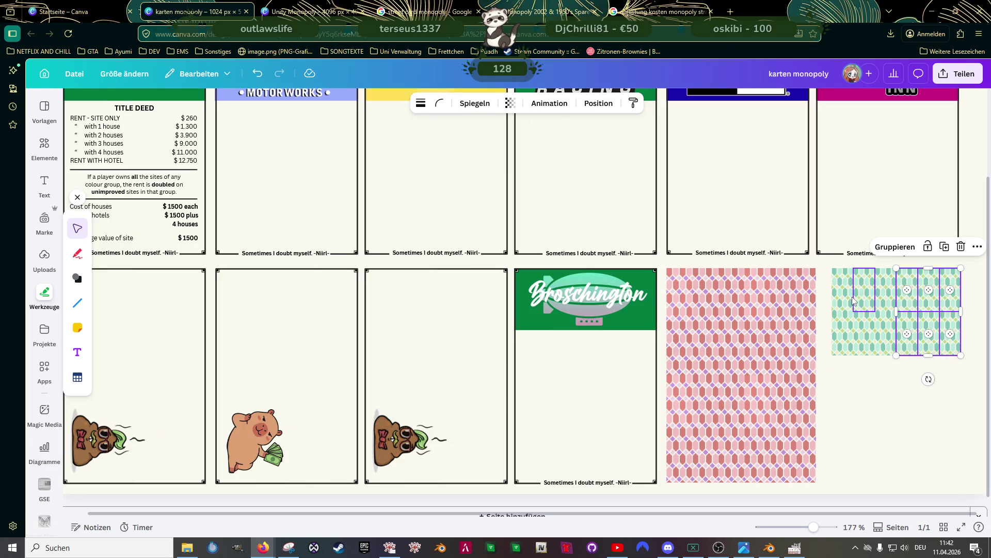
left_click(851, 295, "shift")
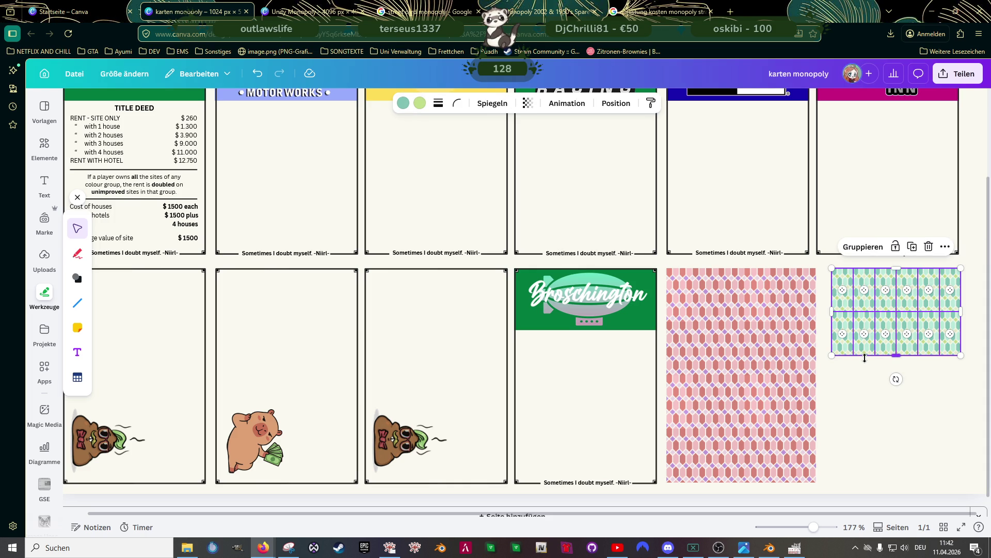
left_click_drag(890, 302, 890, 388)
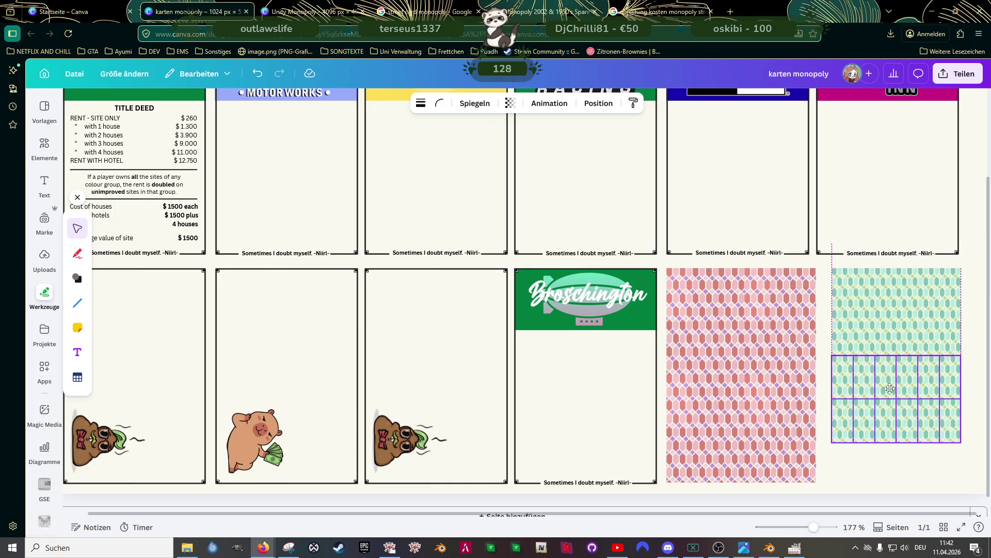
Select every green tile in the top and middle rows and group them into one element
left_click(886, 289, "shift")
left_click(865, 293, "shift")
left_click(909, 294, "shift")
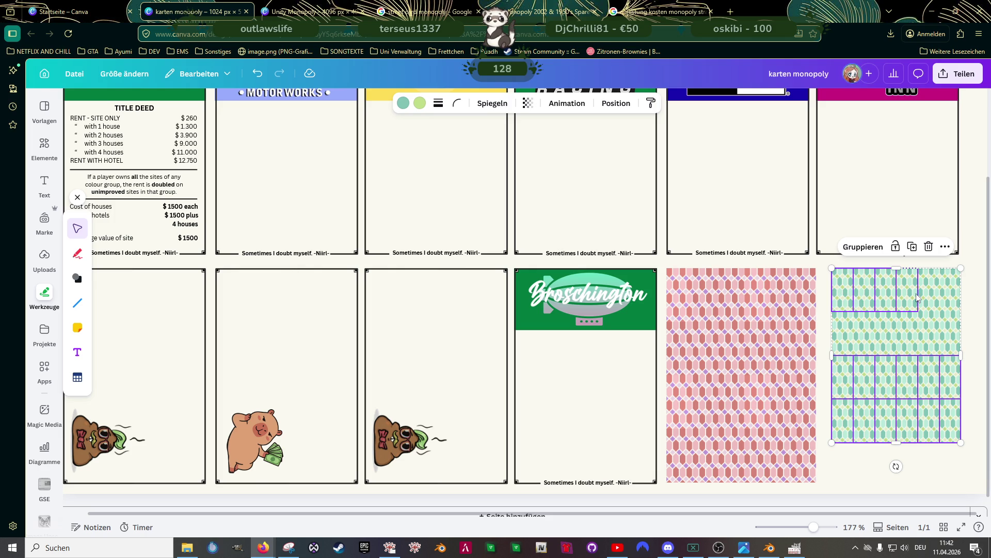
left_click(932, 293, "shift")
left_click(951, 292, "shift")
left_click(950, 334, "shift")
left_click(929, 335, "shift")
left_click(907, 337, "shift")
left_click(891, 336, "shift")
left_click(870, 337, "shift")
left_click(844, 335, "shift")
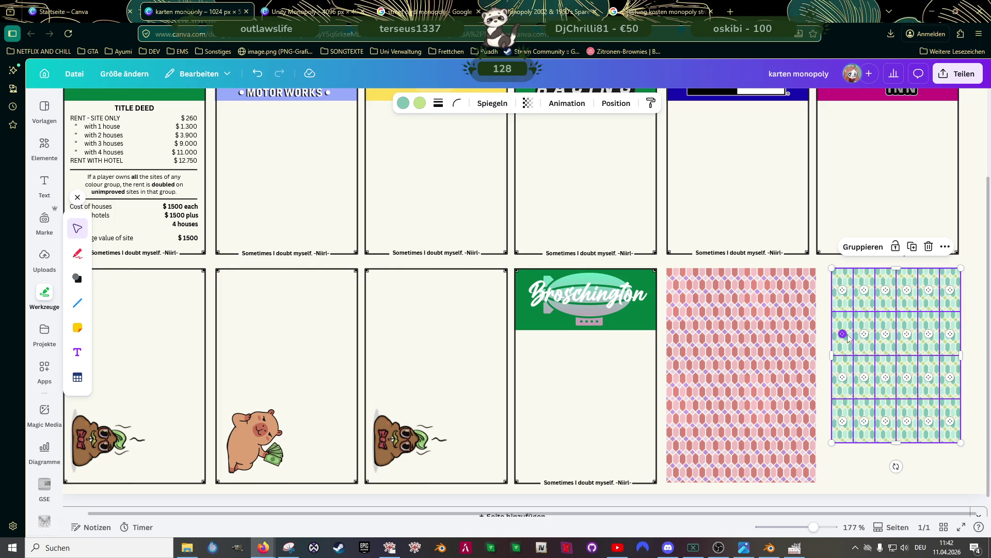
left_click(864, 247)
Resize the green group to card size and align it beside the pink card back
scroll(902, 421, "down", 1)
left_click_drag(961, 426, 983, 471)
left_click_drag(927, 385, 919, 379)
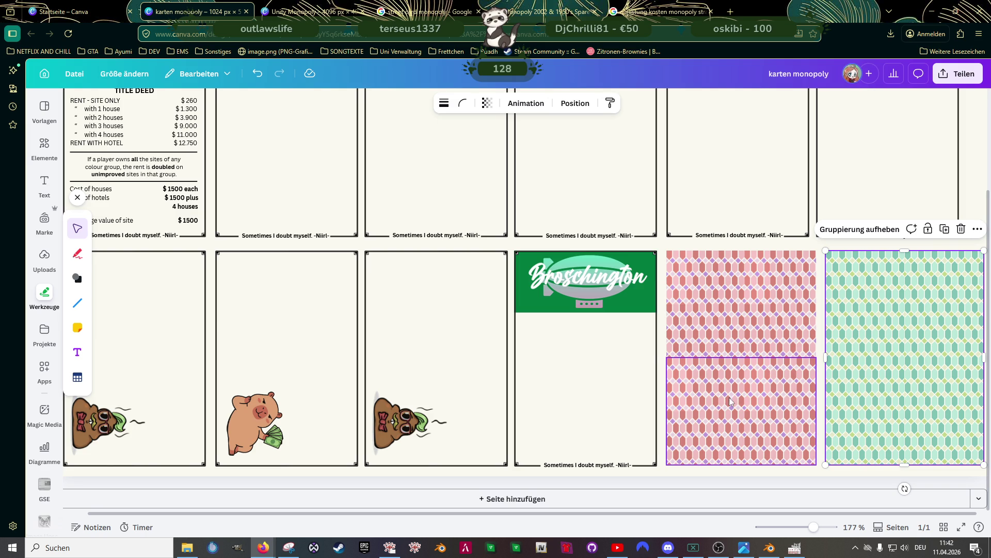
left_click(573, 204)
scroll(612, 202, "down", 5)
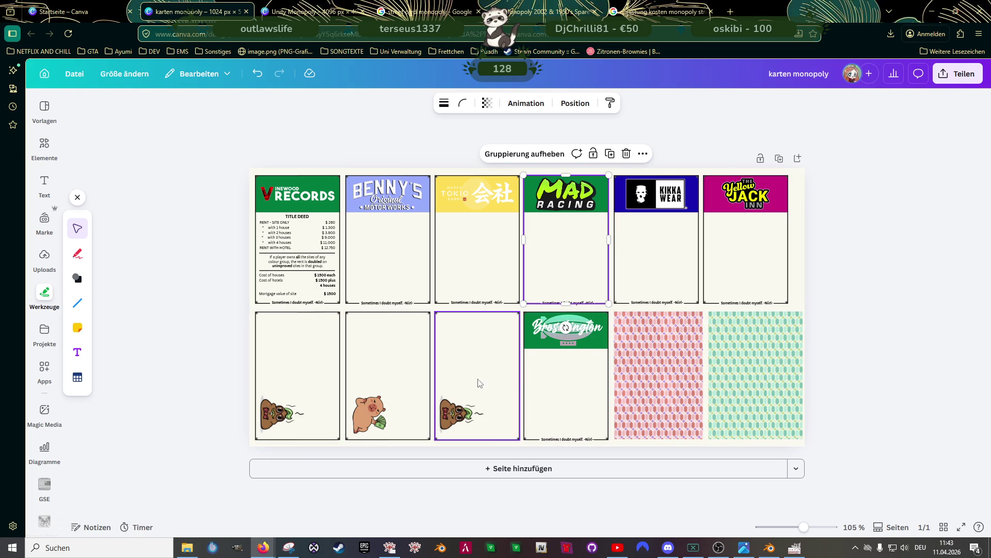
left_click(883, 324)
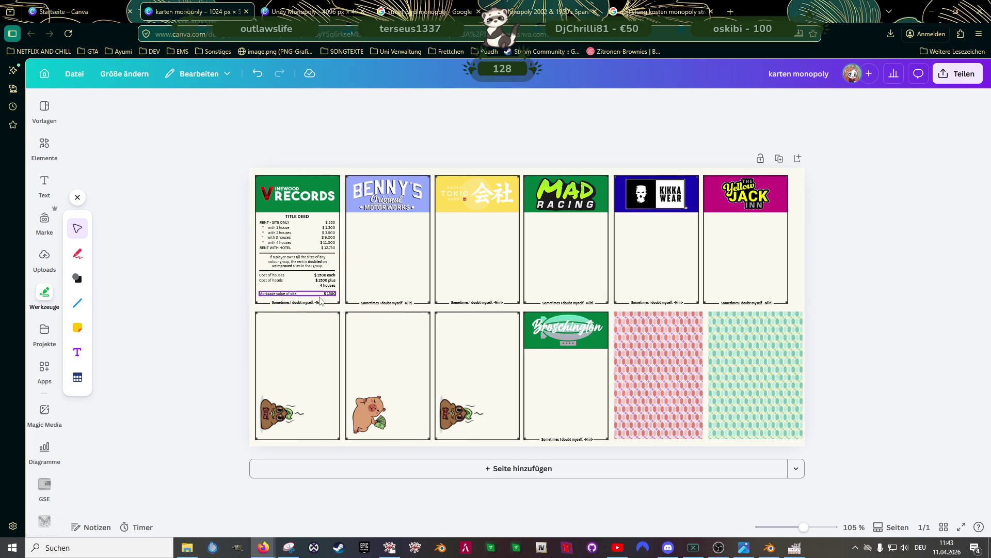
scroll(317, 272, "up", 10)
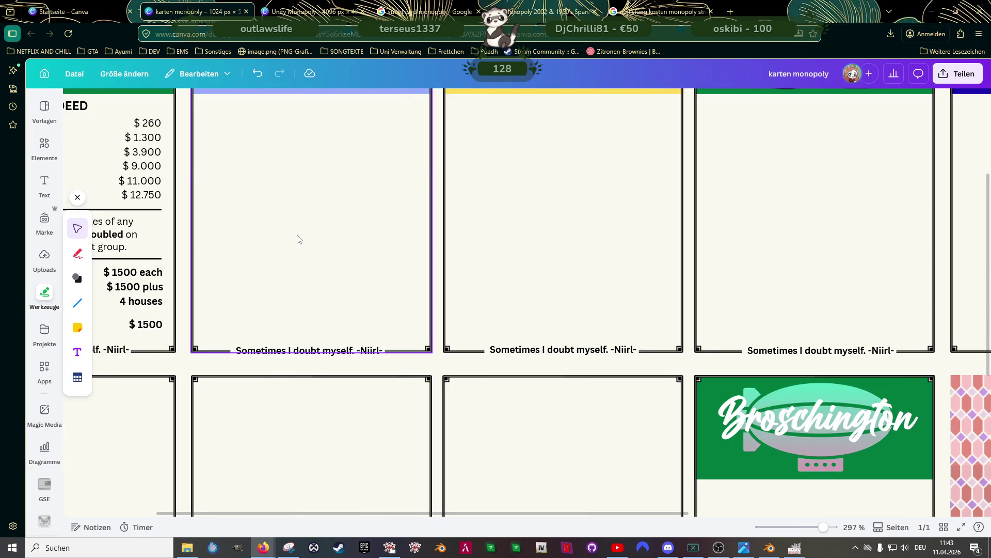
Select the TITLE DEED heading and every rent row through RENT WITH HOTEL on the first card
scroll(297, 239, "left", 5)
left_click(207, 179)
left_click(171, 195, "shift")
left_click(297, 196, "shift")
left_click(297, 210, "shift")
left_click(175, 211, "shift")
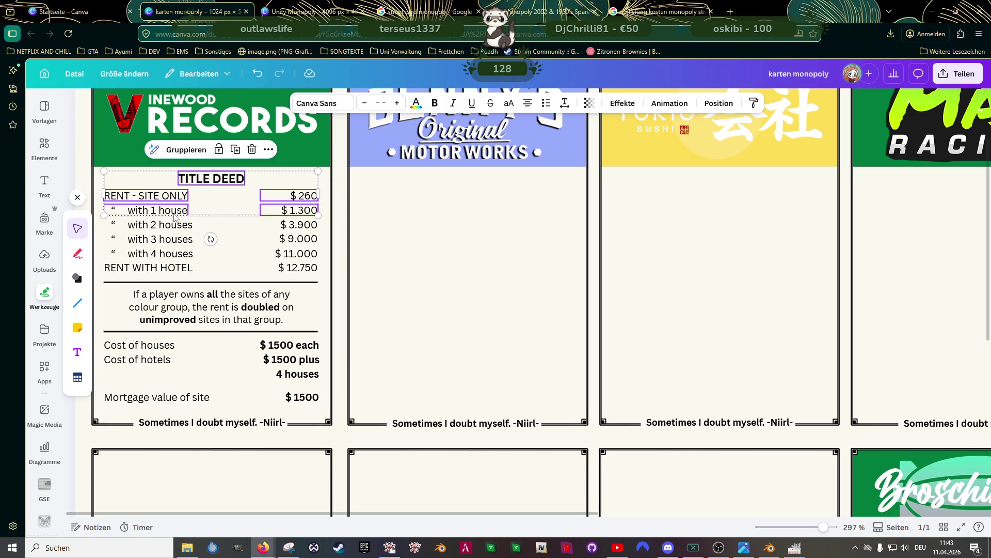
left_click(160, 225, "shift")
left_click(298, 225, "shift")
left_click(299, 238, "shift")
left_click(187, 240, "shift")
left_click(173, 255, "shift")
left_click(279, 253, "shift")
left_click(273, 268, "shift")
left_click(146, 267, "shift")
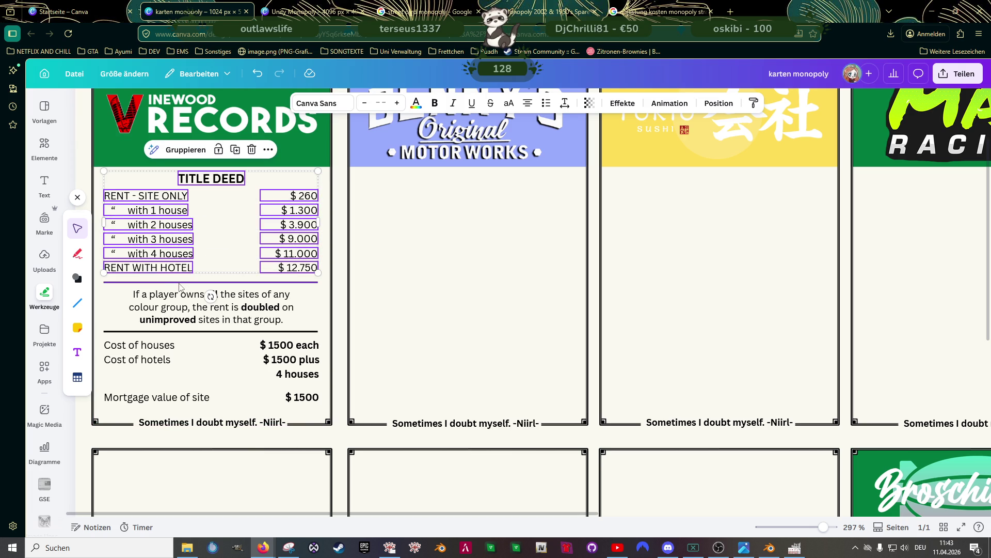
Add the dividers, doubled-rent paragraph and cost and mortgage rows, group them, and duplicate the group
left_click(215, 282, "shift")
left_click(211, 305, "shift")
left_click(196, 331, "shift")
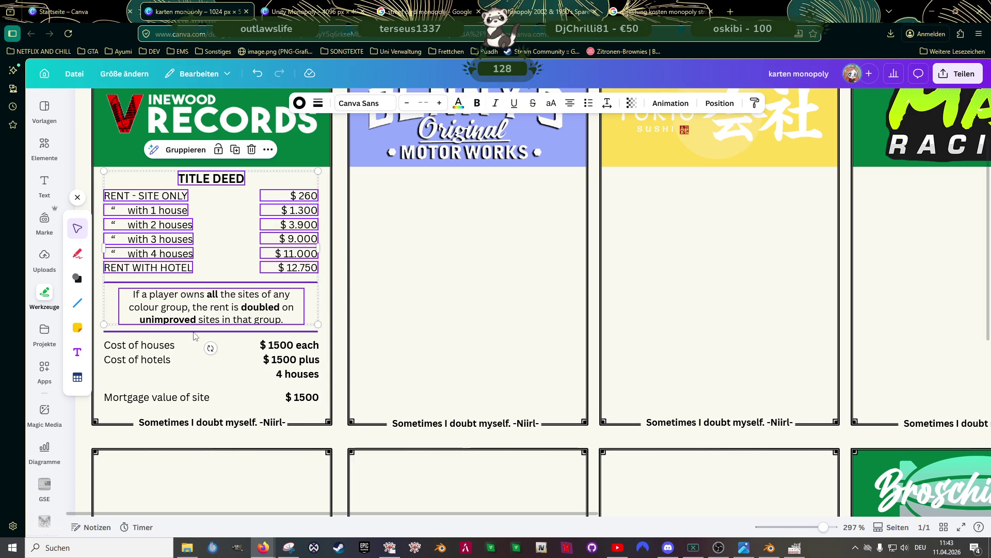
left_click(198, 359, "shift")
left_click(197, 401, "shift")
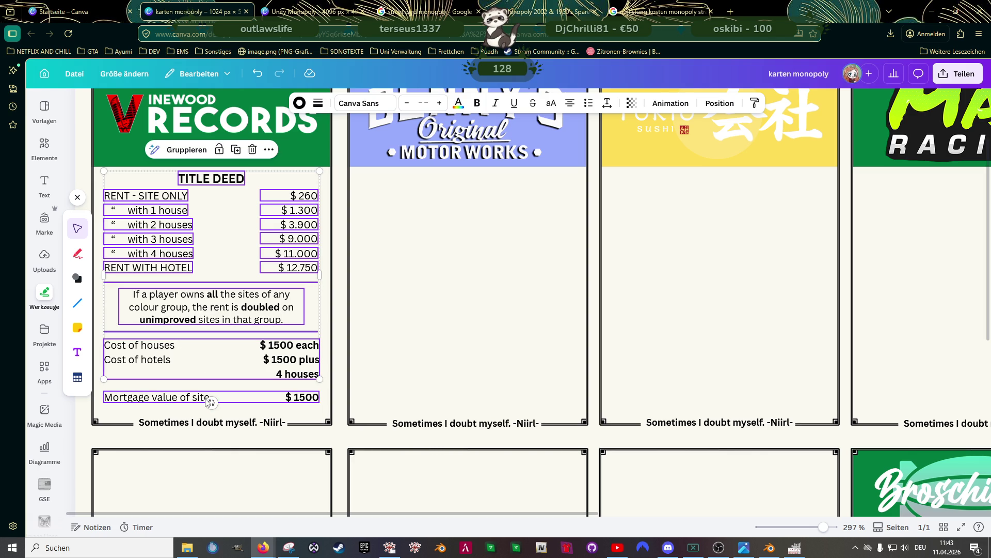
left_click(183, 150)
scroll(400, 262, "down", 2)
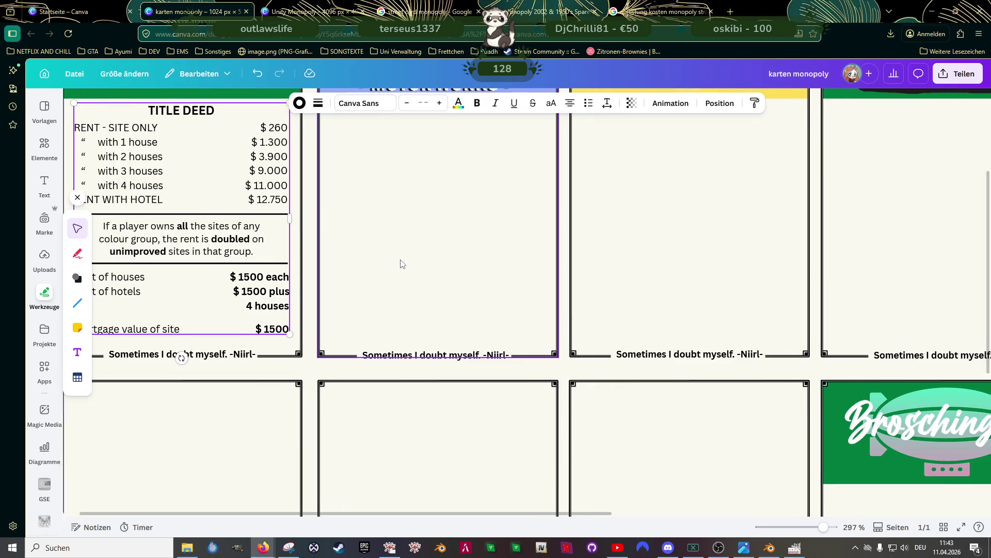
scroll(402, 264, "down", 5)
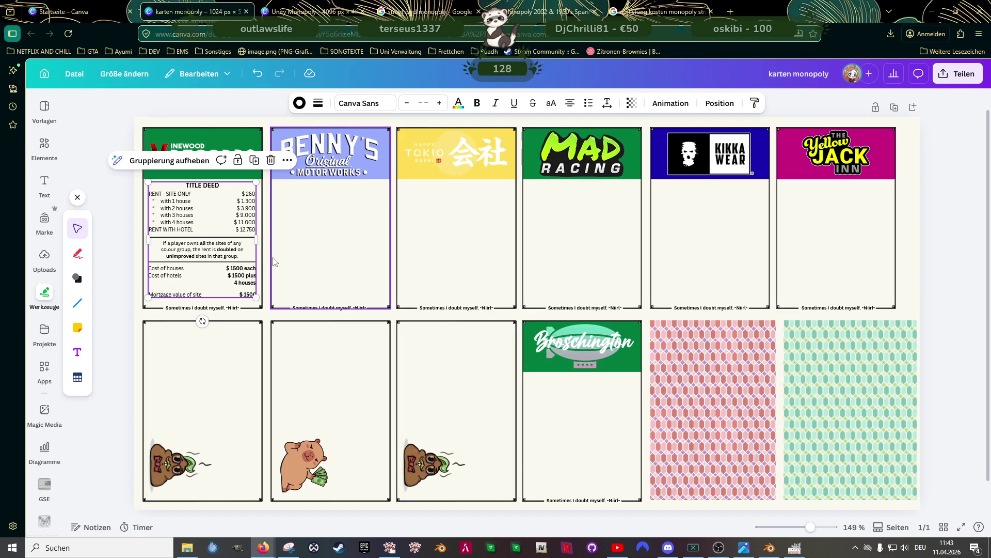
key("ctrl+d")
Place rent table copies on the Benny's, Mad Racing and Kikka Wear cards
mouse_move(213, 239)
left_mouse_down()
mouse_move(318, 237)
mouse_move(330, 223)
mouse_move(445, 212)
left_mouse_up()
left_click_drag(490, 242, 578, 218)
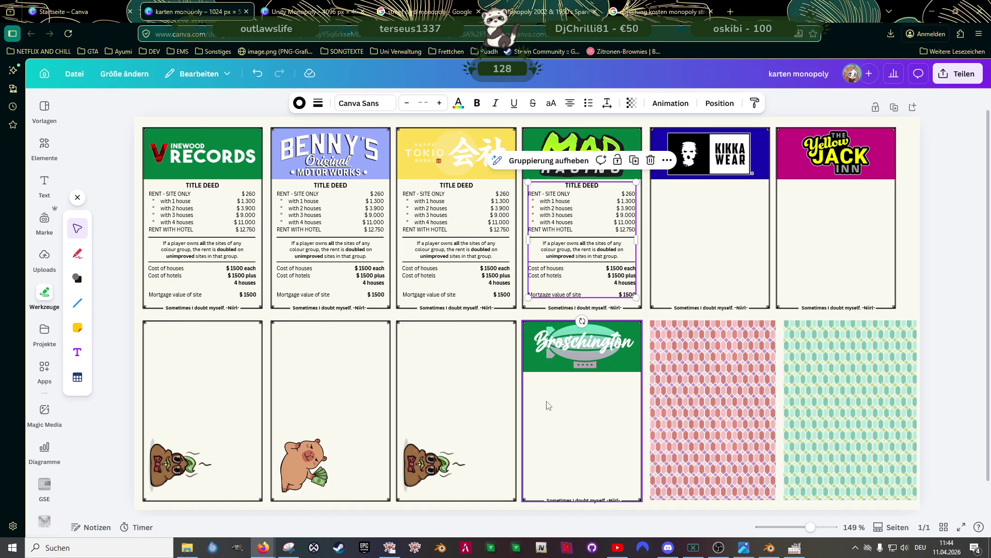
mouse_move(583, 237)
left_mouse_down()
mouse_move(823, 236)
mouse_move(564, 424)
mouse_move(578, 415)
left_mouse_up()
left_click(443, 359)
scroll(444, 356, "down", 5, "ctrl")
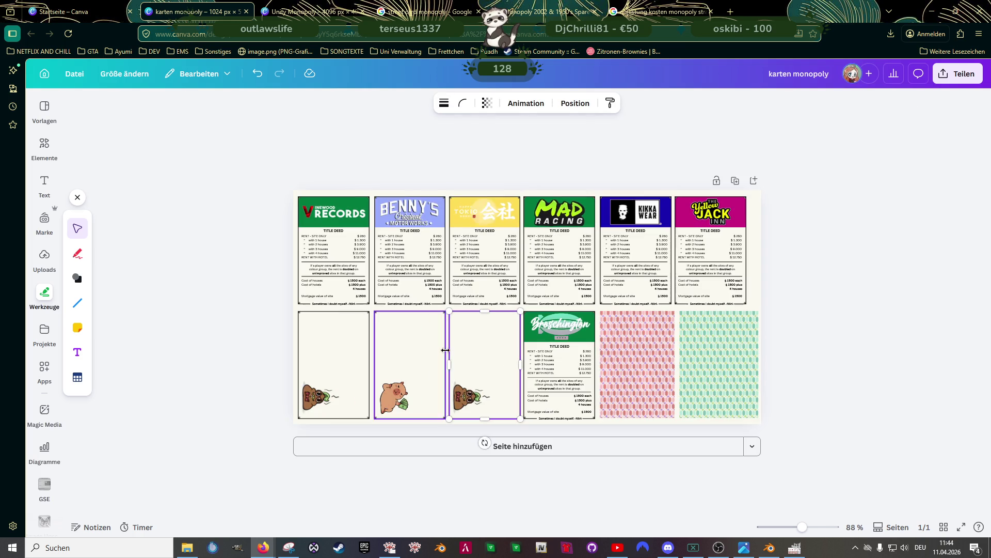
left_click(228, 297)
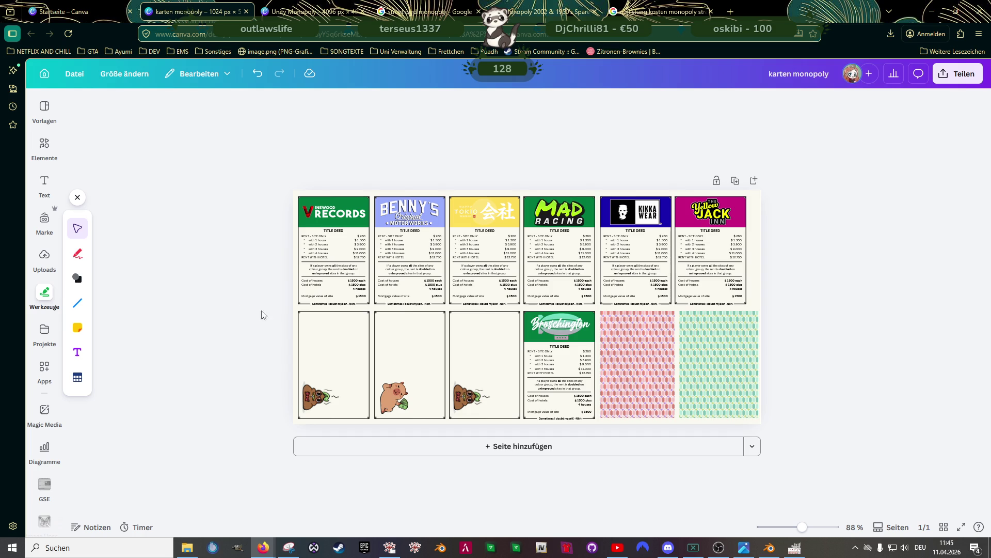
left_click(795, 547)
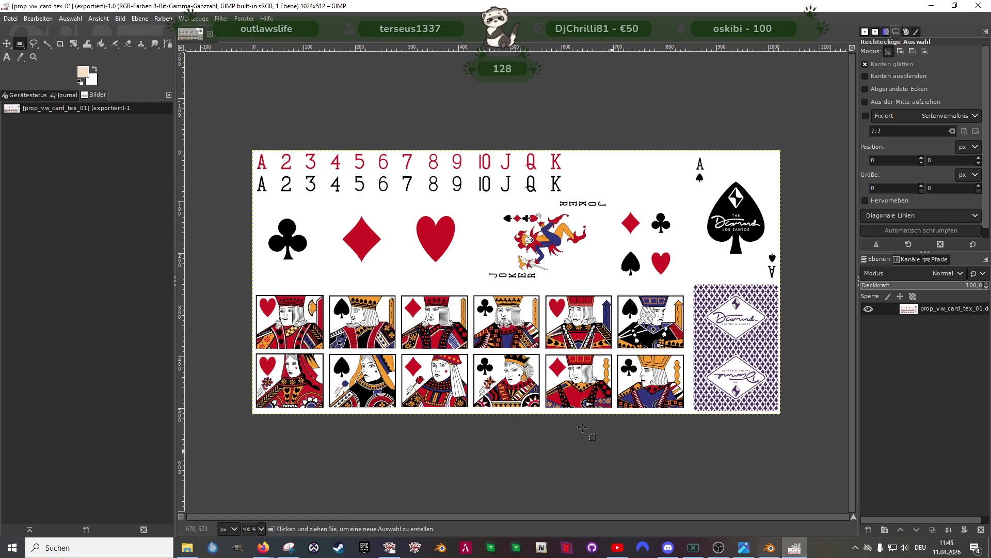
Scale the image to 2048 × 1024 with Bild skalieren, height 1024, then fit it in the window
right_click(492, 262)
mouse_move(517, 335)
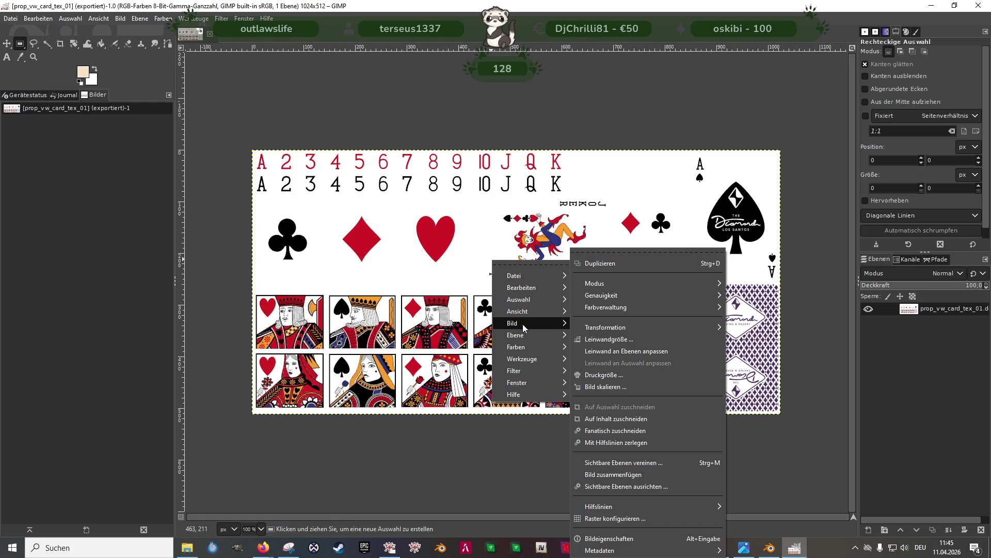
left_click(583, 418)
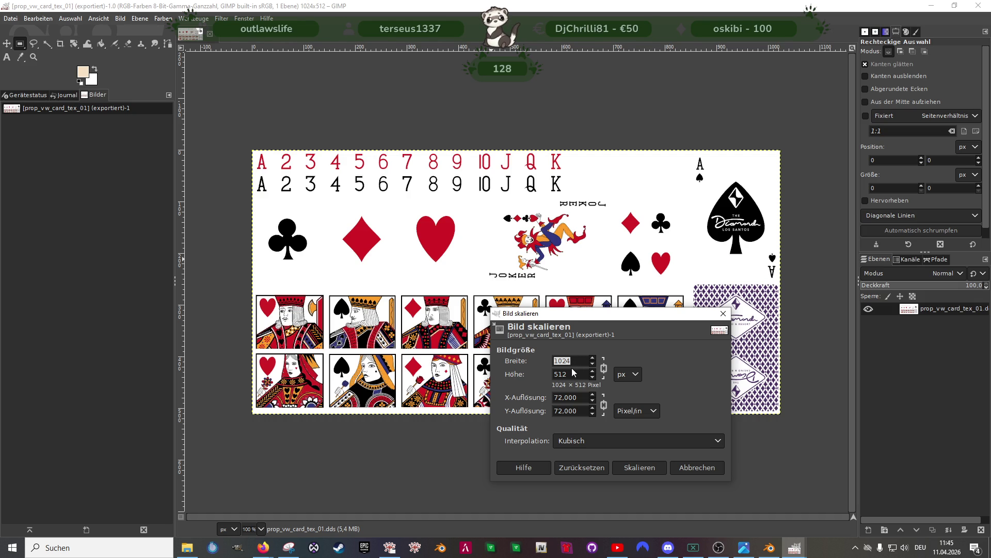
double_click(572, 373)
type("1")
key("Tab")
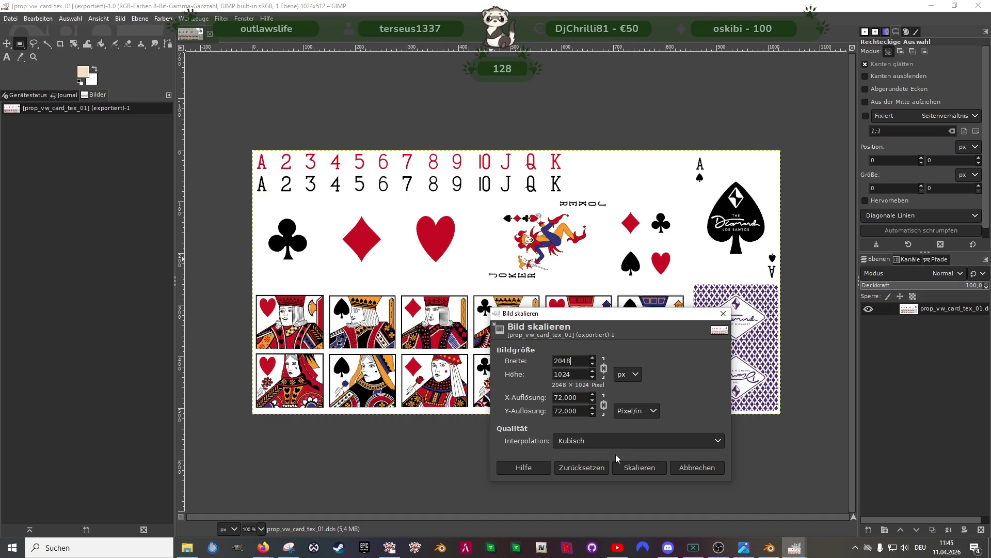
left_click(630, 468)
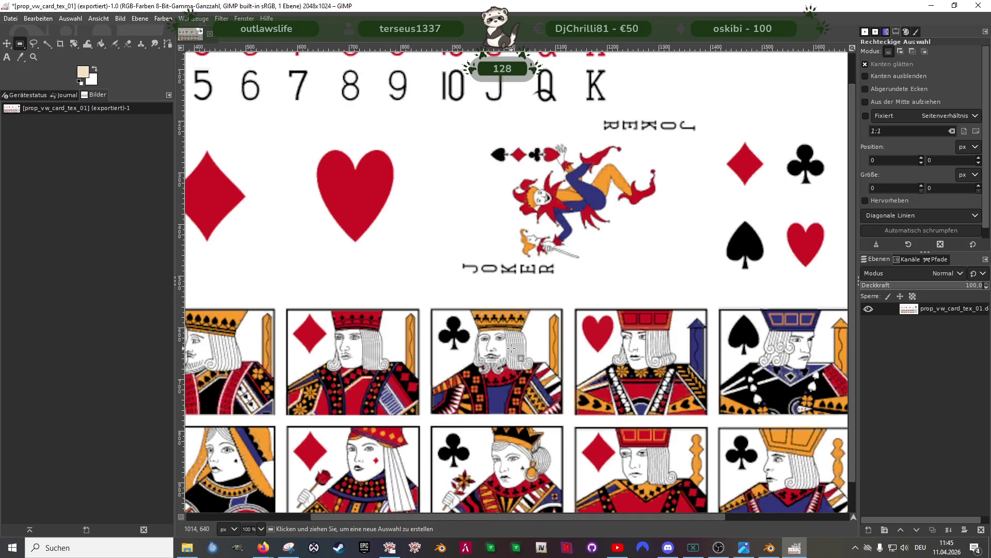
key("shift+ctrl+j")
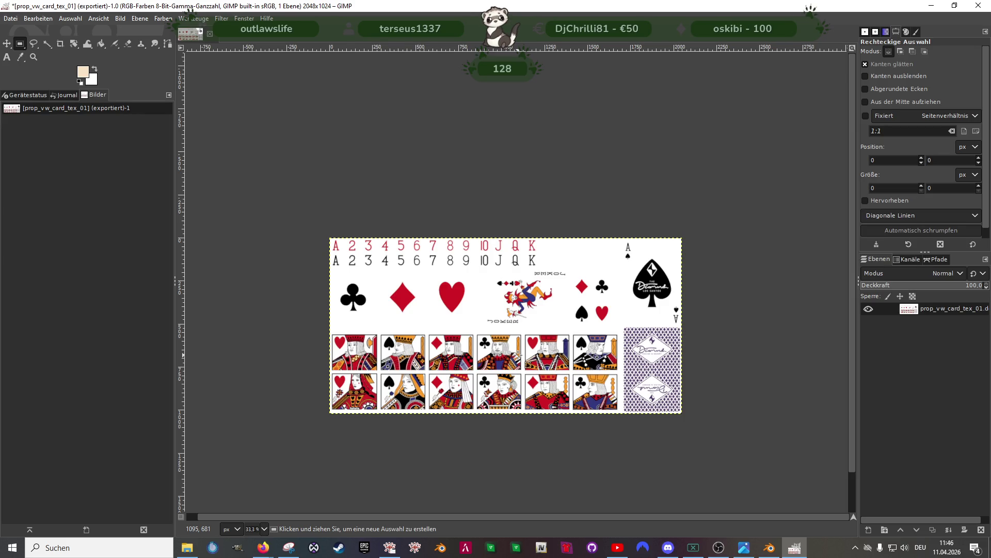
Switch from the card texture in GIMP to the browser's Google results for Monopoly jail-free cards
key("alt+Tab")
scroll(328, 427, "up", 3)
Change the Google search to 'monopoly card get out of jail free' and run it
left_click_drag(381, 85, 309, 85)
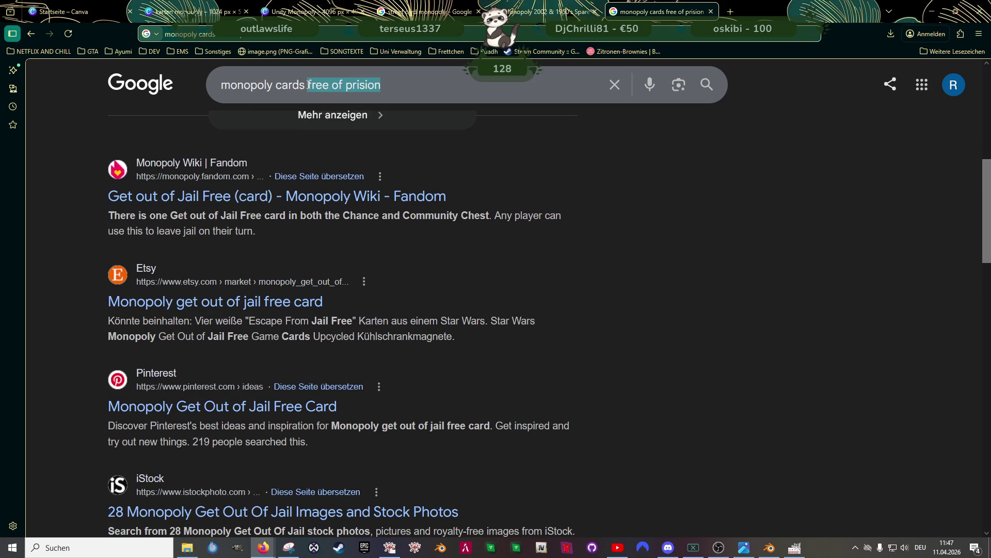
key("BackSpace")
key("BackSpace")
key("BackSpace")
type("get out")
key("Down")
key("Return")
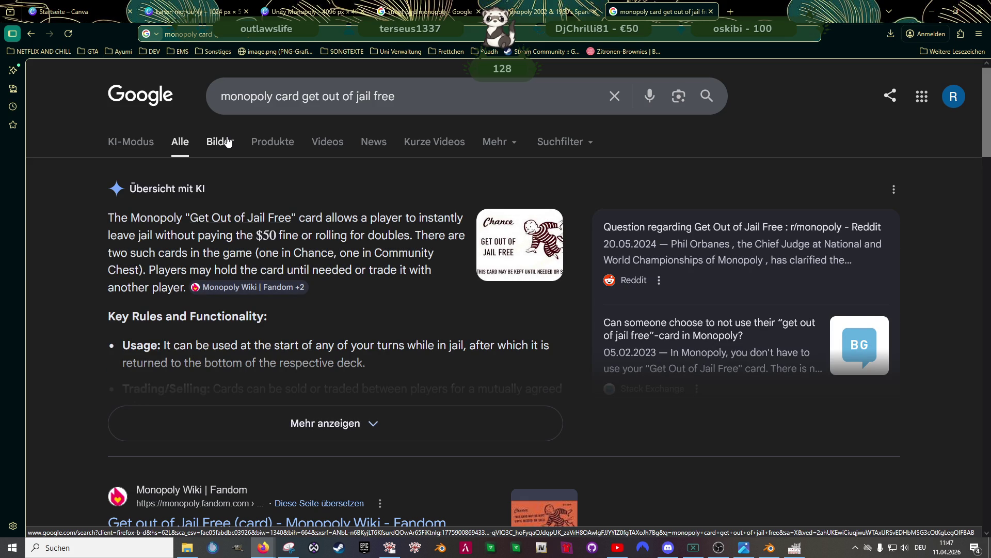
Preview the vintage Etsy Get Out of Jail Free card, then show the image results
left_click(530, 246)
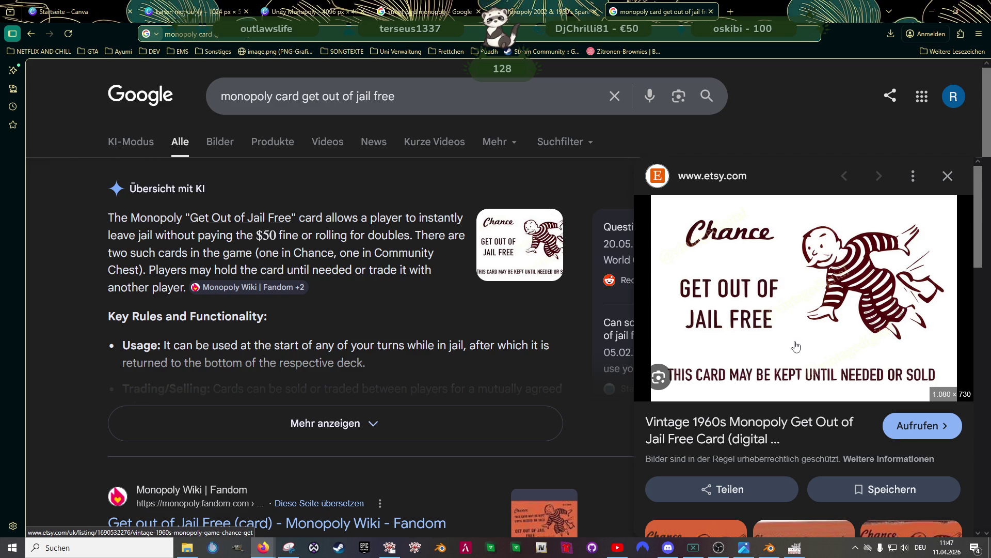
scroll(796, 347, "down", 2)
scroll(570, 373, "down", 2)
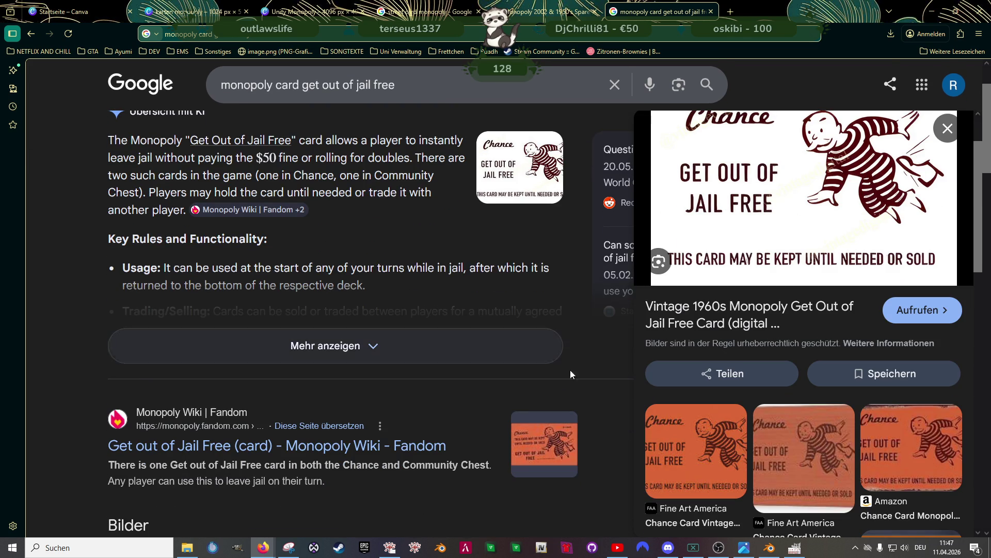
scroll(575, 406, "down", 1)
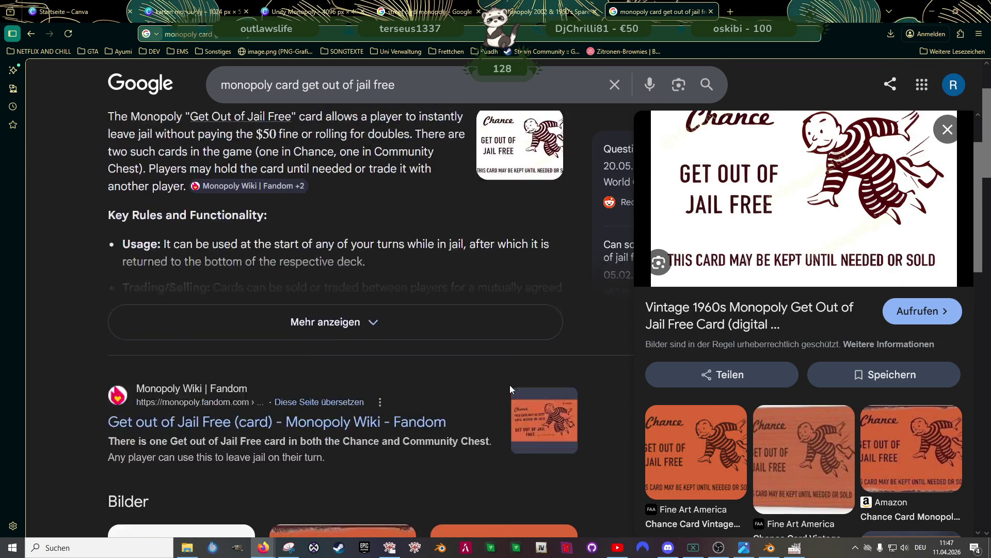
scroll(510, 385, "down", 7)
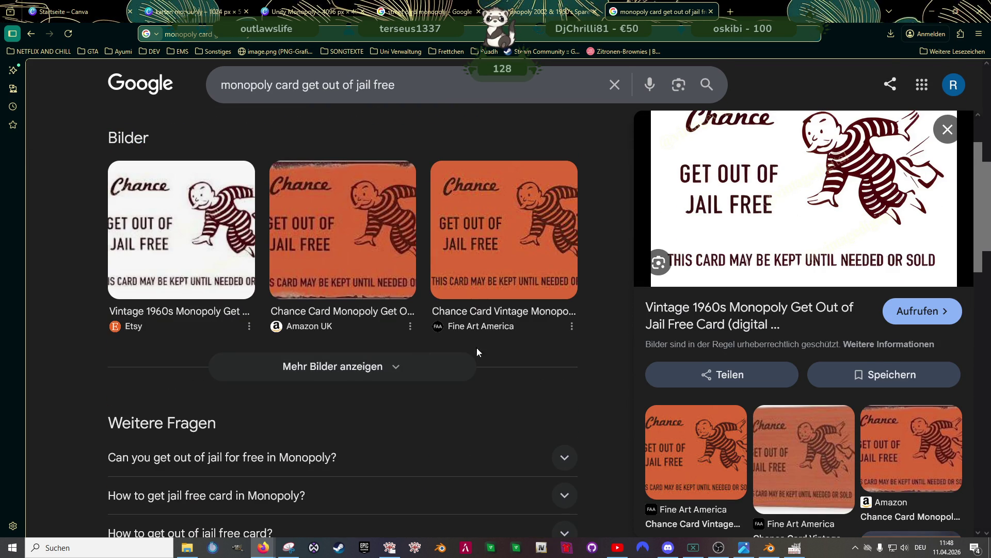
scroll(482, 361, "down", 3)
scroll(446, 339, "up", 12)
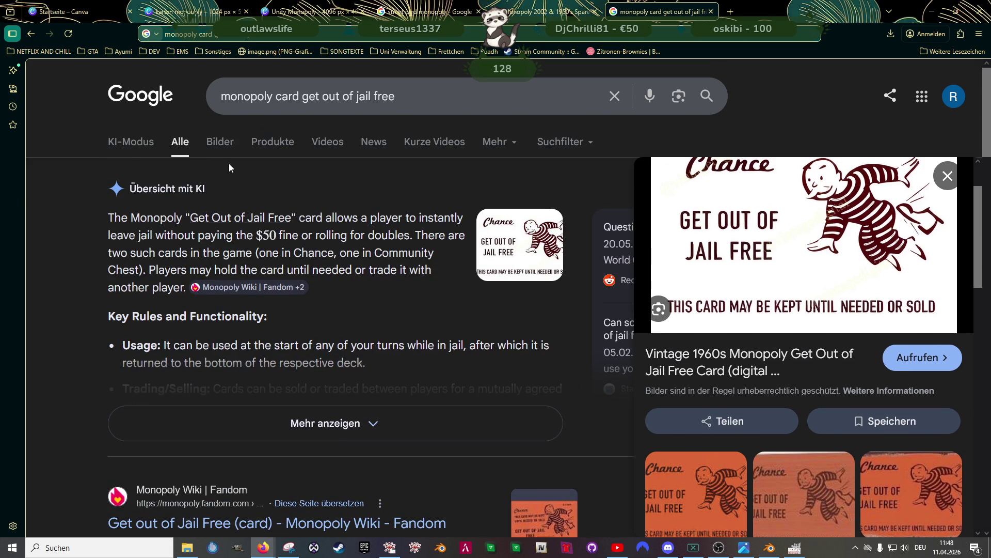
left_click(222, 144)
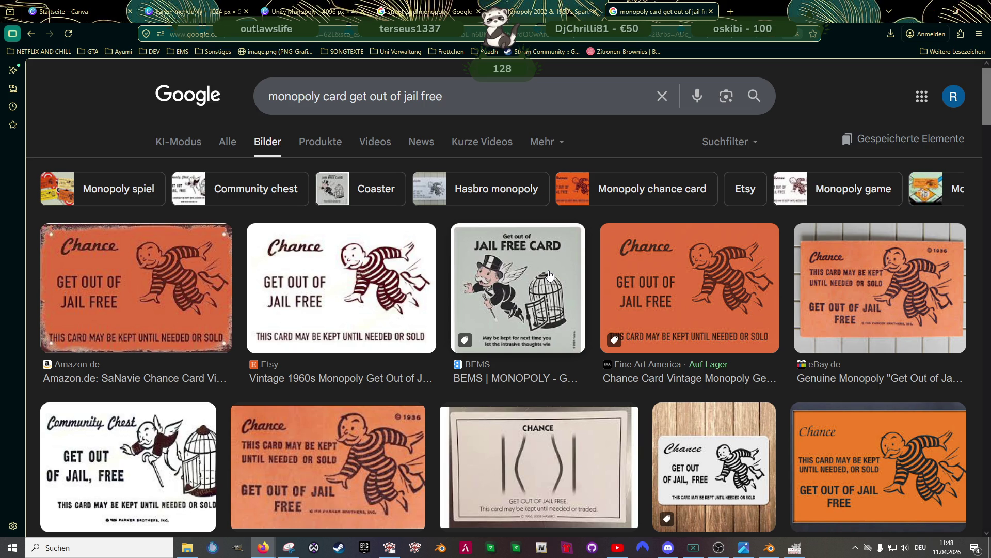
scroll(549, 274, "down", 5)
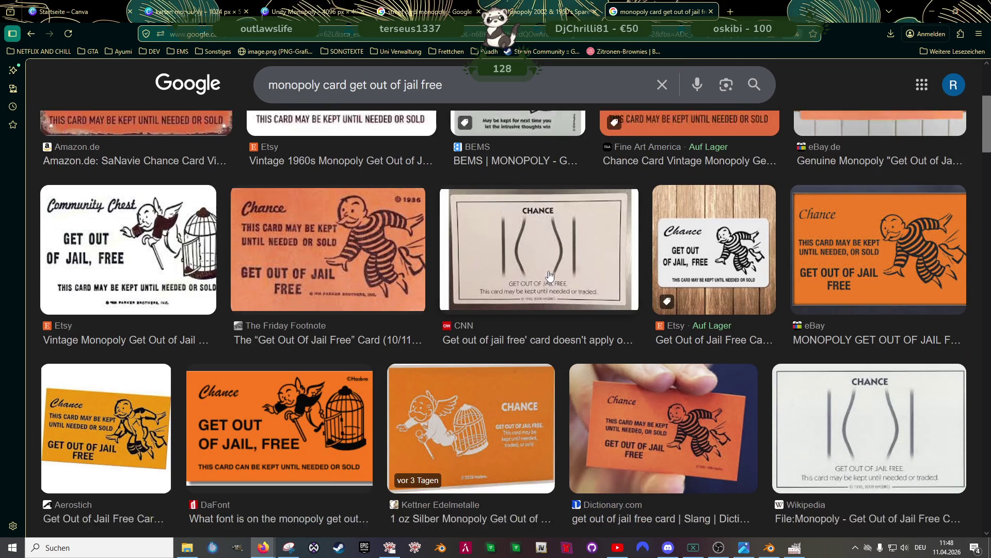
scroll(549, 274, "down", 8)
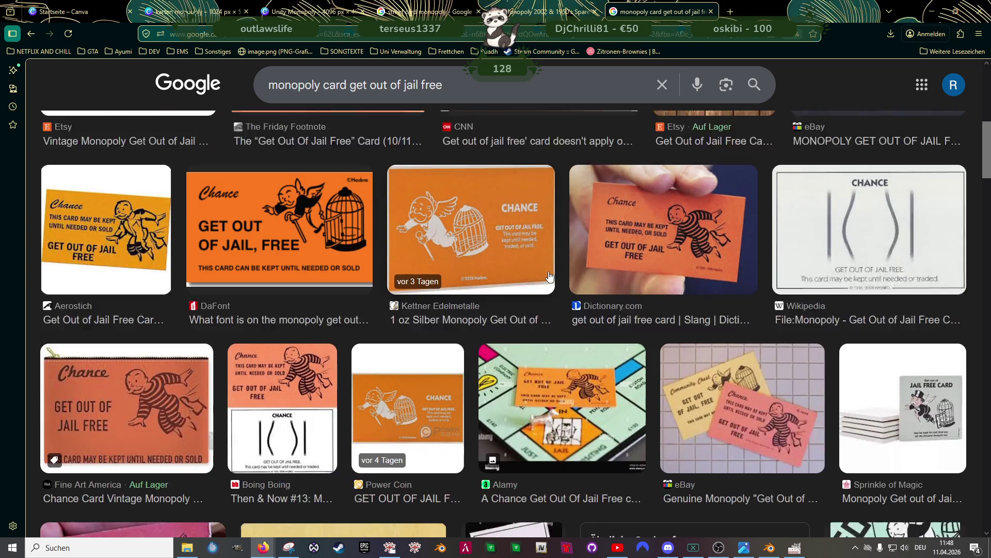
scroll(549, 277, "down", 3)
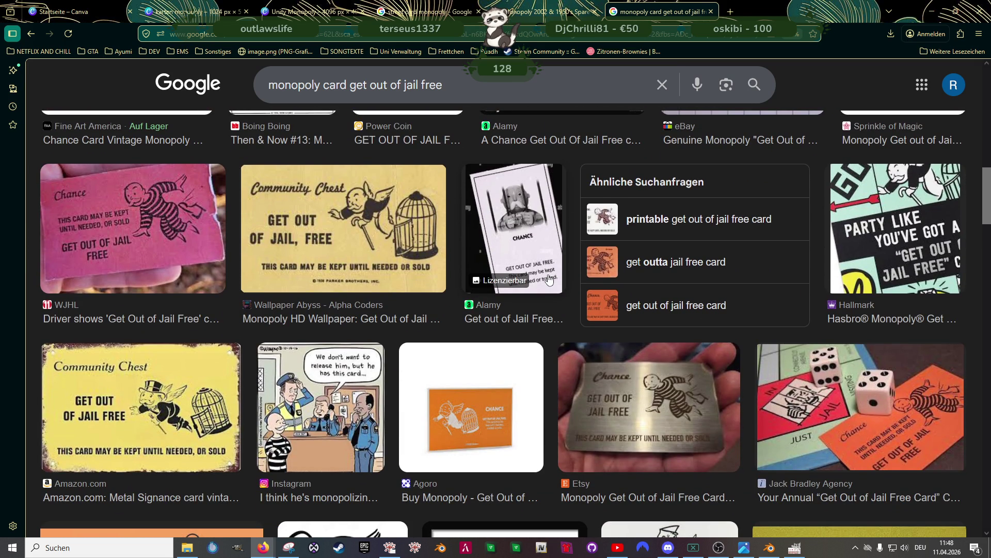
scroll(549, 280, "down", 5)
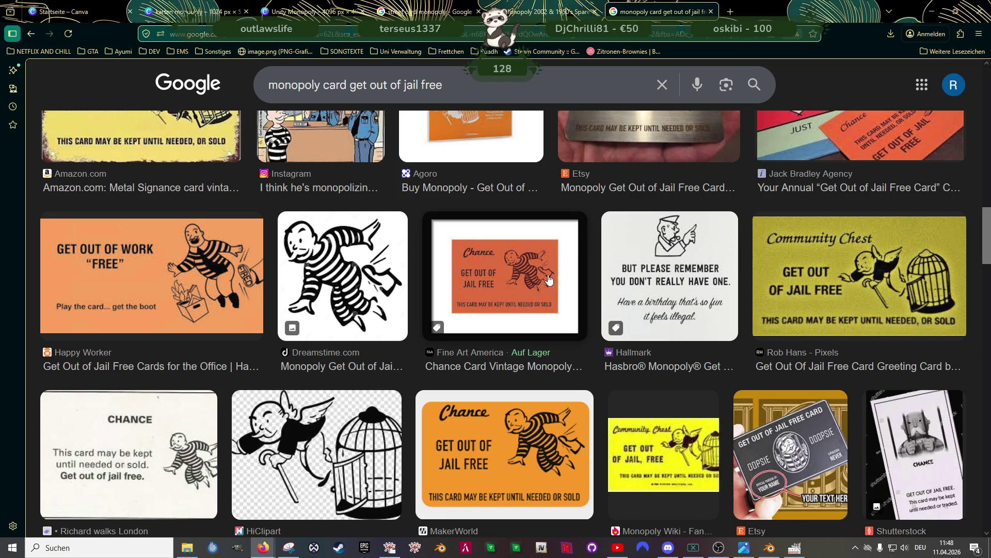
scroll(549, 279, "down", 1)
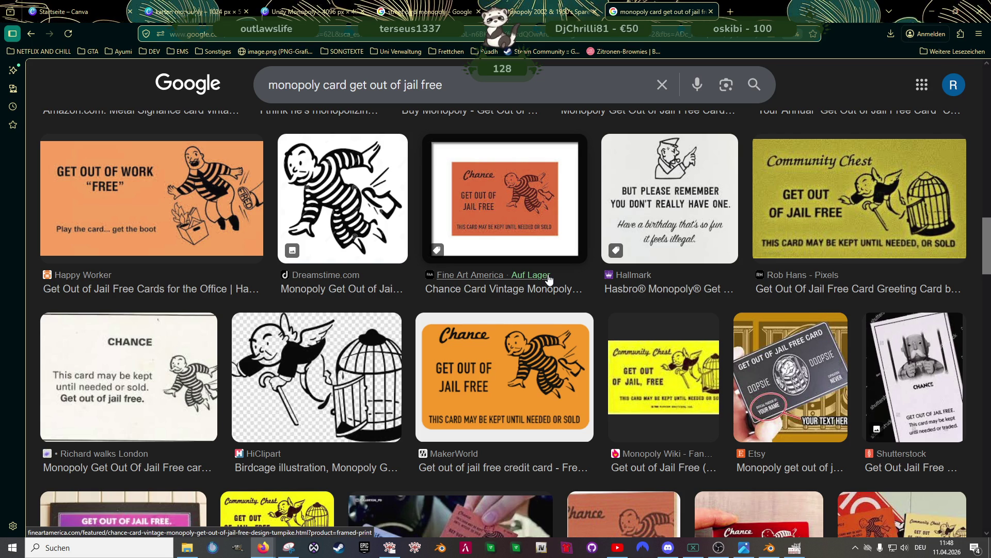
scroll(549, 280, "down", 3)
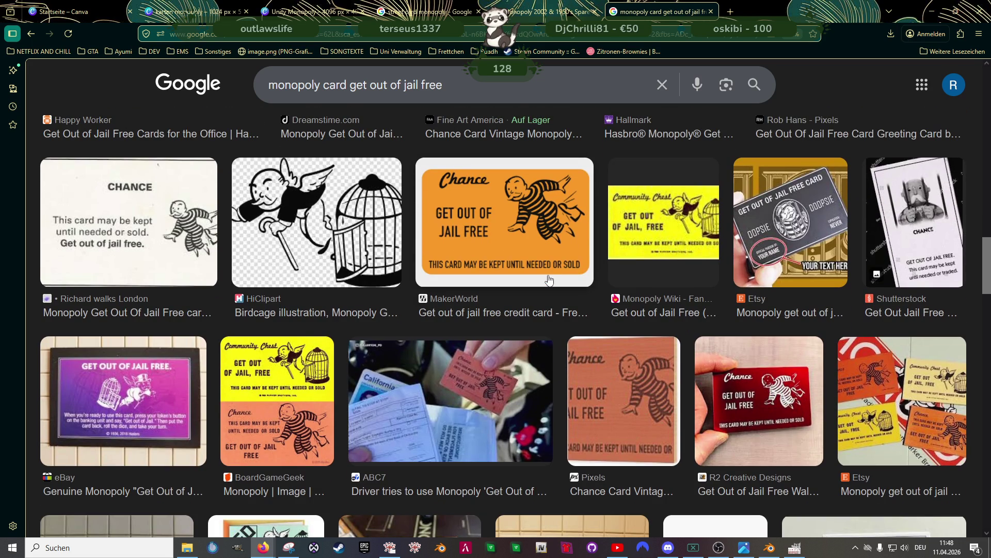
scroll(549, 279, "down", 3)
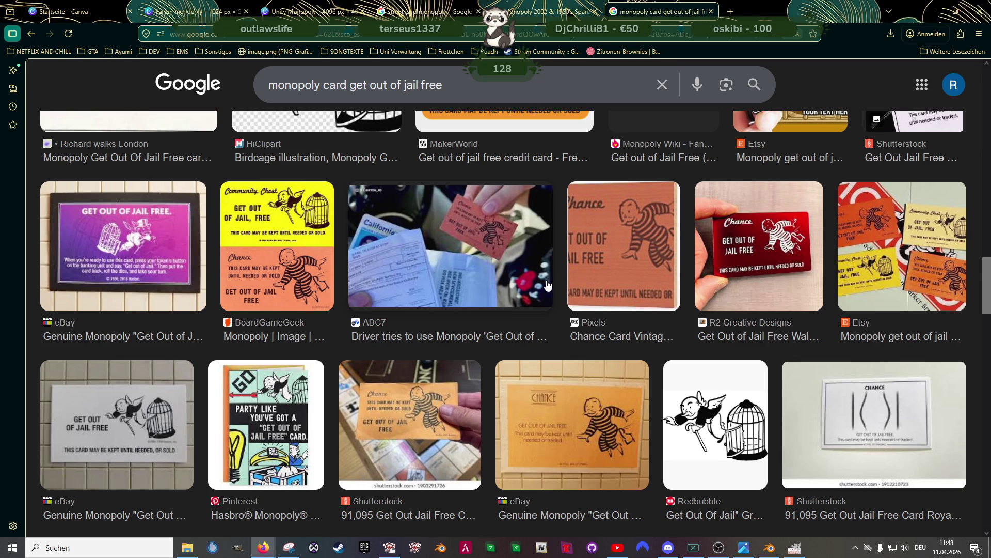
scroll(545, 277, "down", 3)
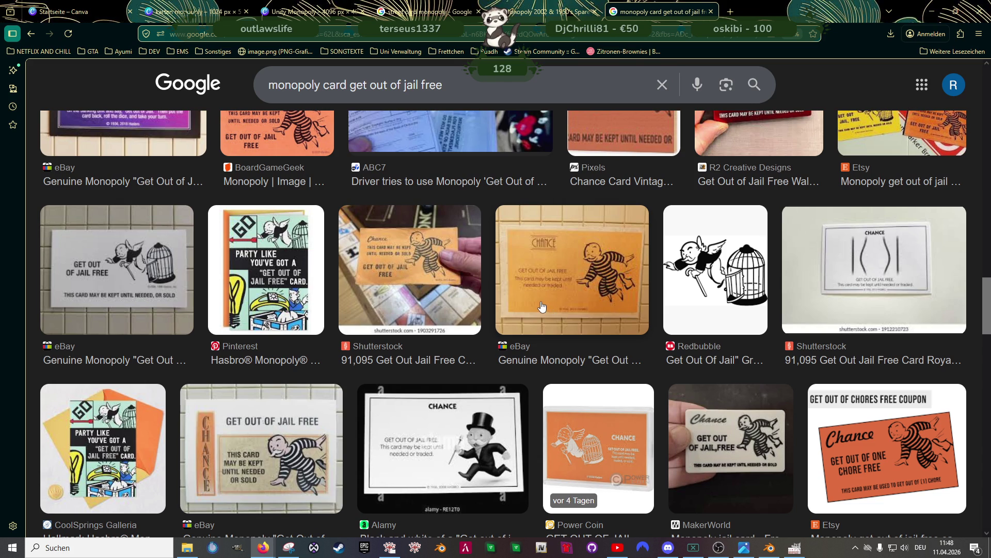
scroll(541, 306, "up", 4)
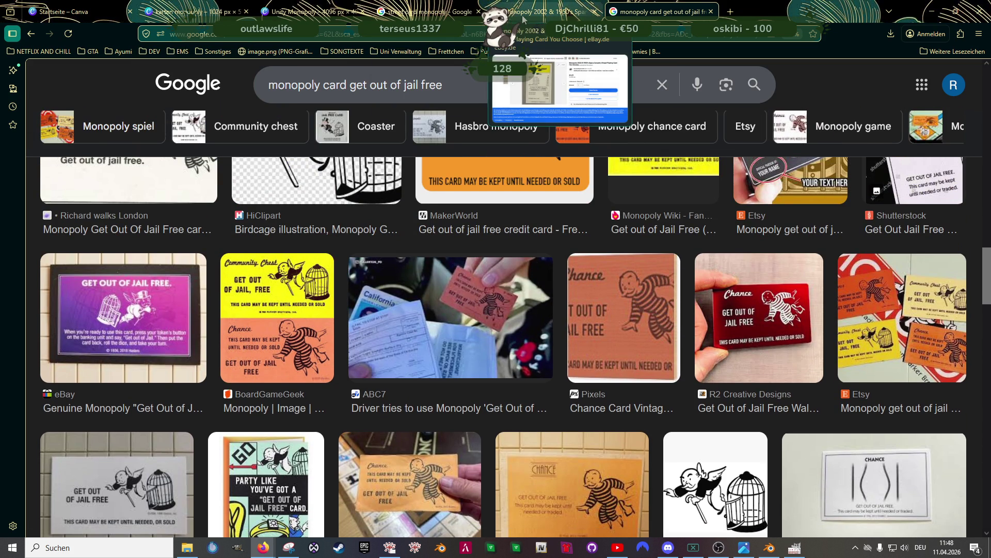
left_click(212, 9)
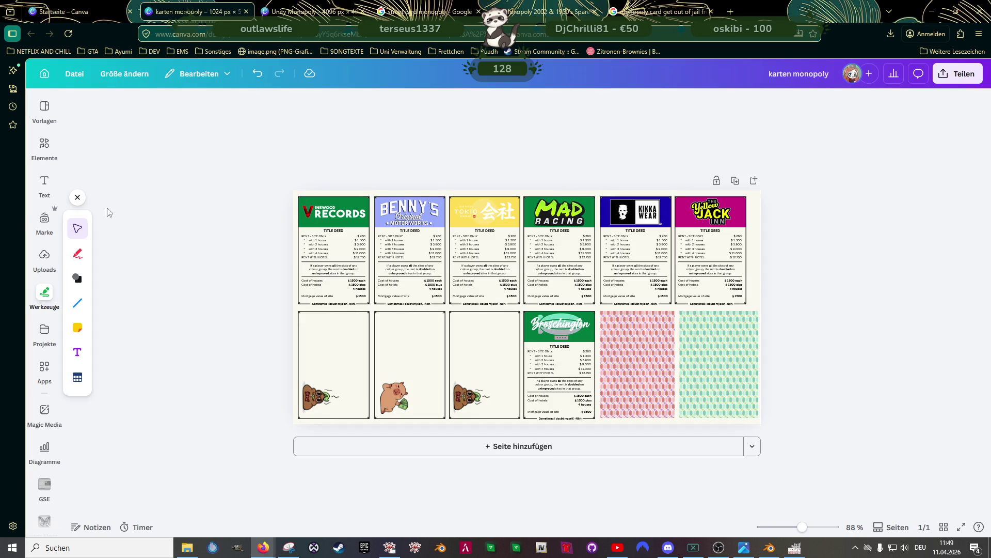
Search Canva's graphic elements for 'entflohender häftling' and scroll through the prisoner results
left_click(45, 146)
scroll(149, 120, "up", 2)
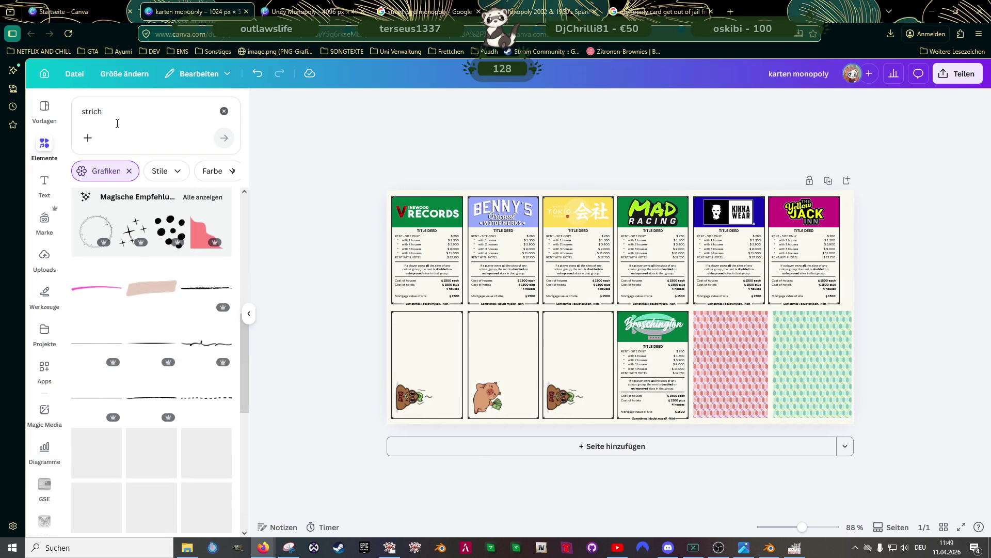
left_click(129, 117)
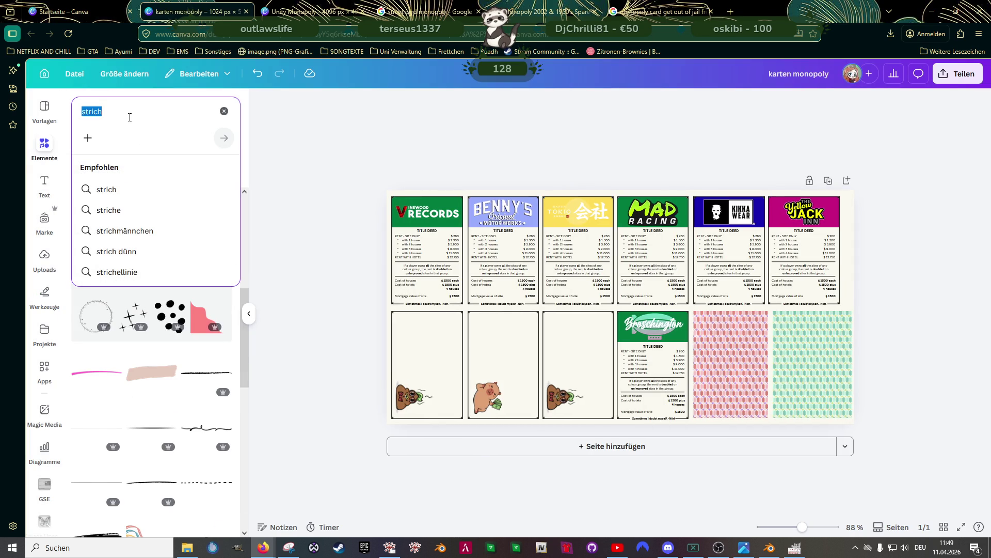
type("entflohender")
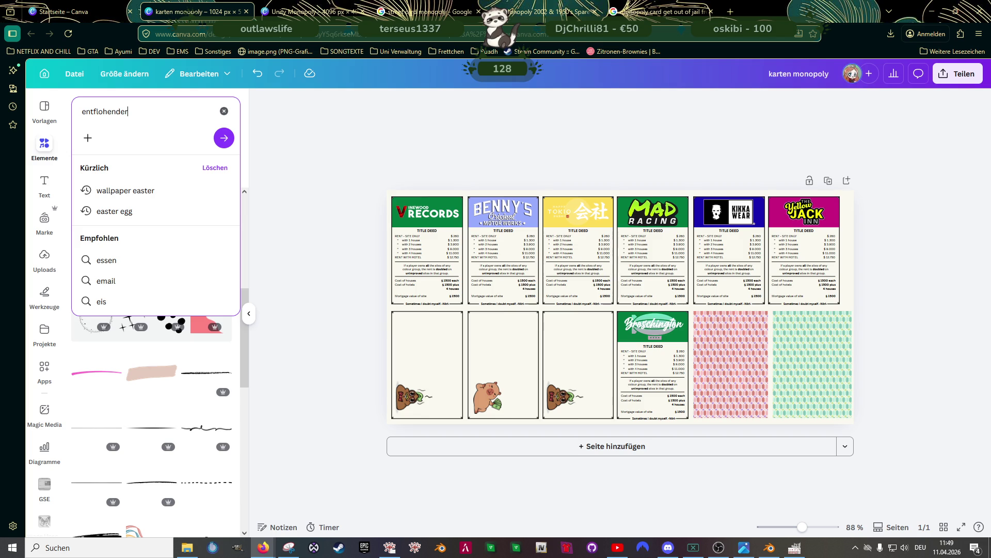
type(" häftling")
key("Return")
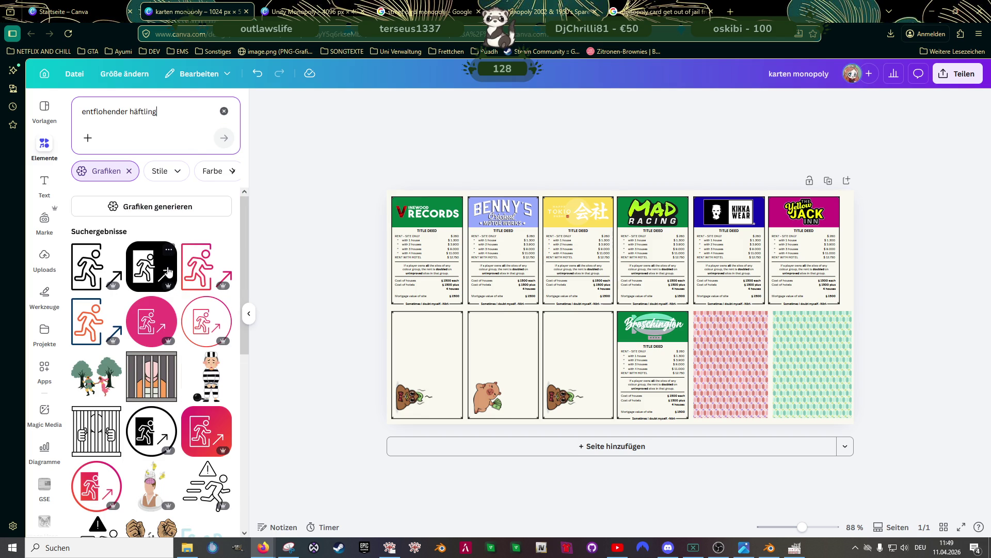
scroll(168, 272, "down", 4)
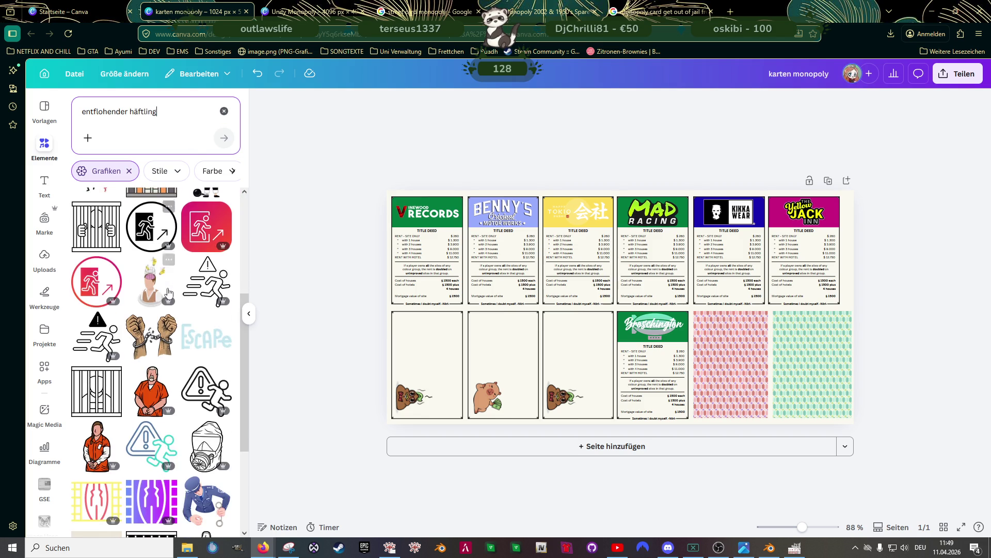
scroll(168, 294, "down", 6)
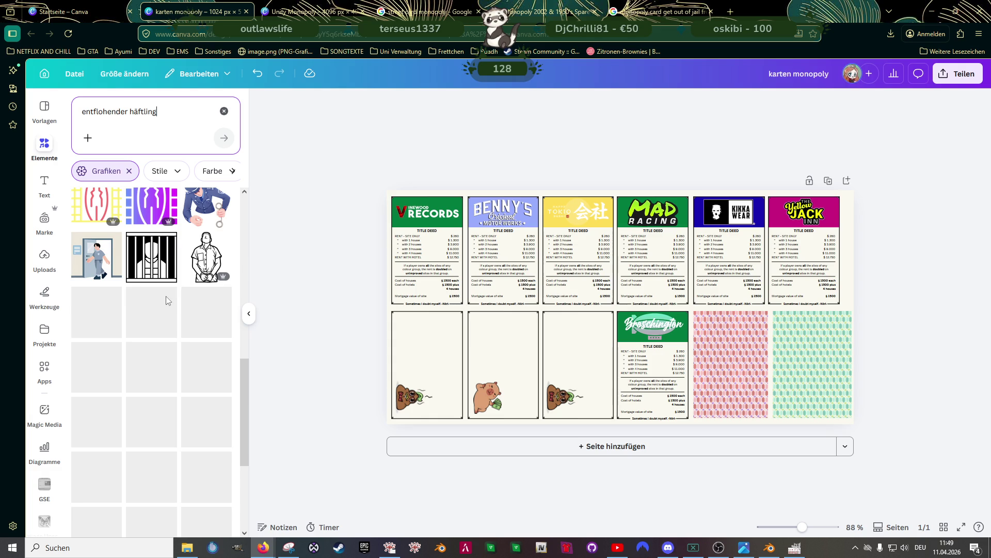
scroll(164, 298, "down", 3)
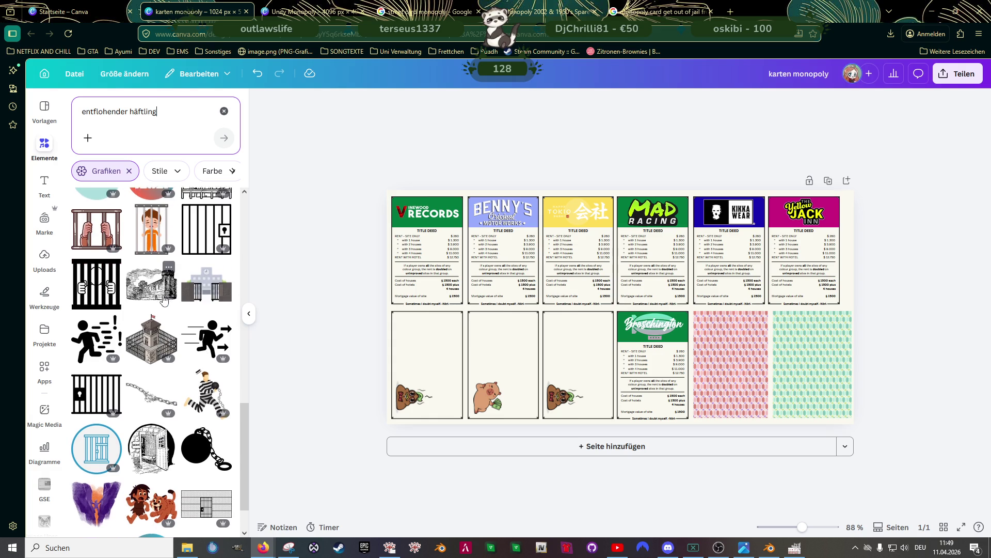
scroll(165, 299, "down", 2)
scroll(161, 301, "down", 6)
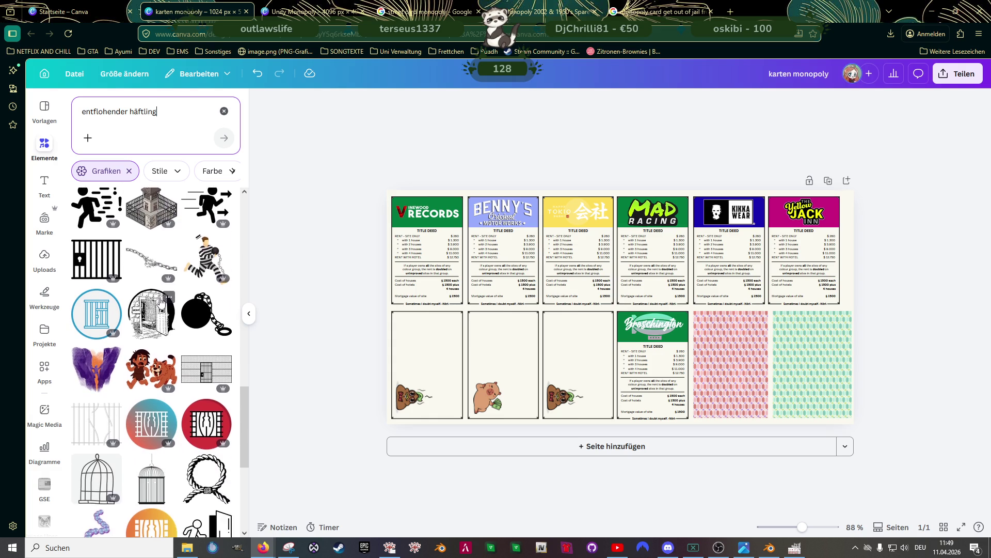
scroll(161, 302, "down", 2)
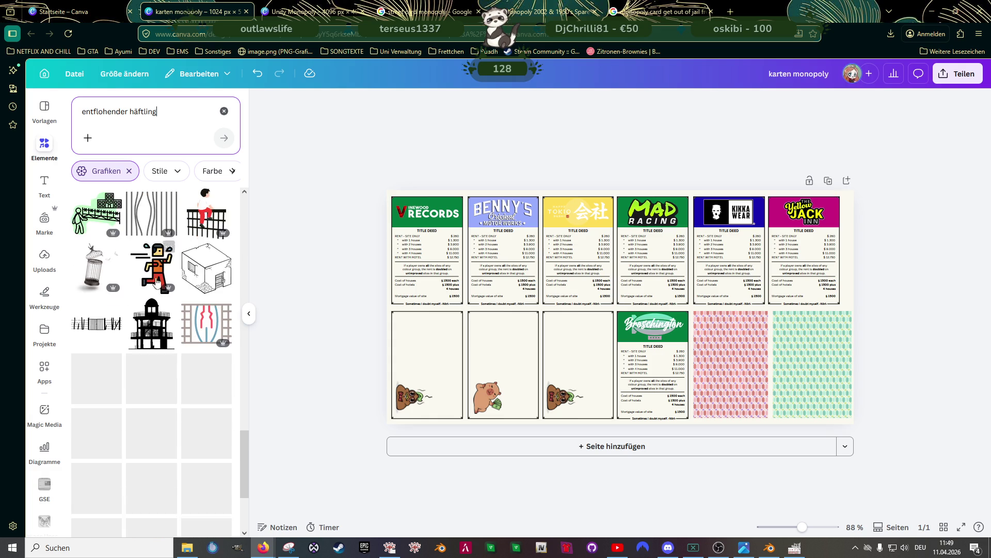
scroll(158, 259, "up", 4)
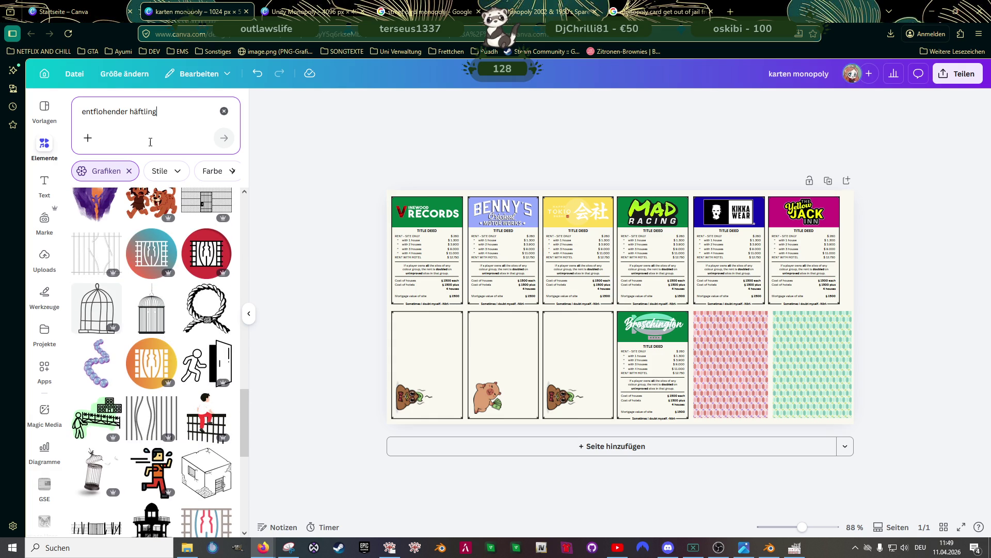
Clear the escaped-prisoner query and begin typing a new graphics search
double_click(159, 112)
triple_click(160, 113)
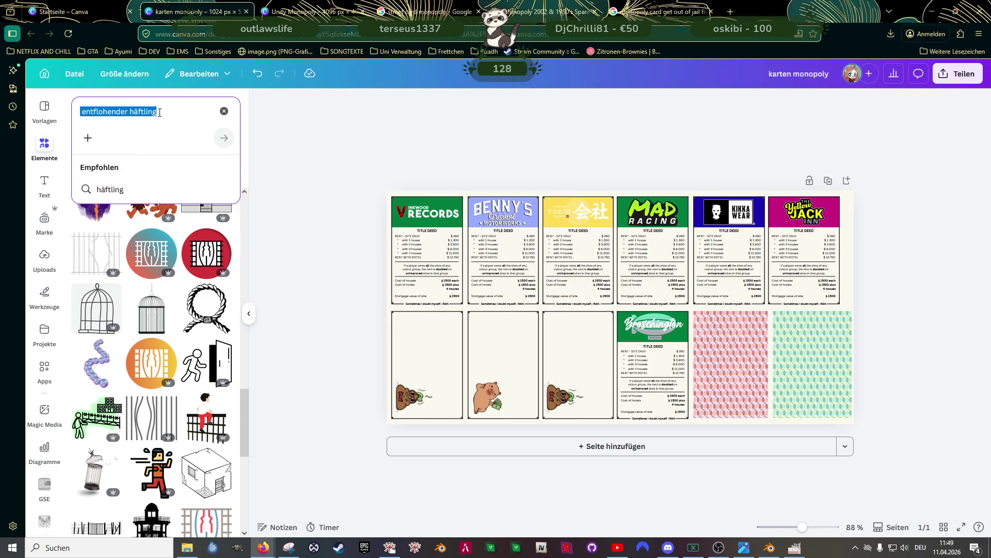
type("rfaus")
key("BackSpace")
key("BackSpace")
key("BackSpace")
Search graphics for 'rausschmiss', then 'rausschmis', and browse the results
type("aussc")
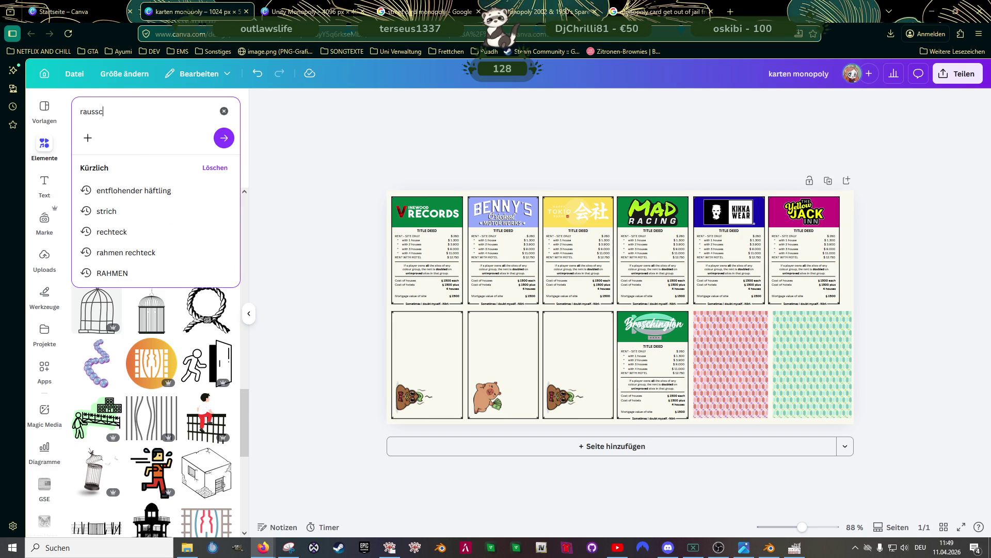
type("hmiss")
key("Return")
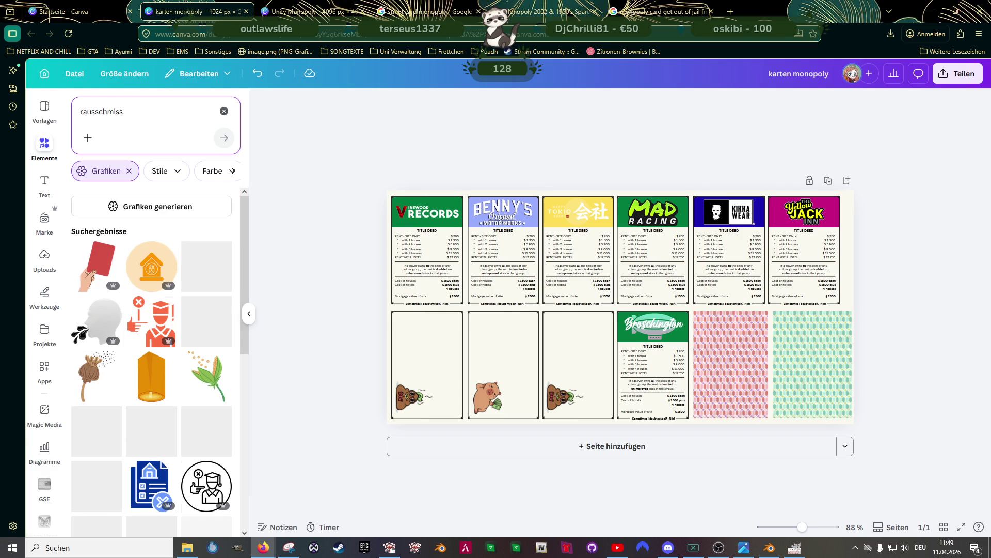
left_click(148, 115)
key("BackSpace")
key("Return")
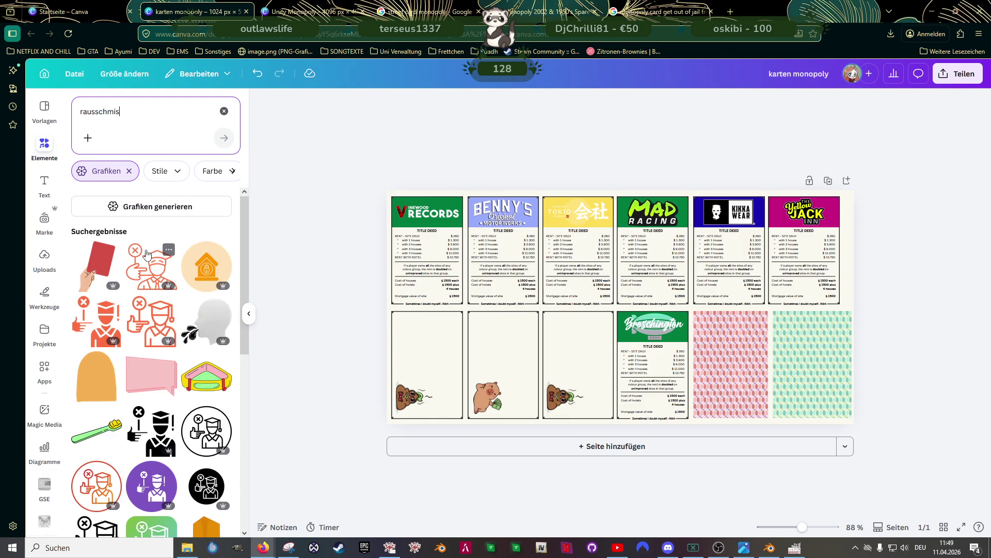
scroll(148, 254, "down", 3)
scroll(147, 254, "down", 5)
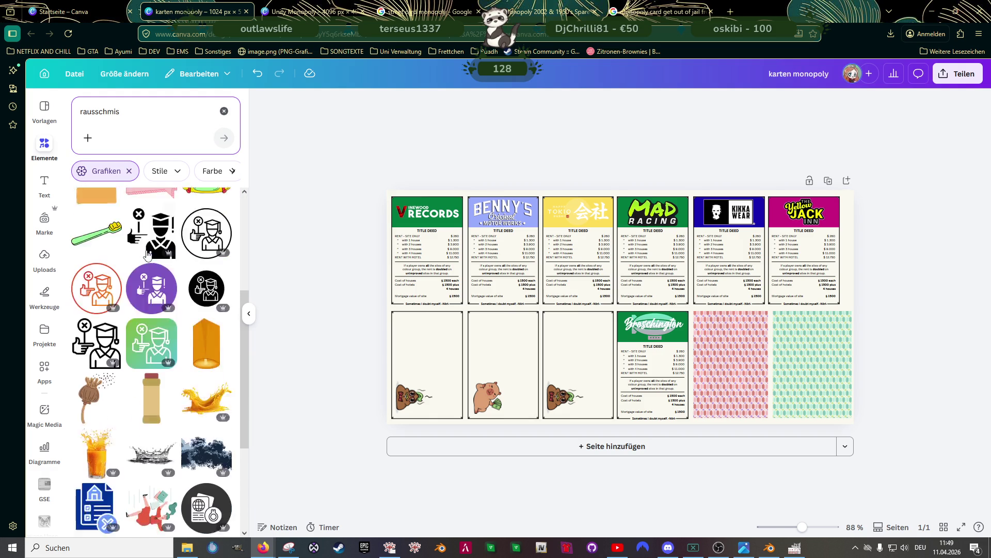
scroll(147, 252, "down", 3)
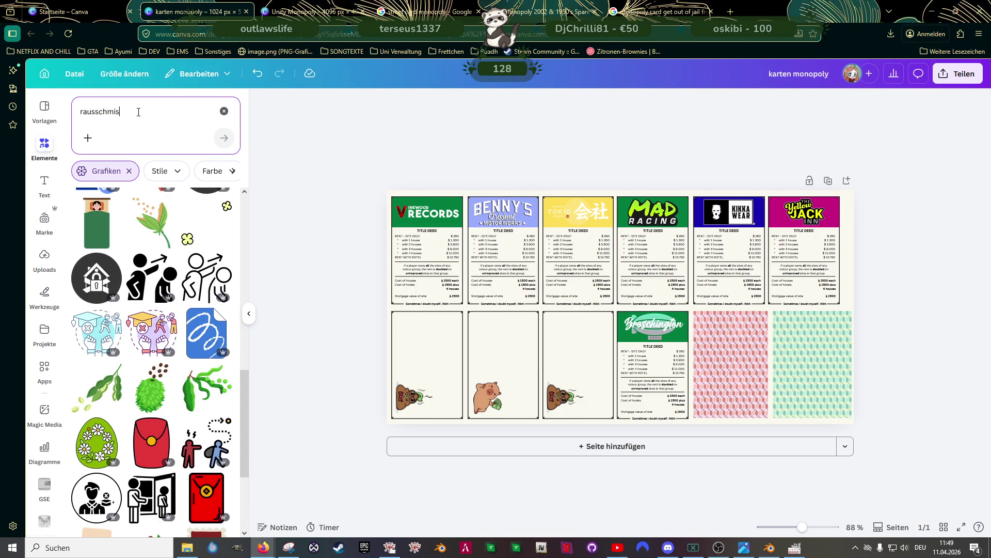
Search graphics for 'get out' and scroll through the results
triple_click(100, 112)
type("get out")
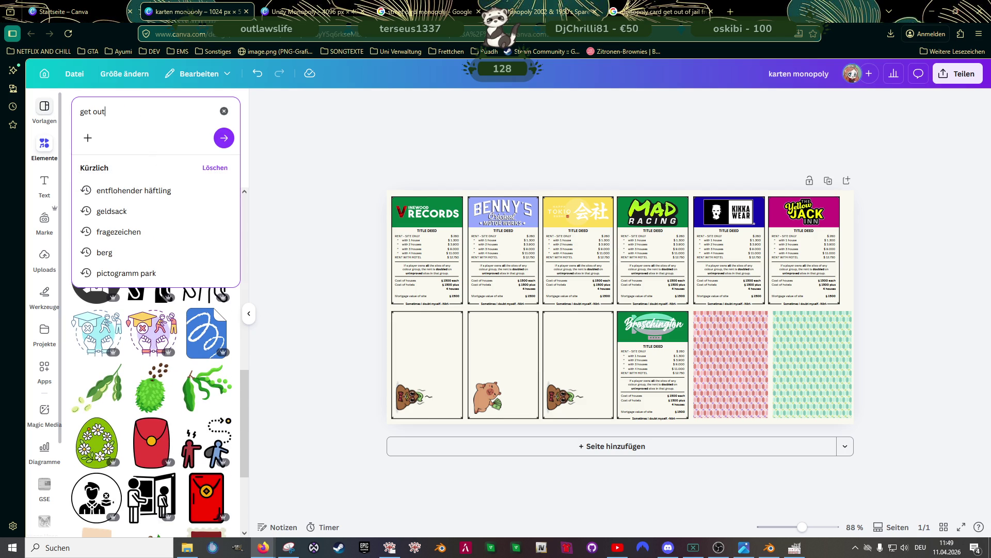
key("Return")
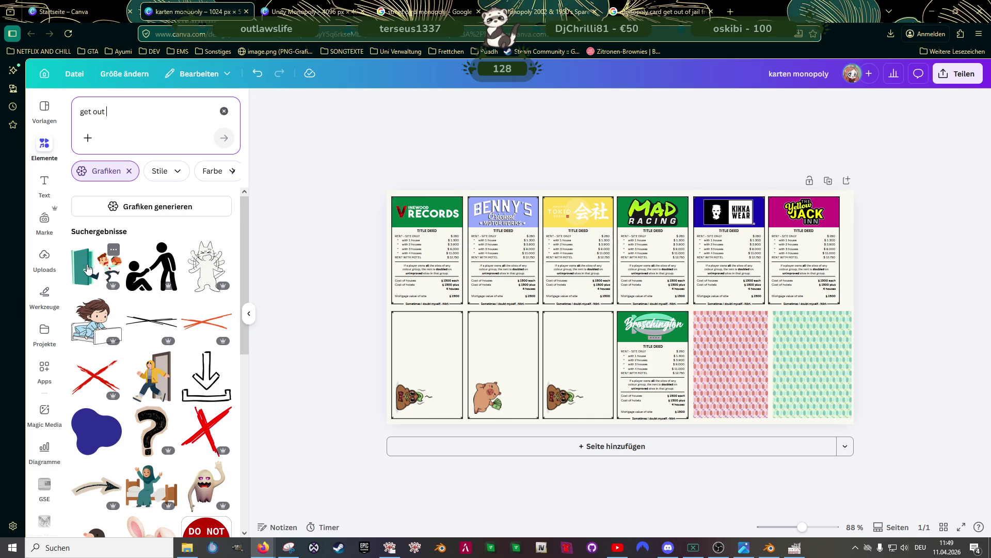
scroll(88, 269, "down", 3)
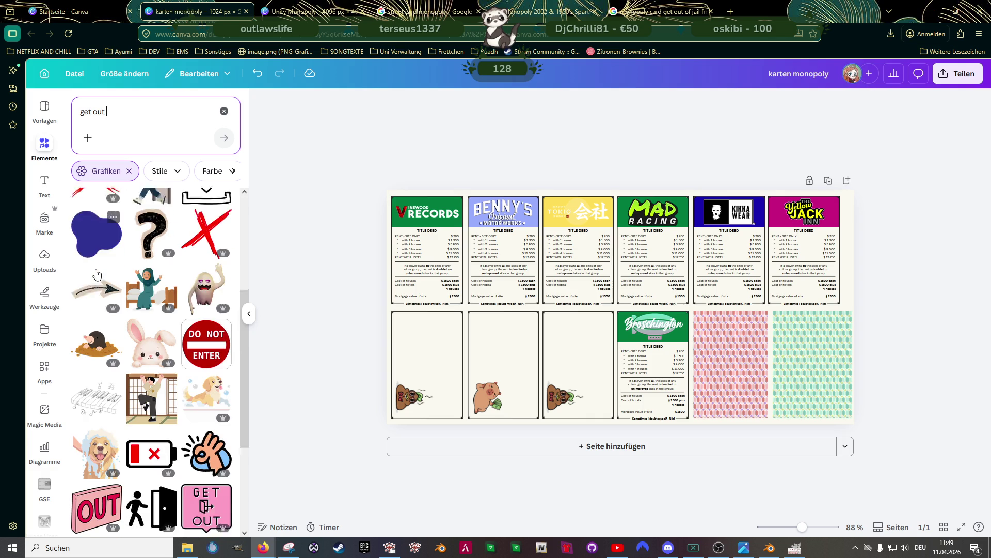
scroll(97, 274, "down", 2)
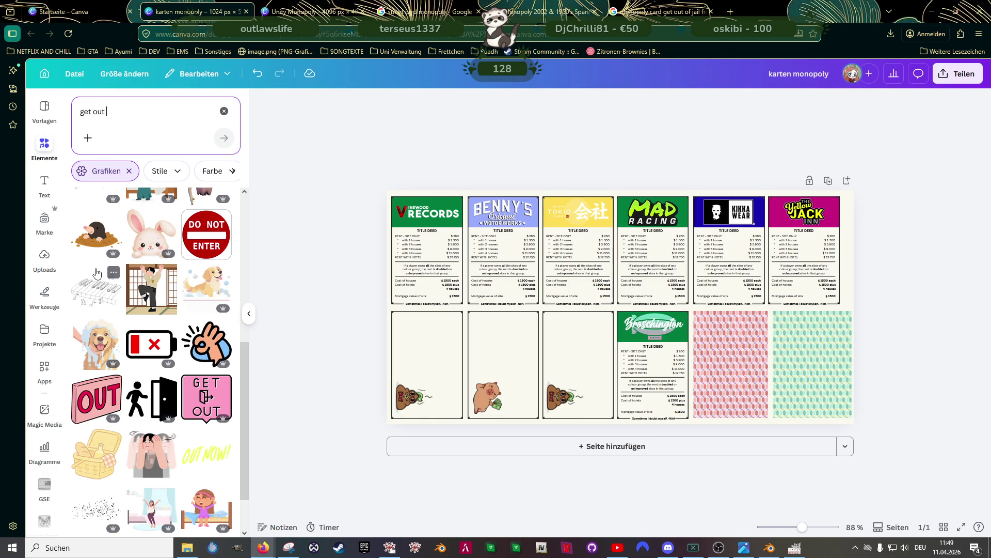
scroll(121, 310, "down", 1)
scroll(121, 310, "down", 4)
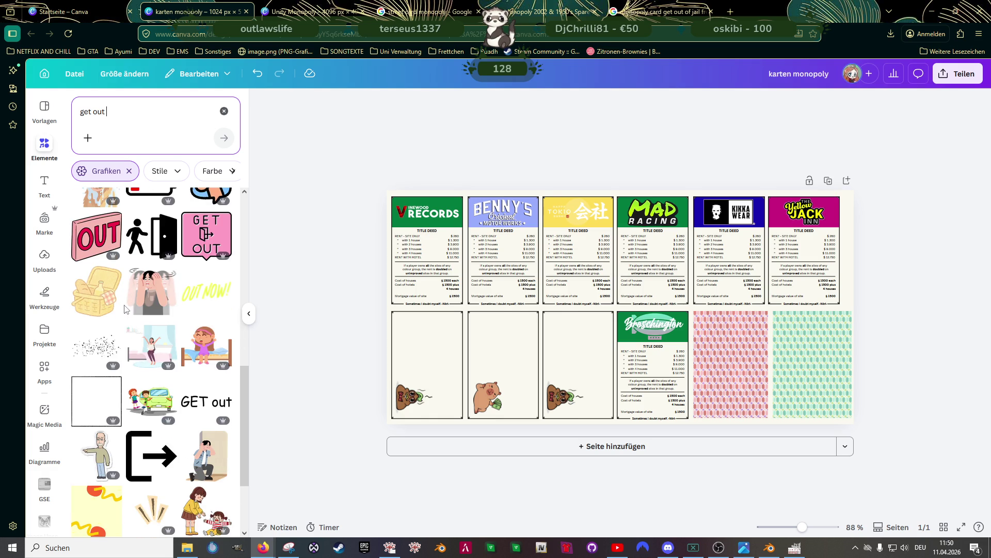
Search graphics for 'quit game' and scroll through the results
left_click_drag(108, 112, 62, 115)
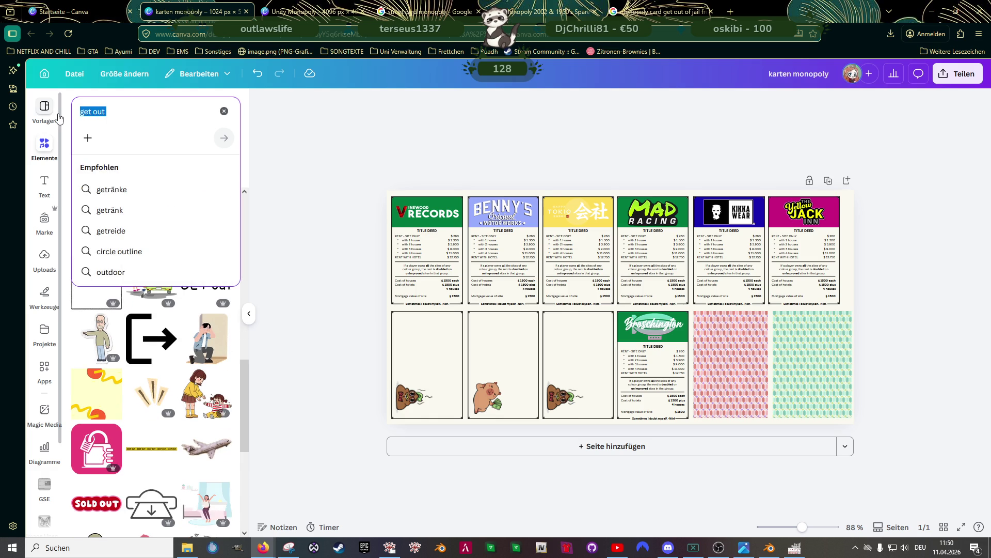
type("quit game")
key("Return")
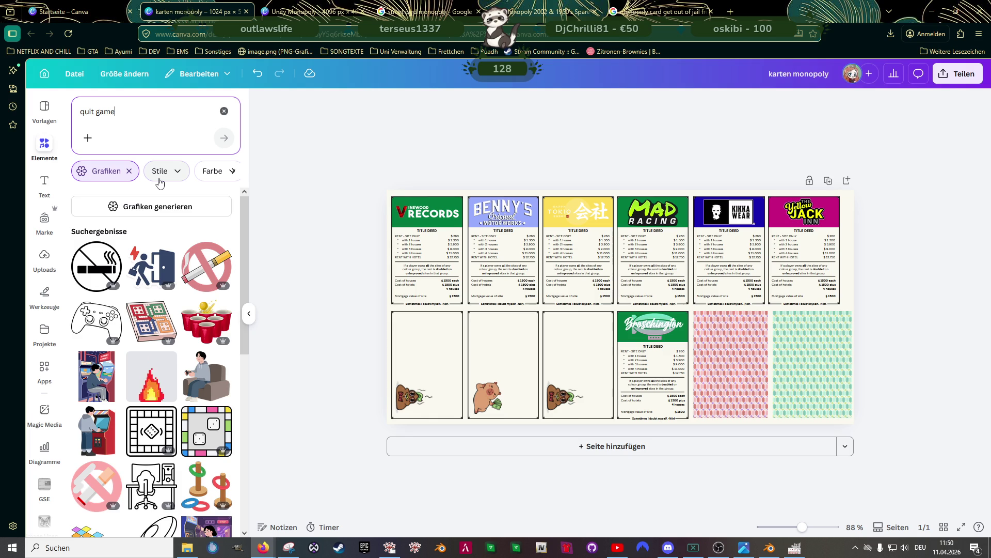
scroll(155, 210, "down", 5)
scroll(149, 212, "down", 7)
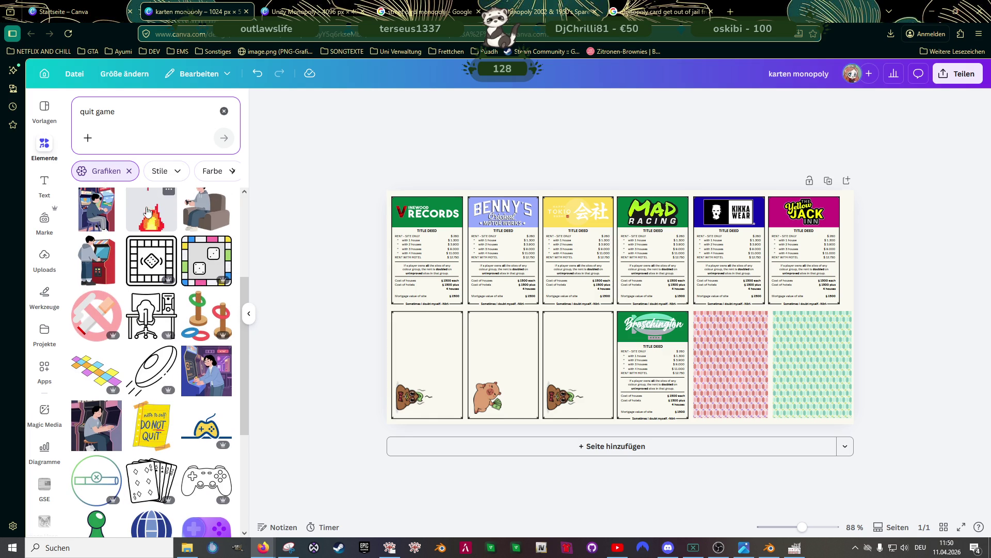
scroll(145, 211, "down", 5)
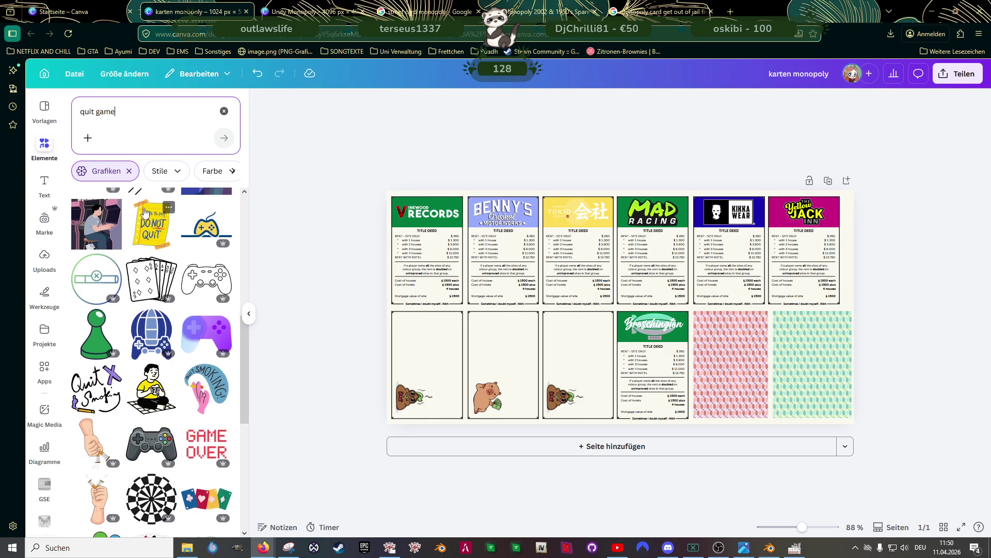
scroll(145, 212, "down", 8)
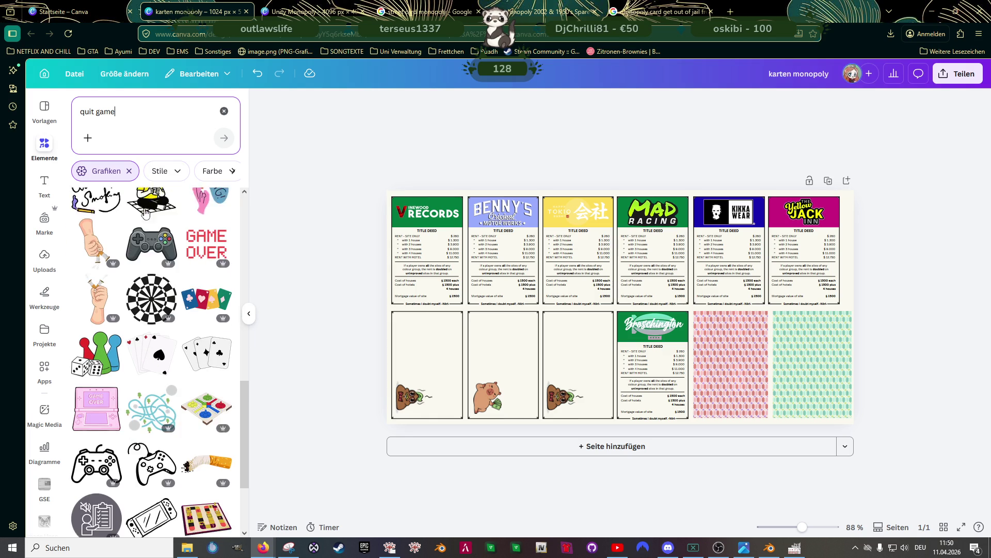
scroll(145, 212, "down", 6)
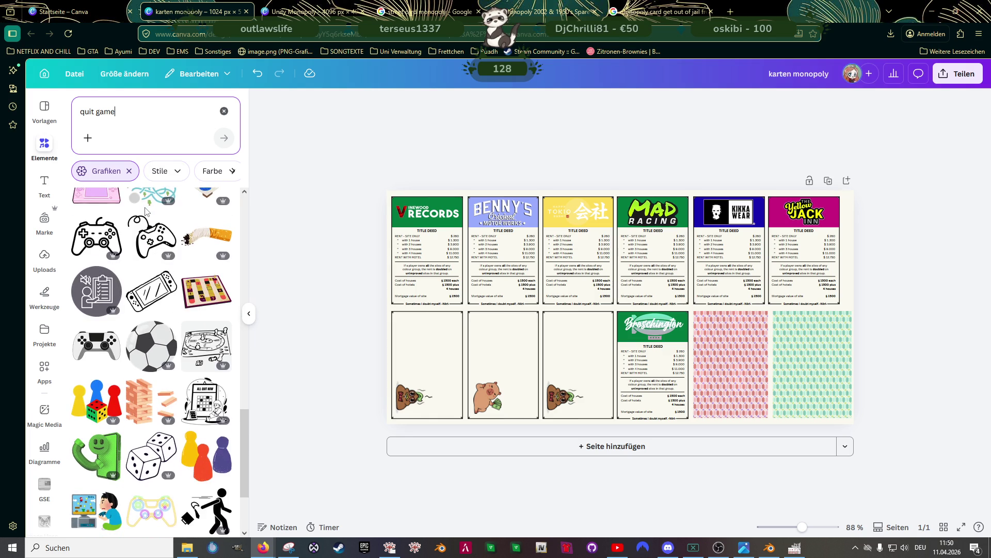
Search graphics for 'alt f4' and browse the Alt+F4 key images
left_click_drag(116, 111, 66, 110)
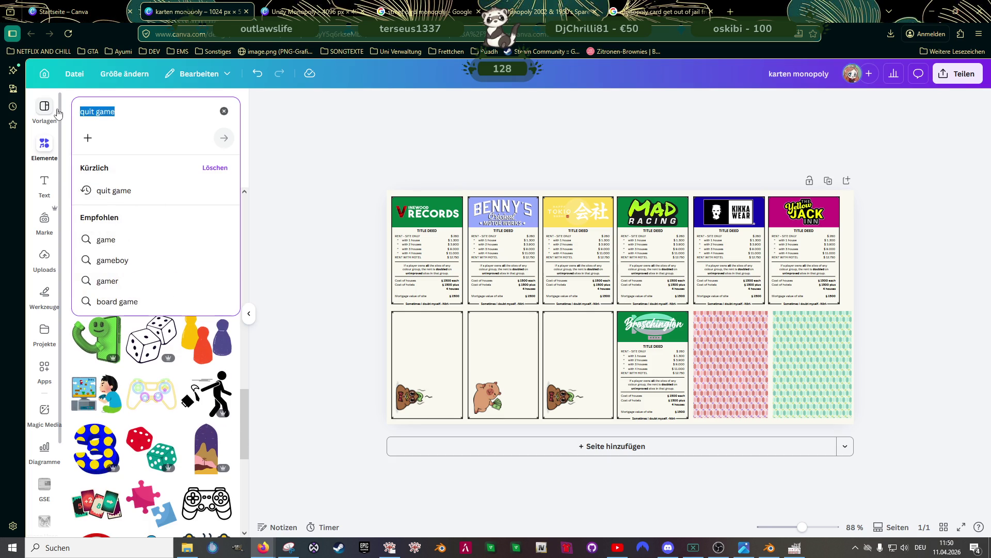
type("alt f4")
key("Return")
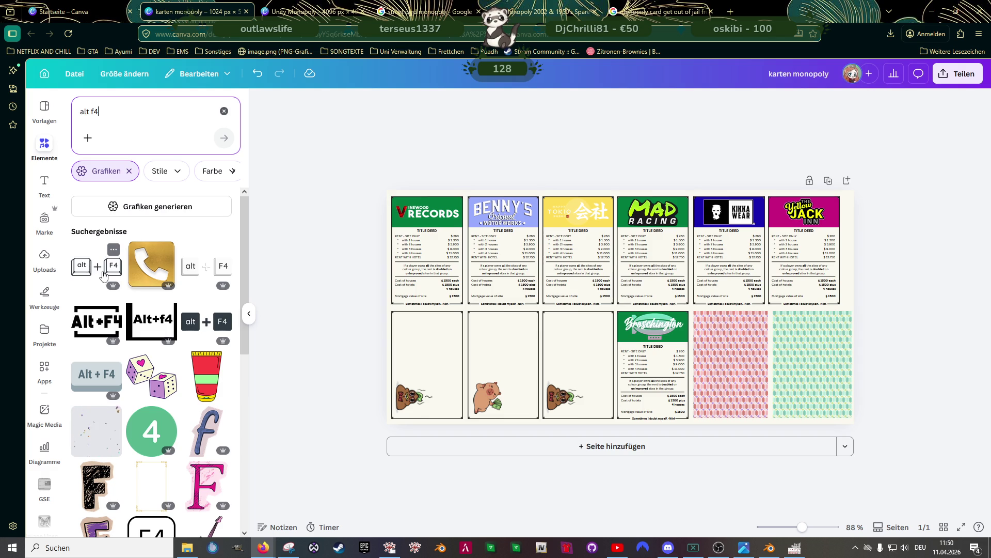
scroll(119, 318, "down", 5)
scroll(119, 319, "down", 4)
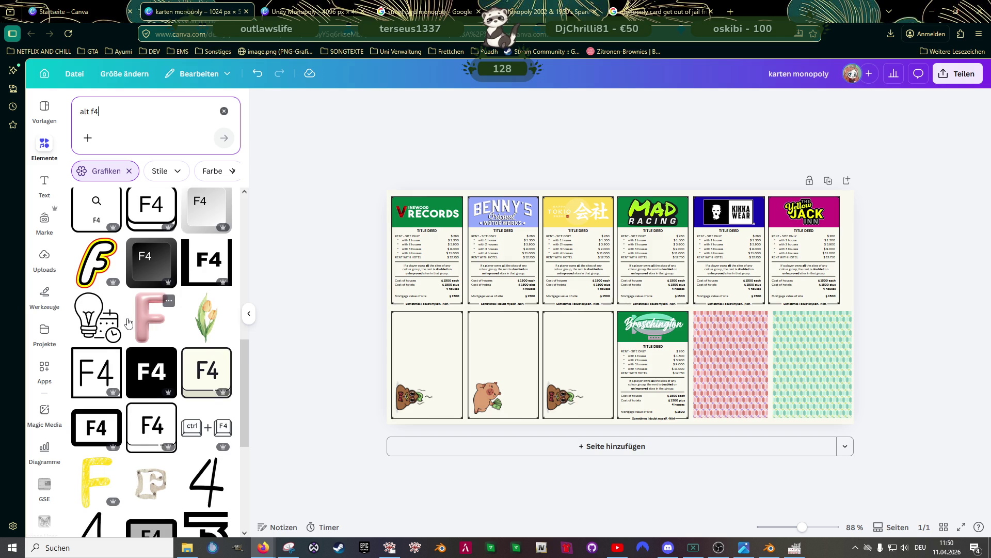
key("Return")
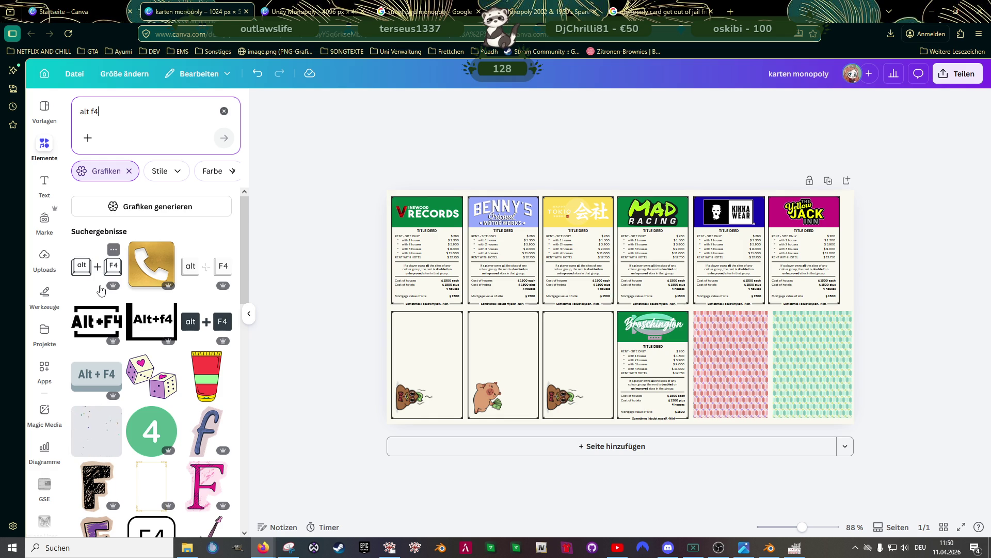
left_click(124, 117)
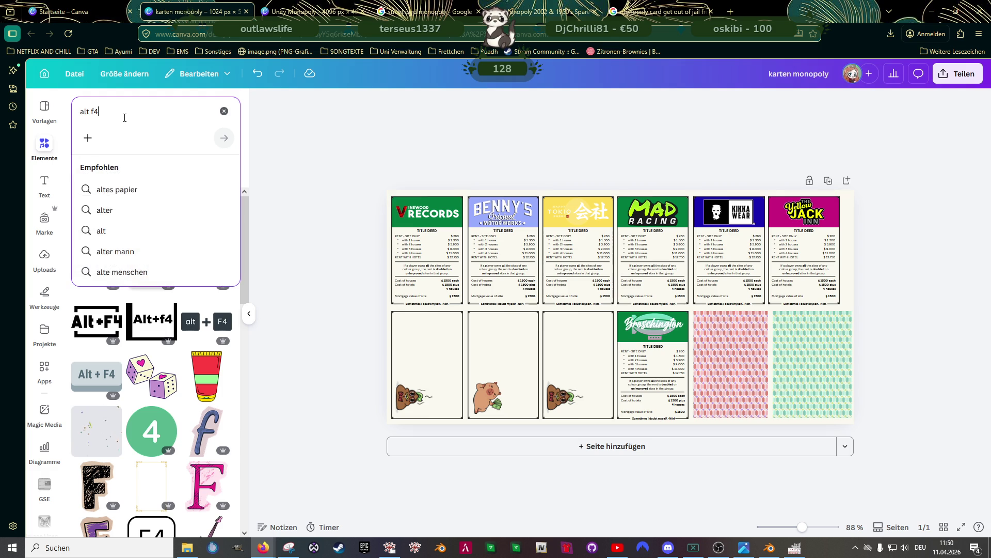
Extend the search to 'alt f4 safe your gear' and scroll through the gear results
type("safe zour")
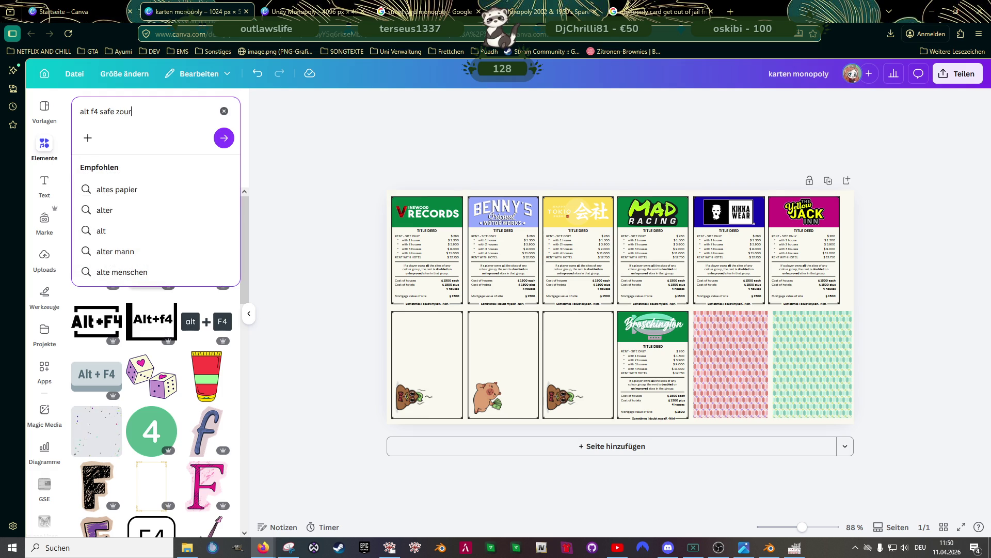
key("BackSpace")
key("BackSpace")
key("BackSpace")
type("r g")
key("Return")
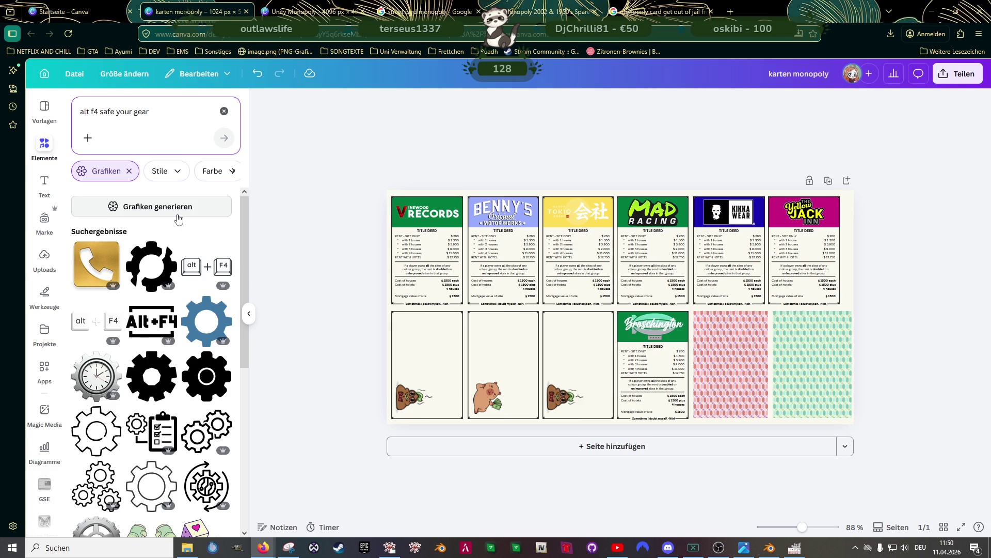
scroll(178, 228, "down", 2)
scroll(178, 227, "down", 5)
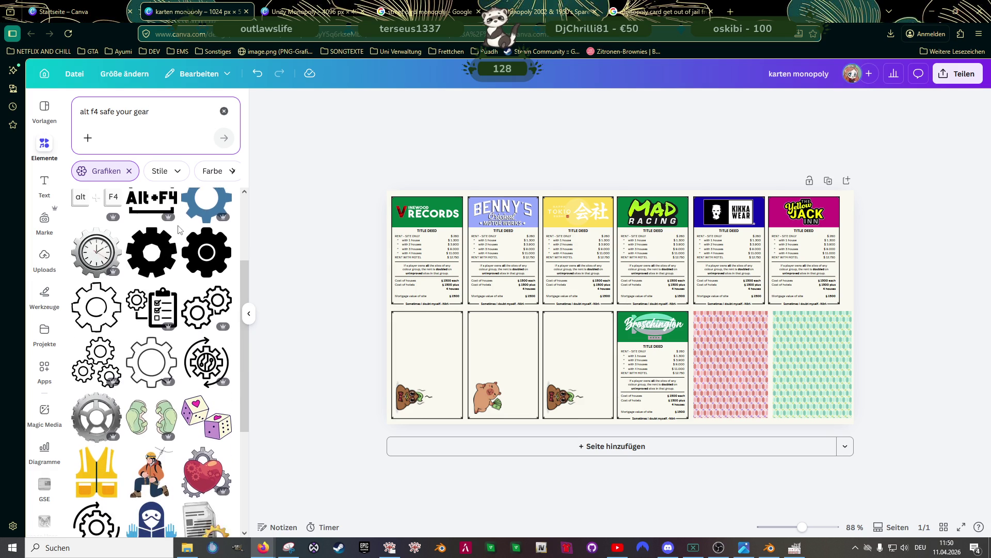
scroll(178, 229, "down", 4)
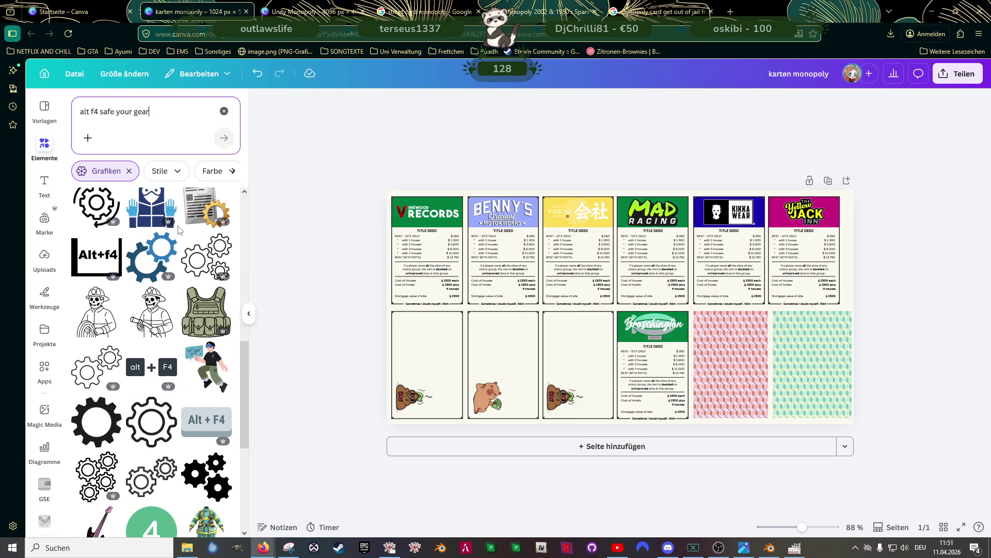
scroll(180, 229, "down", 2)
scroll(179, 229, "down", 6)
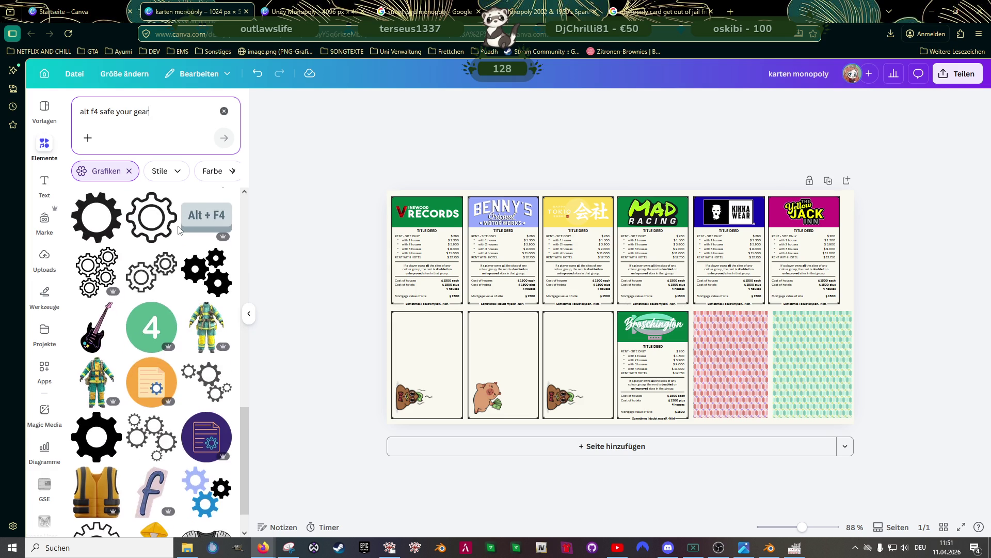
scroll(180, 229, "down", 2)
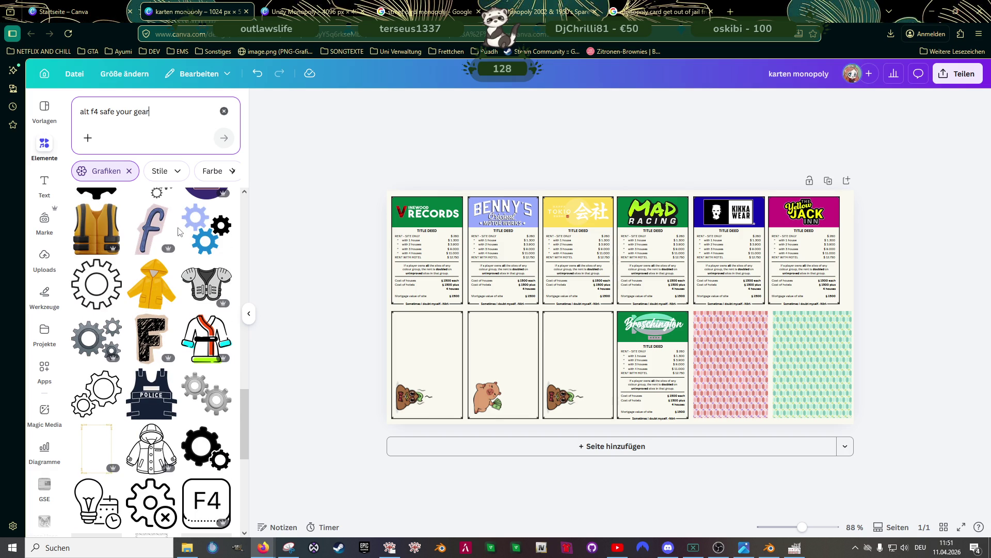
scroll(180, 229, "down", 2)
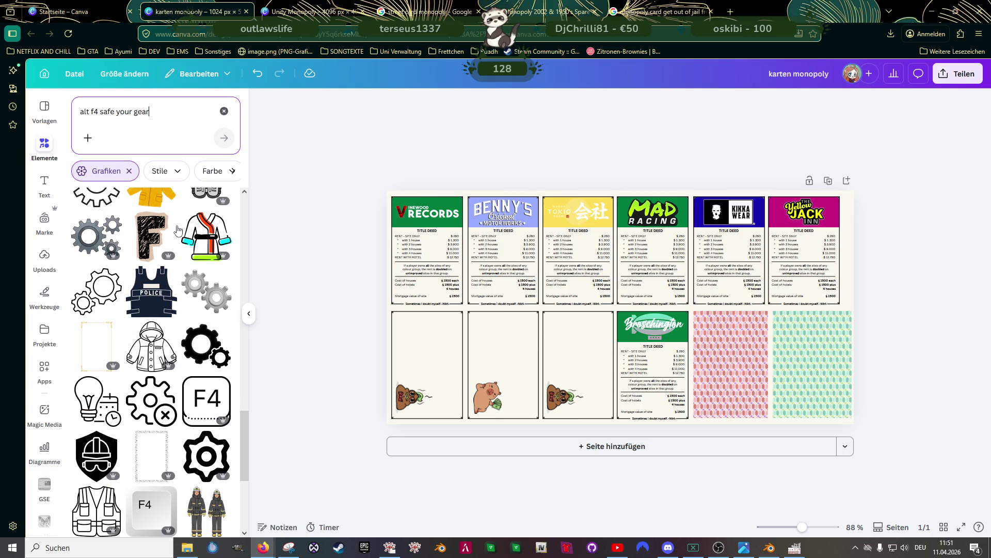
scroll(178, 229, "down", 2)
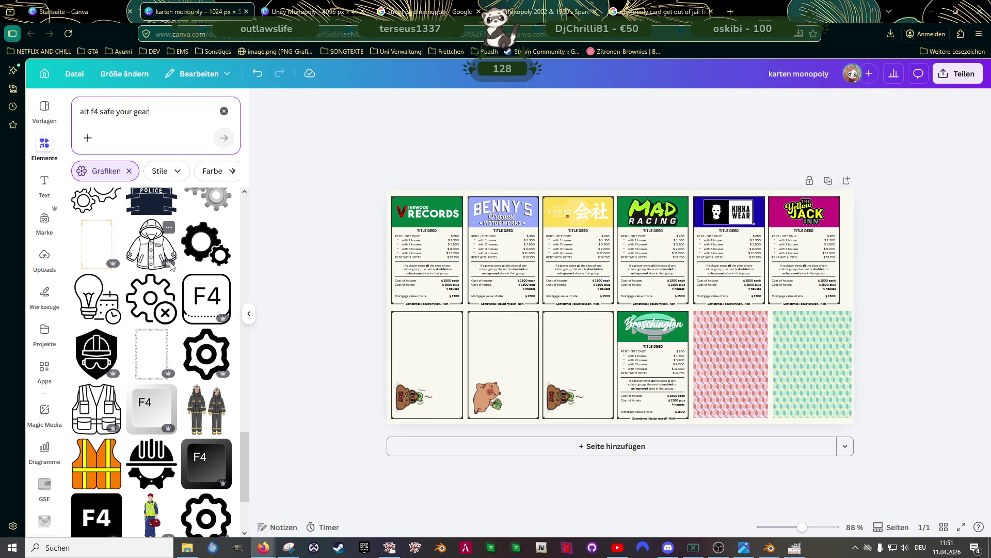
scroll(171, 265, "down", 10)
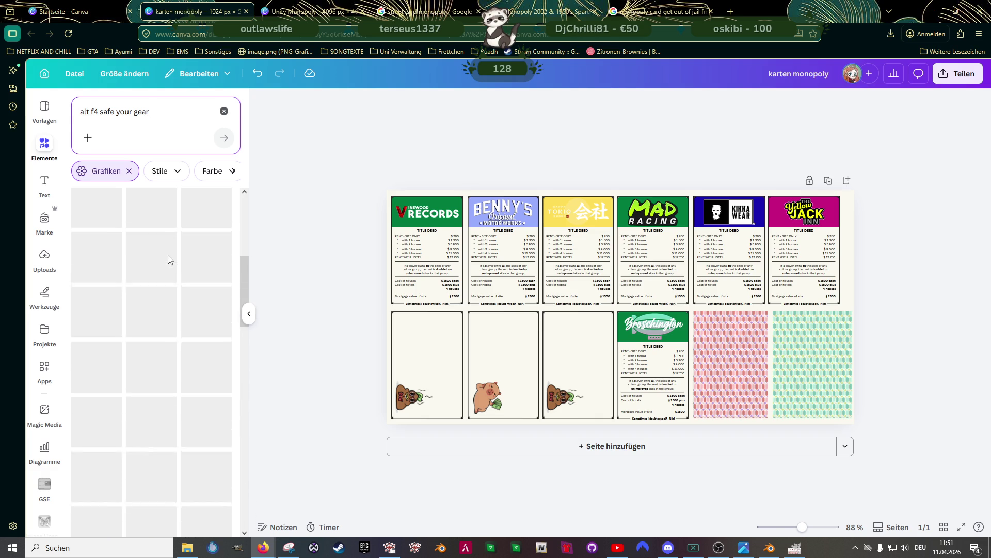
scroll(167, 253, "up", 10)
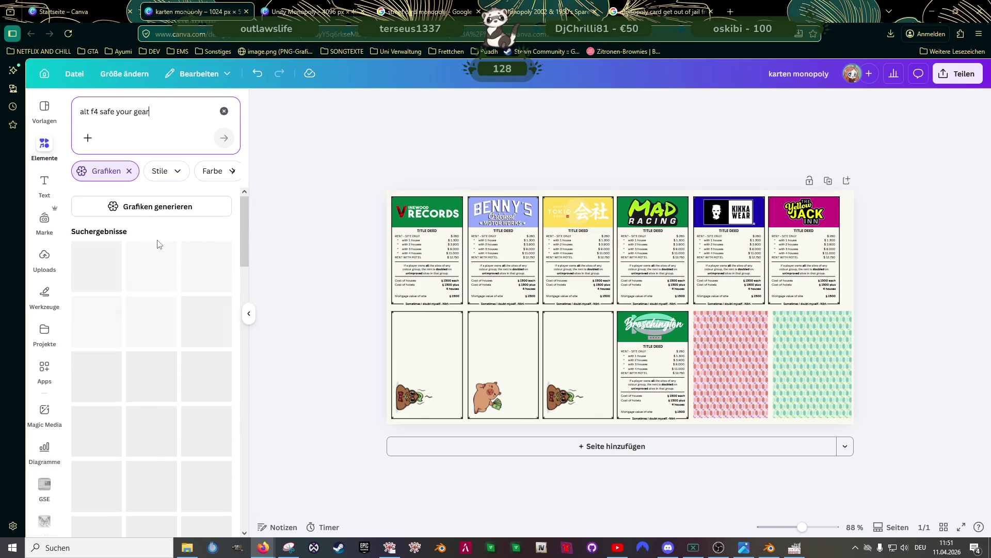
Shorten the graphics search back to 'alt f4' and pick an Alt+F4 key graphic
left_click(165, 111)
key("BackSpace")
key("BackSpace")
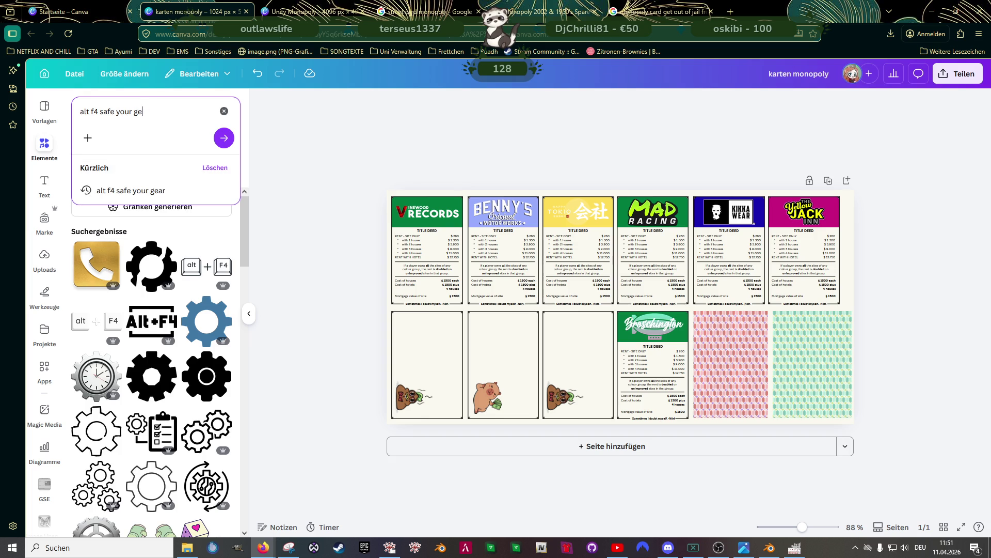
key("BackSpace")
key("BackSpace")
key("BackSpace")
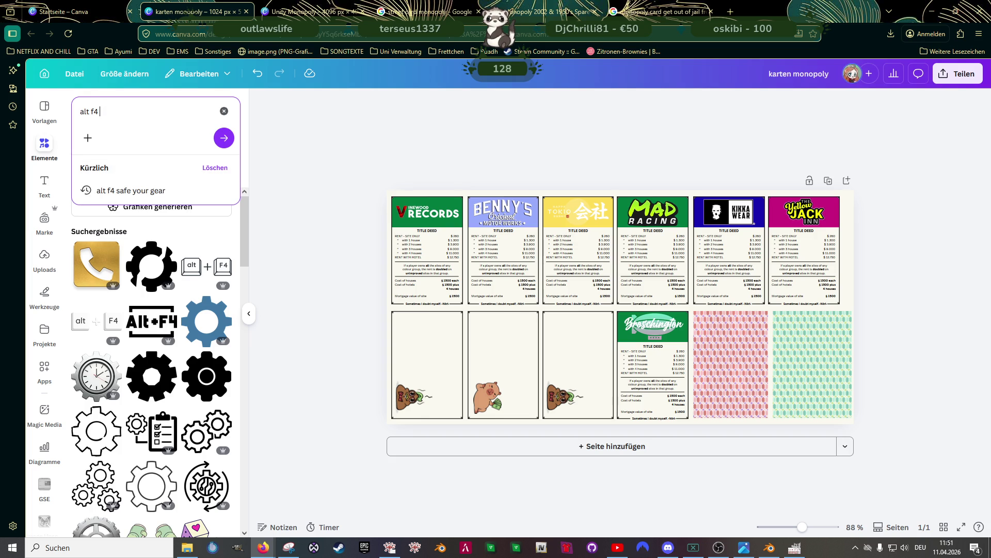
key("Return")
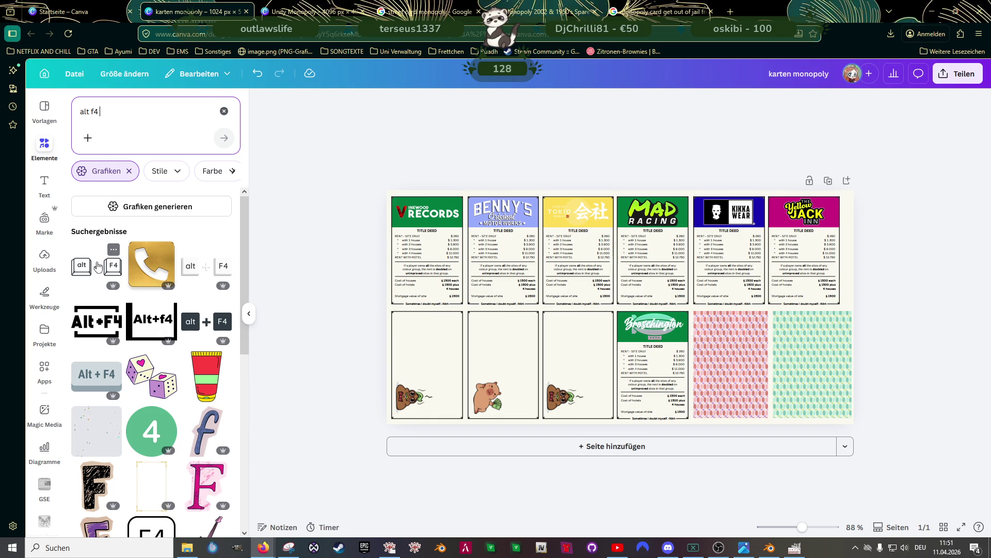
left_click(387, 312)
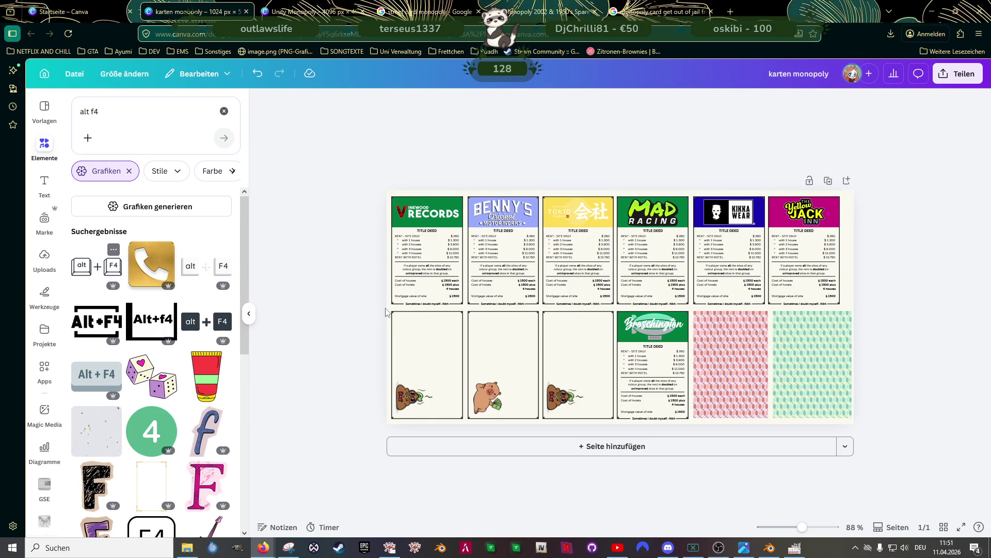
Place the Alt+F4 key graphic on the pig card, shrunk to card size
left_click_drag(386, 311, 620, 310)
left_click_drag(690, 285, 578, 320)
scroll(580, 320, "up", 5)
left_click_drag(484, 328, 375, 336)
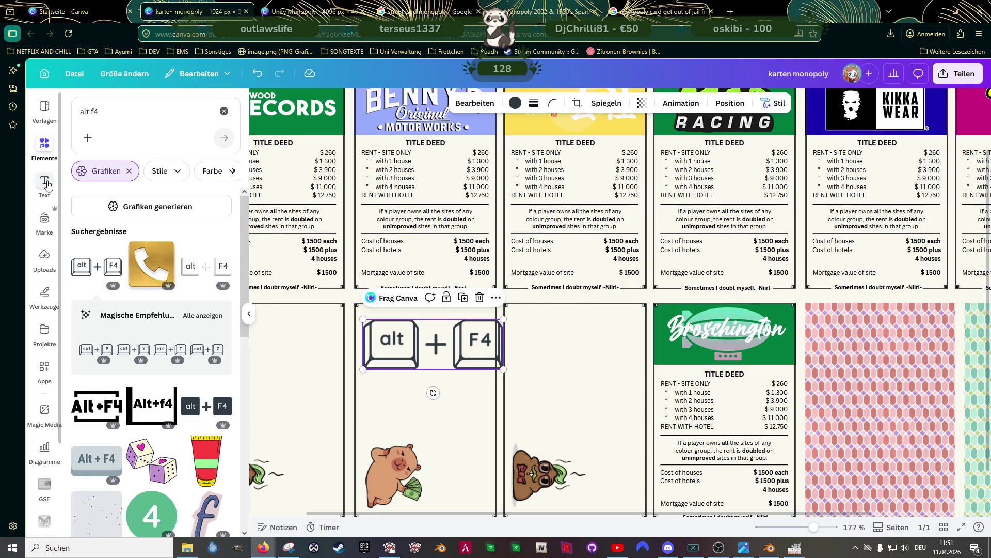
Add a small text box captioned 'Safe your gear!' on the card
left_click(47, 185)
left_click(120, 223)
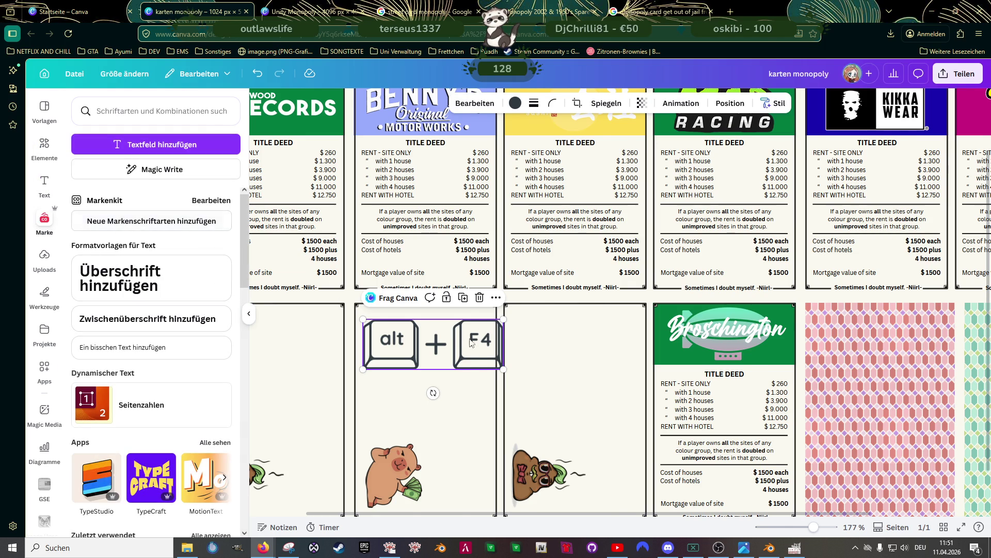
left_click(44, 185)
left_click(137, 144)
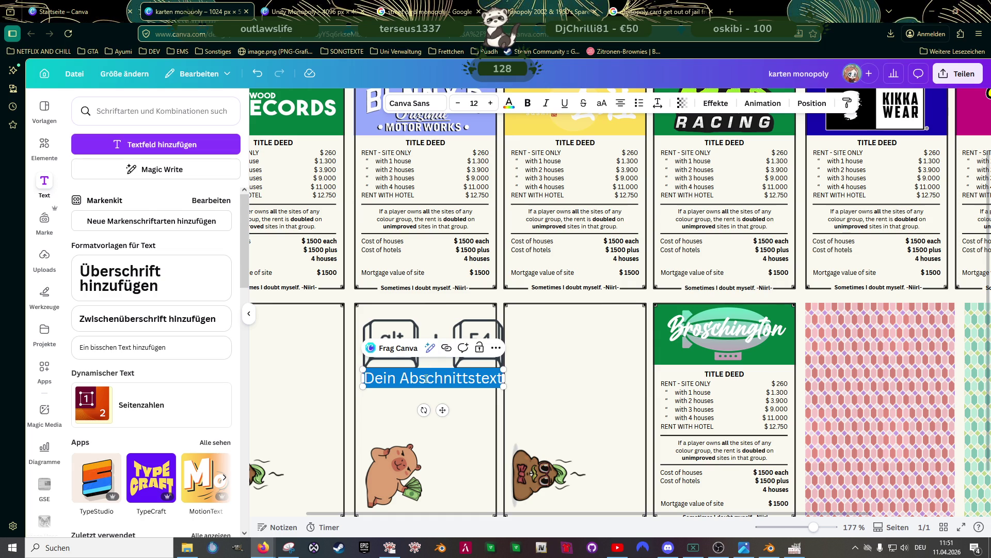
type("Saf")
type("zour")
key("BackSpace")
key("BackSpace")
key("BackSpace")
type("your ")
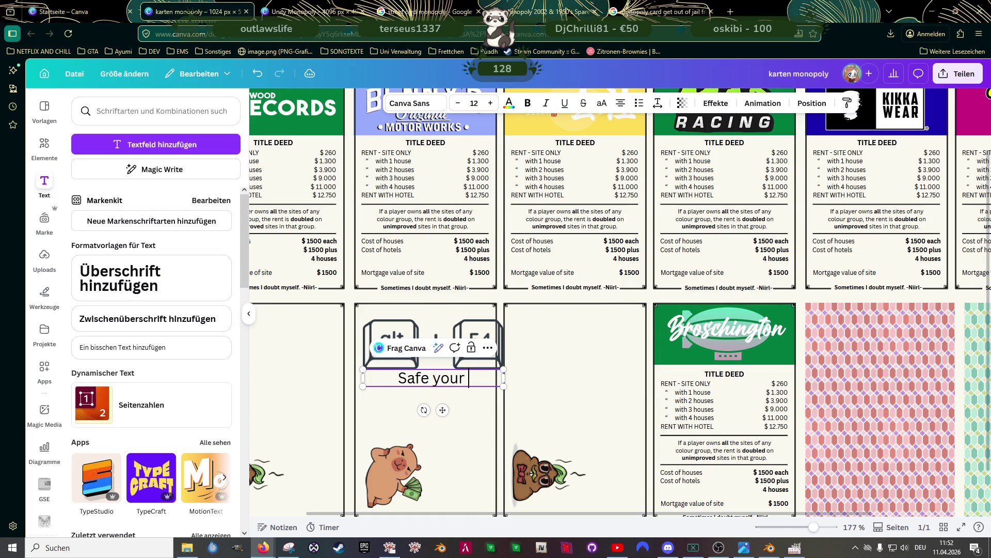
type("gear!")
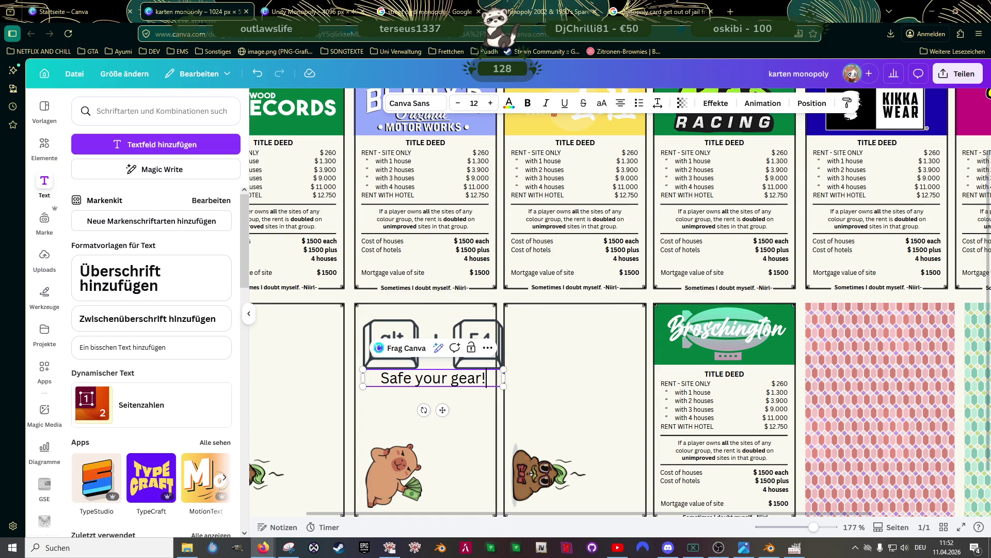
key("BackSpace")
key("Escape")
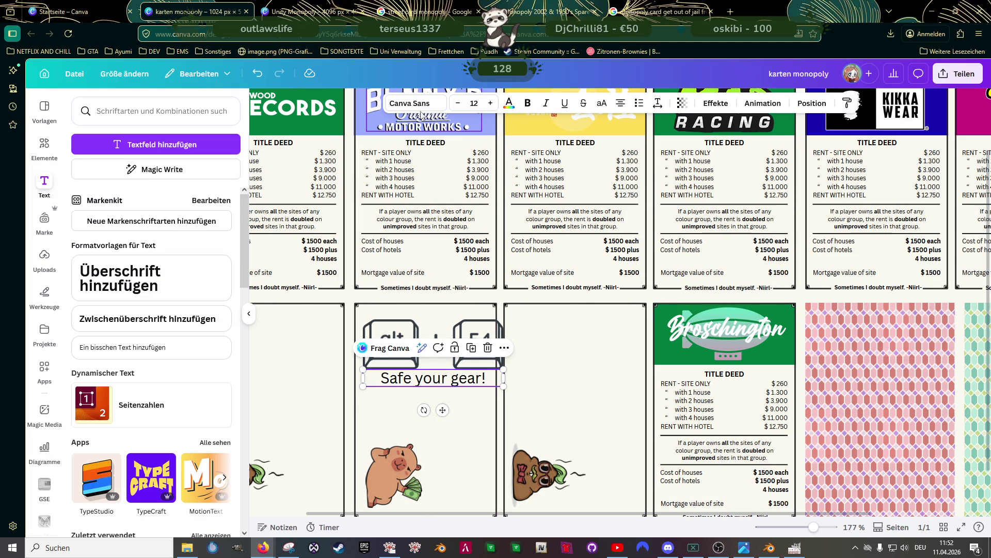
left_click(416, 103)
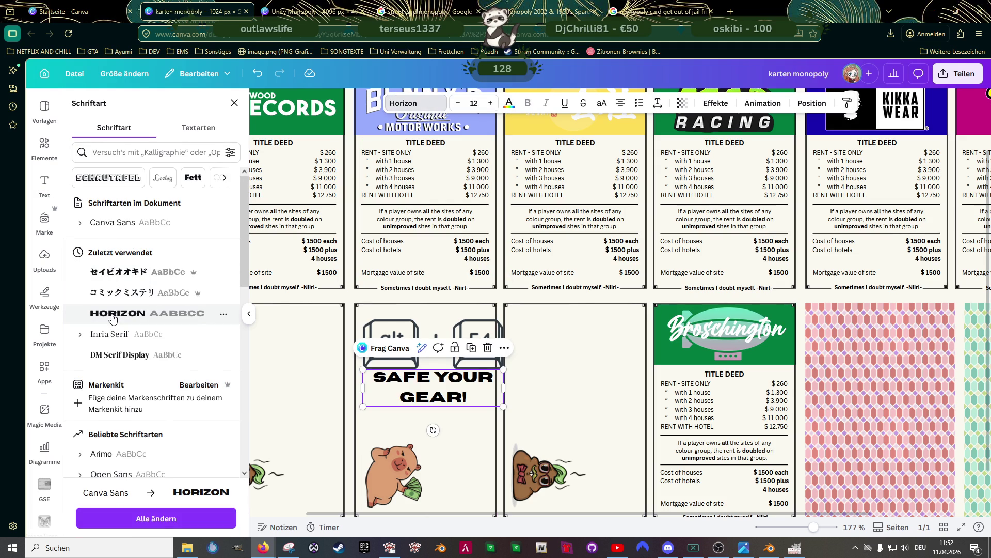
After trying DM Serif Display, Arimo, Open Sans and Canva Sans, set the caption to League Spartan and narrow its box
left_click(104, 360)
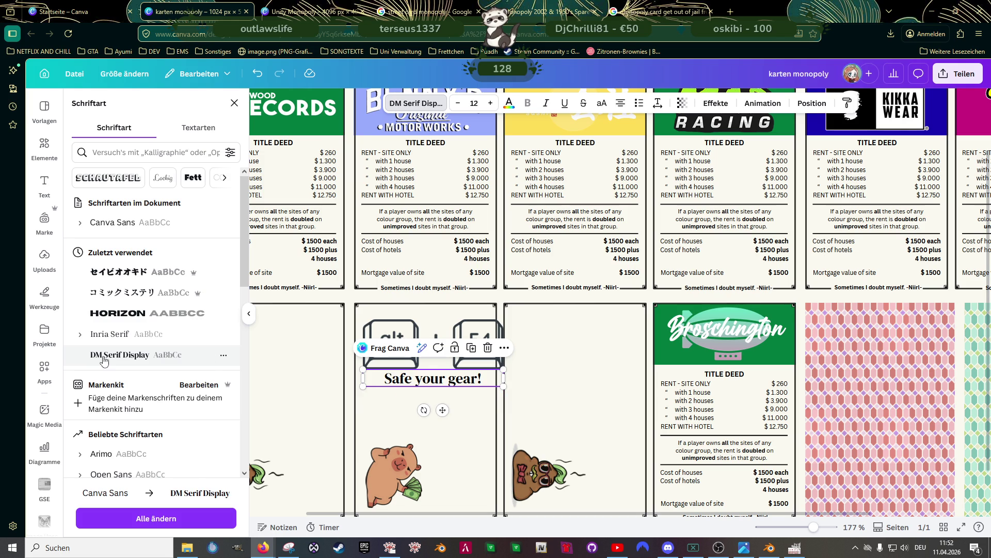
left_click(104, 454)
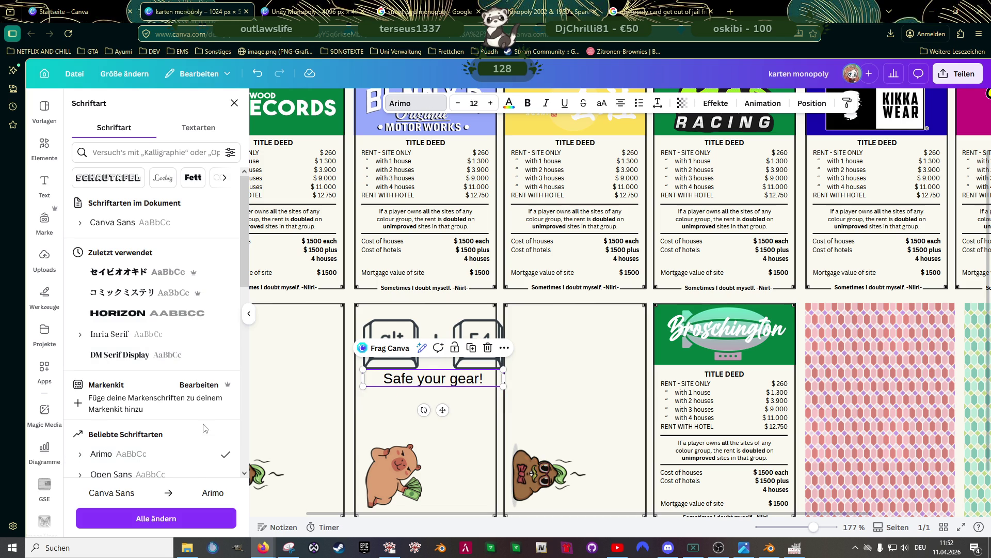
scroll(167, 423, "down", 1)
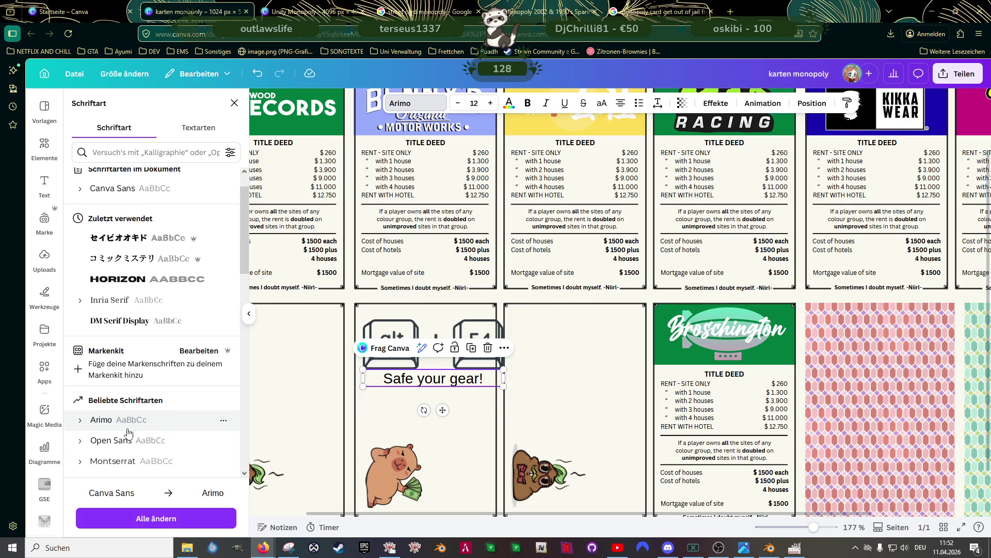
left_click(139, 440)
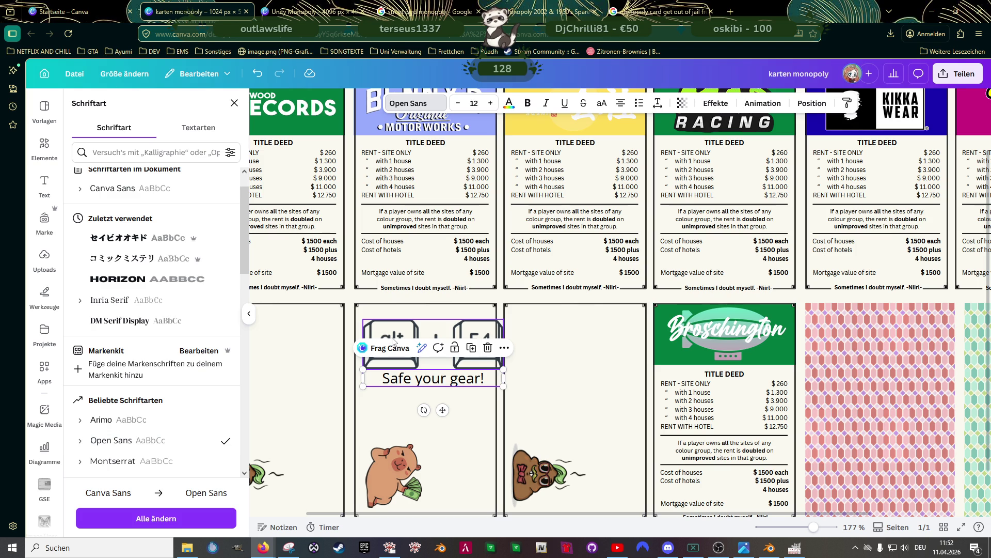
left_click(528, 106)
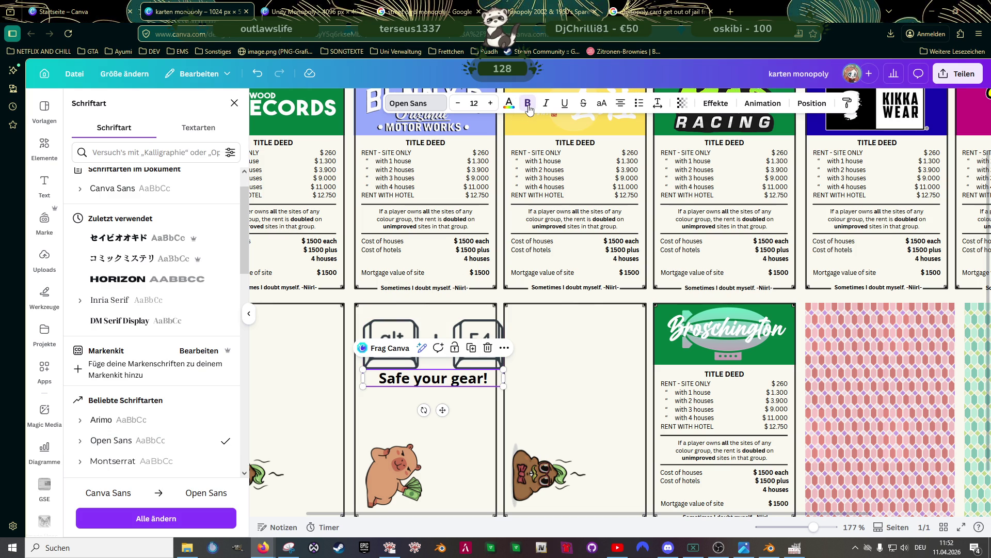
left_click(528, 105)
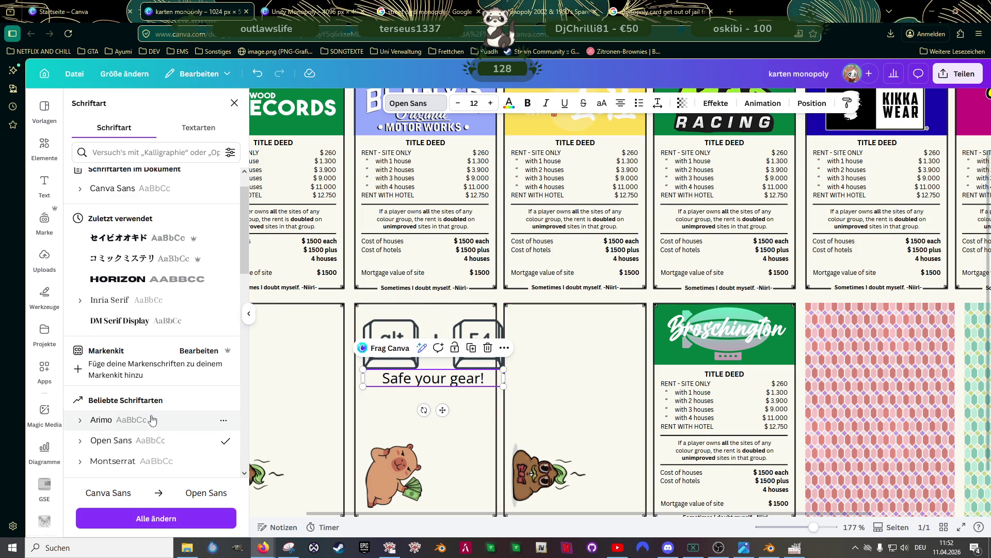
scroll(164, 392, "down", 4)
scroll(155, 382, "down", 2)
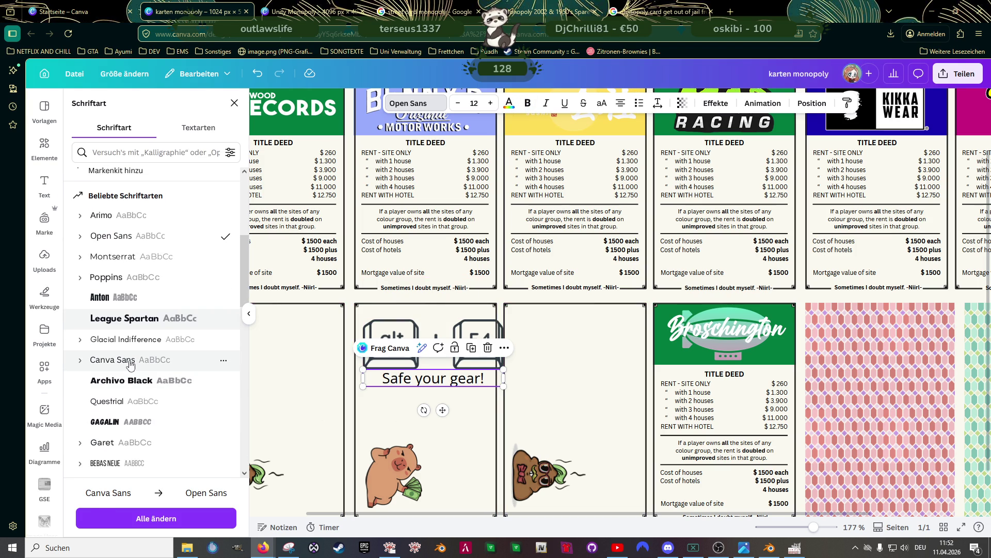
left_click(130, 362)
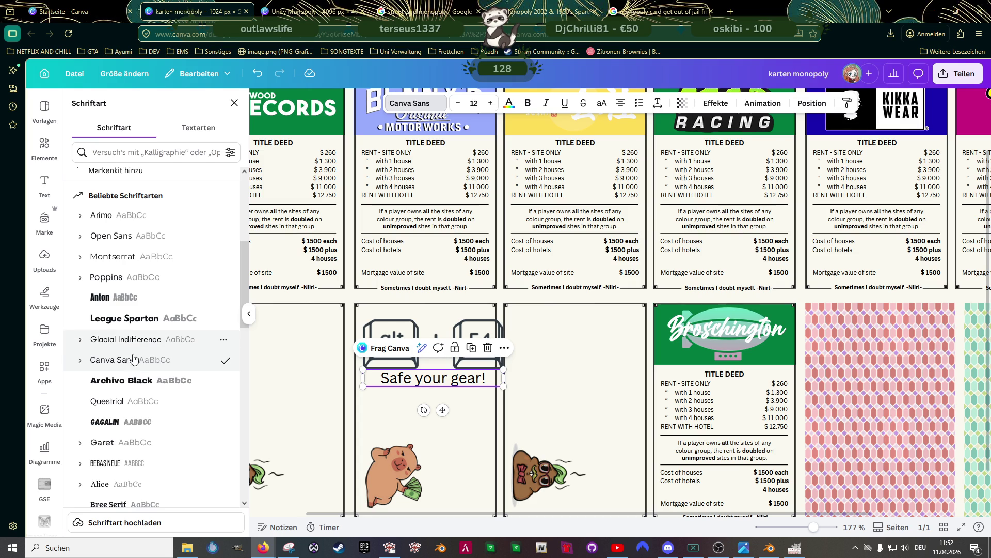
scroll(133, 359, "down", 2)
left_click(135, 249)
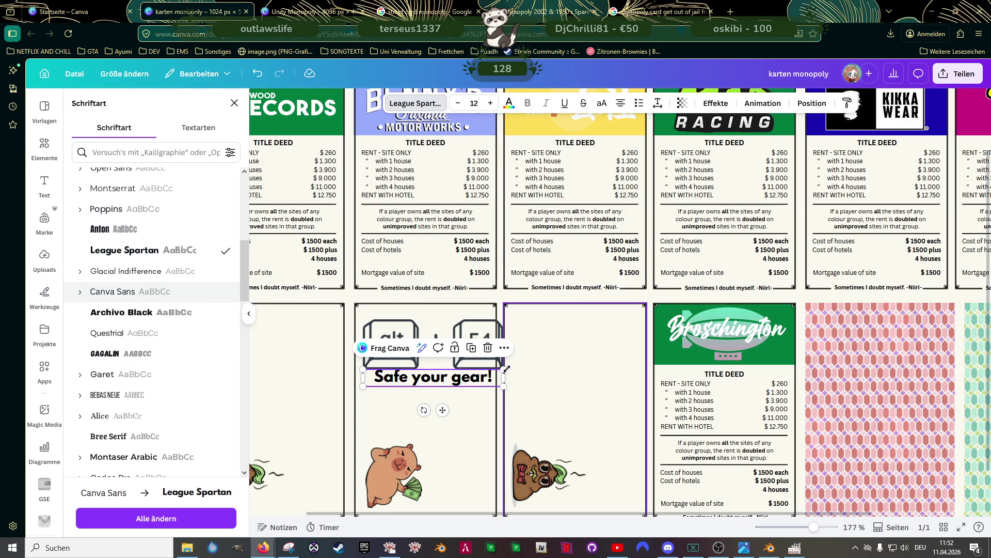
mouse_move(502, 384)
left_mouse_down()
mouse_move(491, 392)
mouse_move(443, 379)
mouse_move(452, 380)
left_mouse_up()
left_click(464, 333)
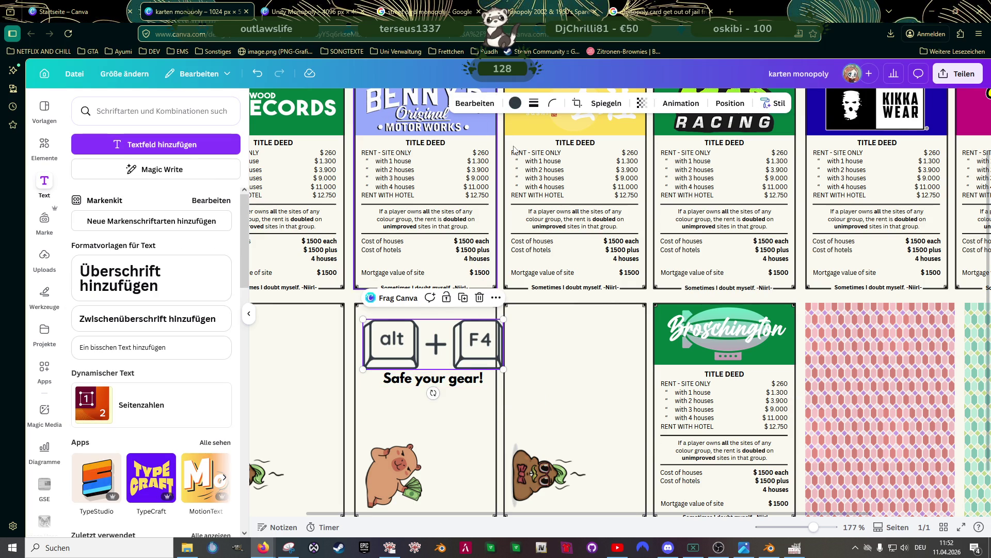
Colour the Alt+F4 graphic black and group it with the 'Safe your gear!' caption
left_click(515, 103)
left_click(105, 179)
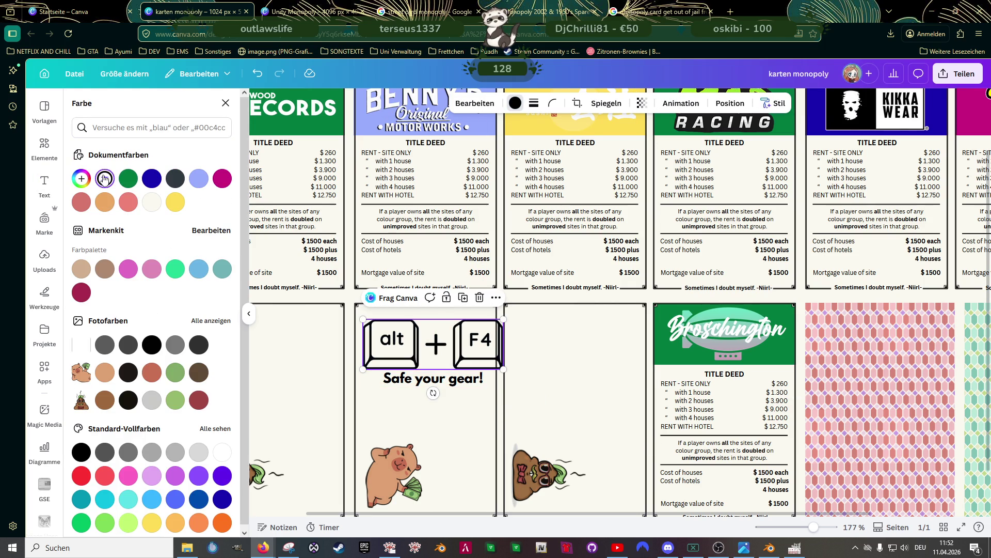
left_click(576, 373)
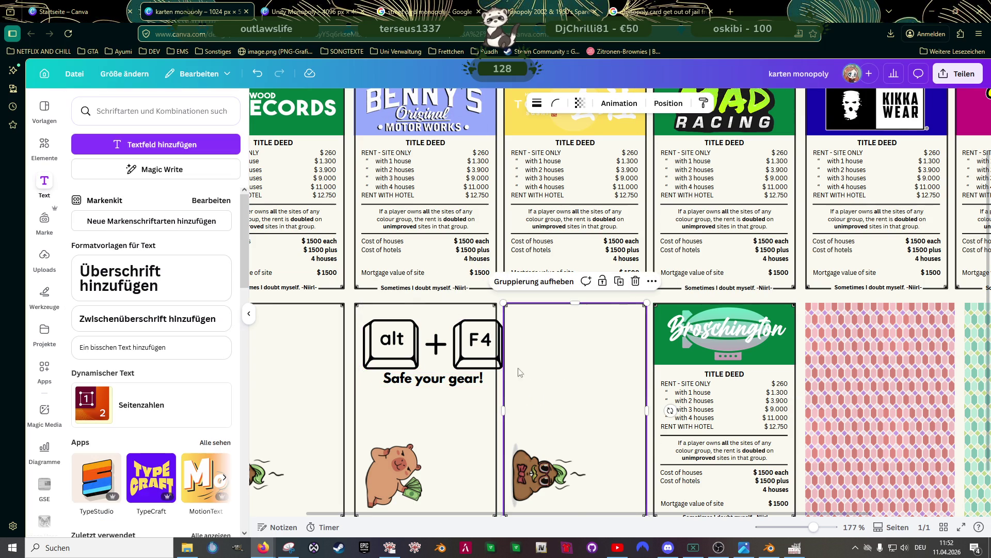
left_click(431, 362)
left_click(433, 383, "shift")
key("ctrl+g")
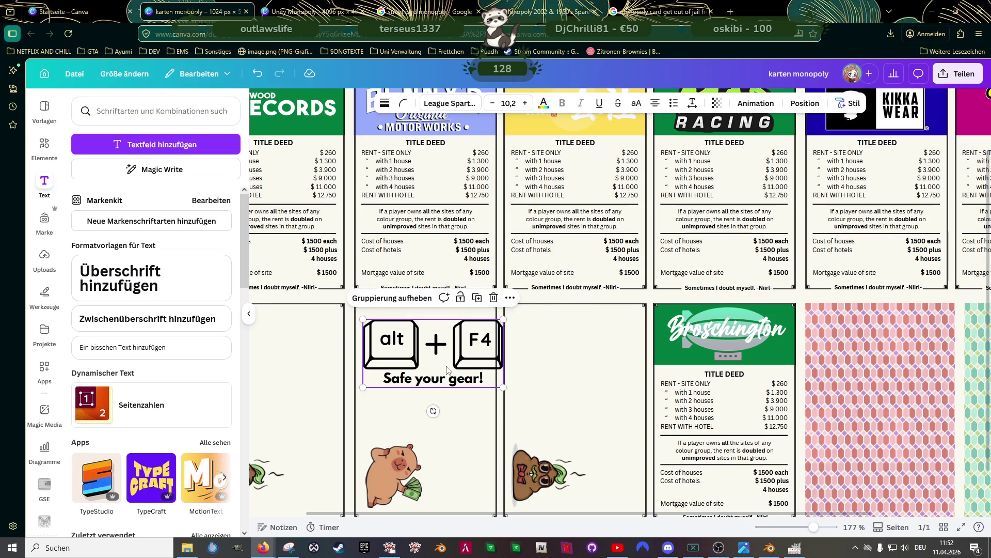
Rotate the group 90° and put it in place of the poop image on the third bottom-row card
mouse_move(433, 411)
left_mouse_down()
mouse_move(393, 394)
mouse_move(371, 354)
left_mouse_up()
mouse_move(399, 283)
left_mouse_down()
mouse_move(419, 327)
mouse_move(552, 346)
mouse_move(540, 367)
mouse_move(548, 391)
mouse_move(607, 358)
mouse_move(600, 345)
left_mouse_up()
scroll(457, 327, "down", 1)
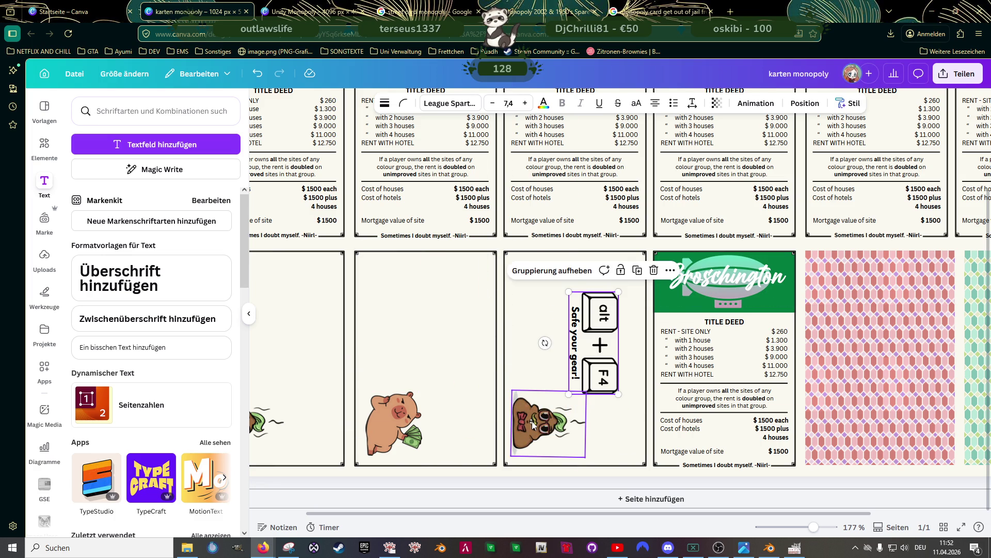
left_click(532, 420)
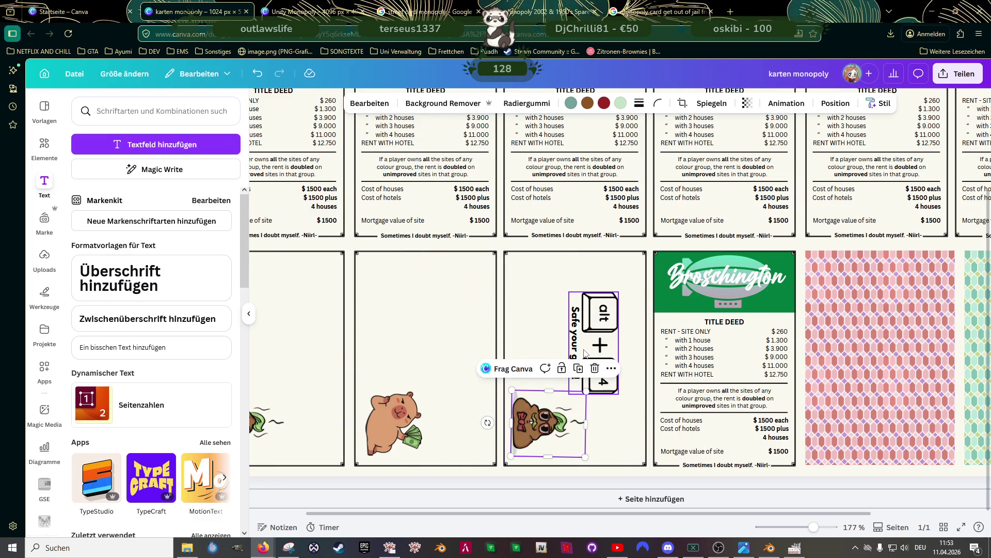
key("Delete")
mouse_move(591, 340)
left_mouse_down()
mouse_move(536, 387)
mouse_move(599, 396)
left_mouse_up()
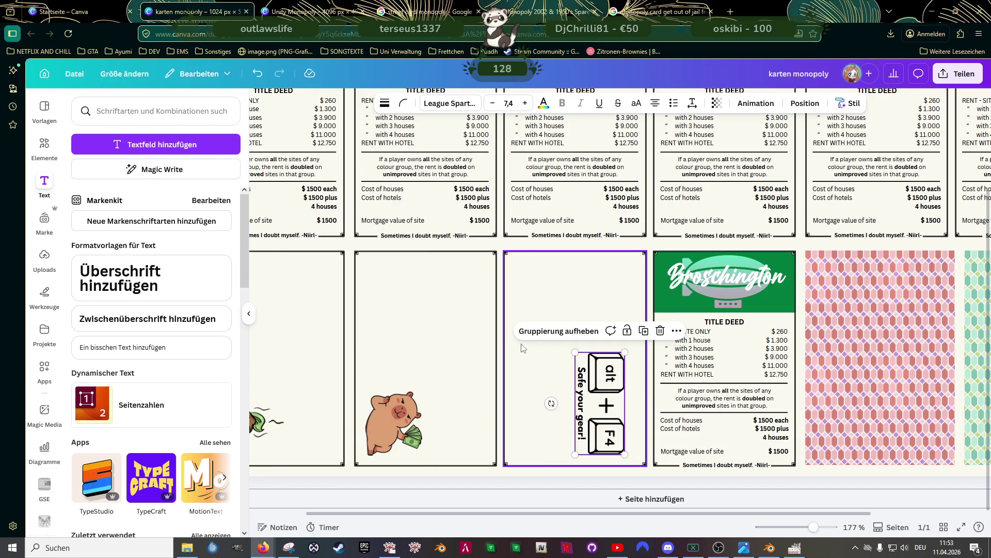
left_click(144, 275)
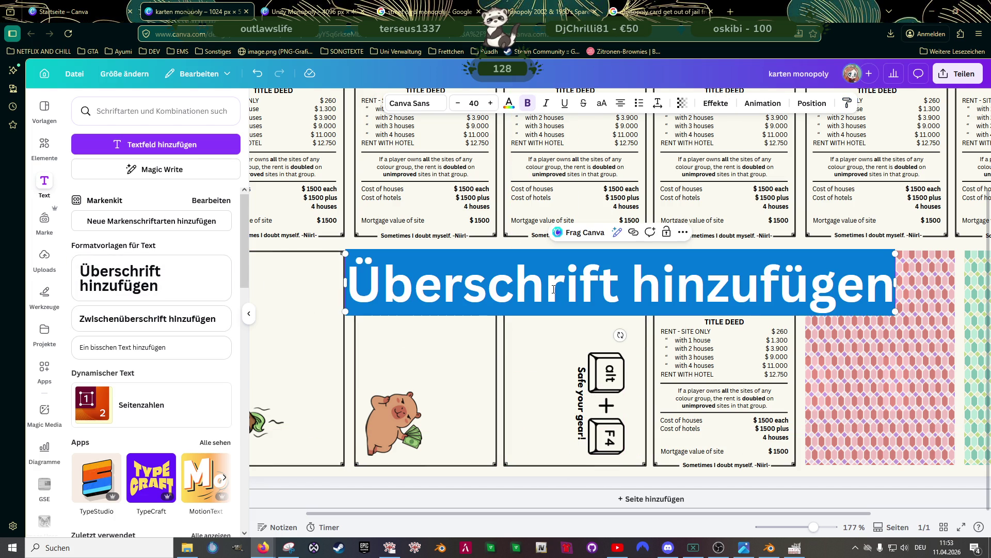
After checking the jail-card references, replace the placeholder heading with 'Get out of jail free'
left_click(646, 10)
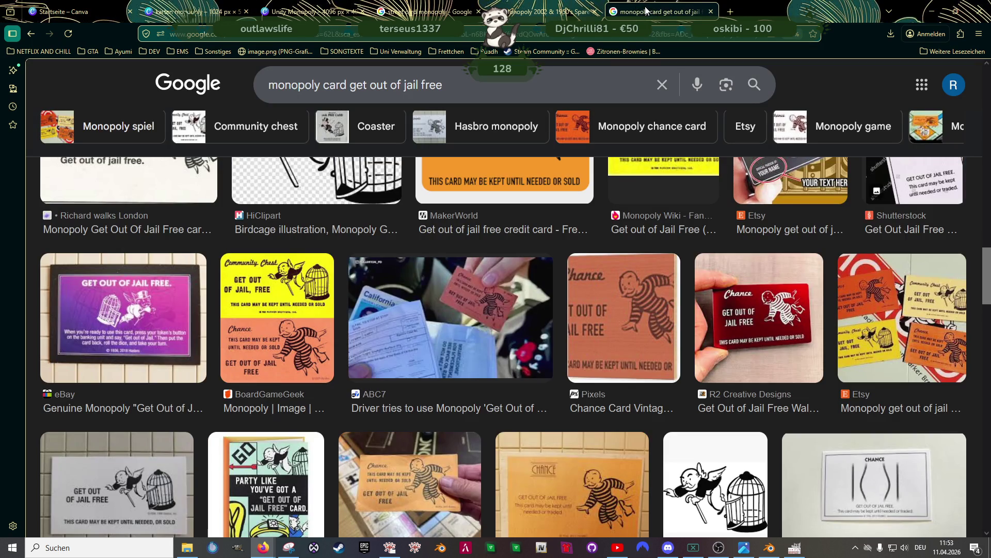
scroll(470, 316, "up", 5)
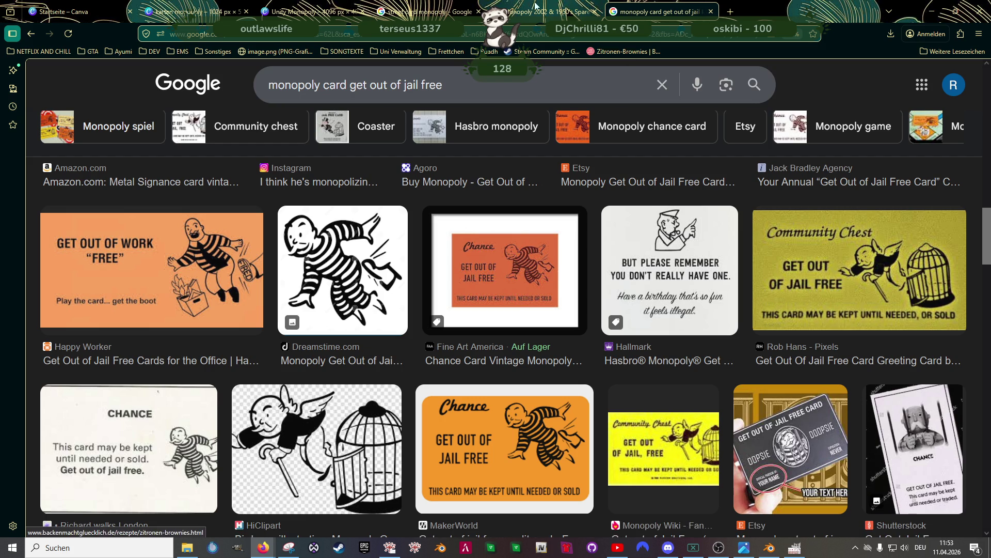
left_click(532, 11)
left_click(197, 11)
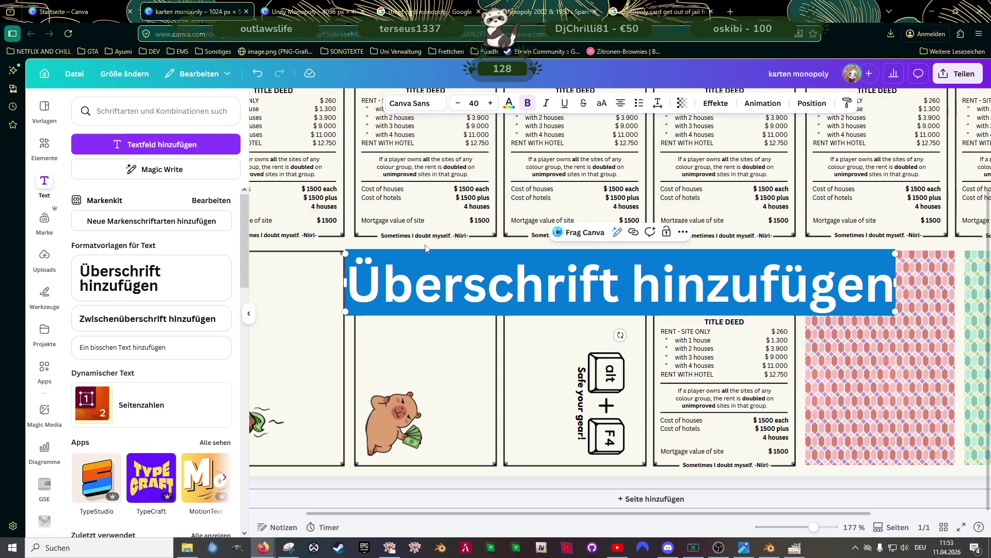
triple_click(551, 293)
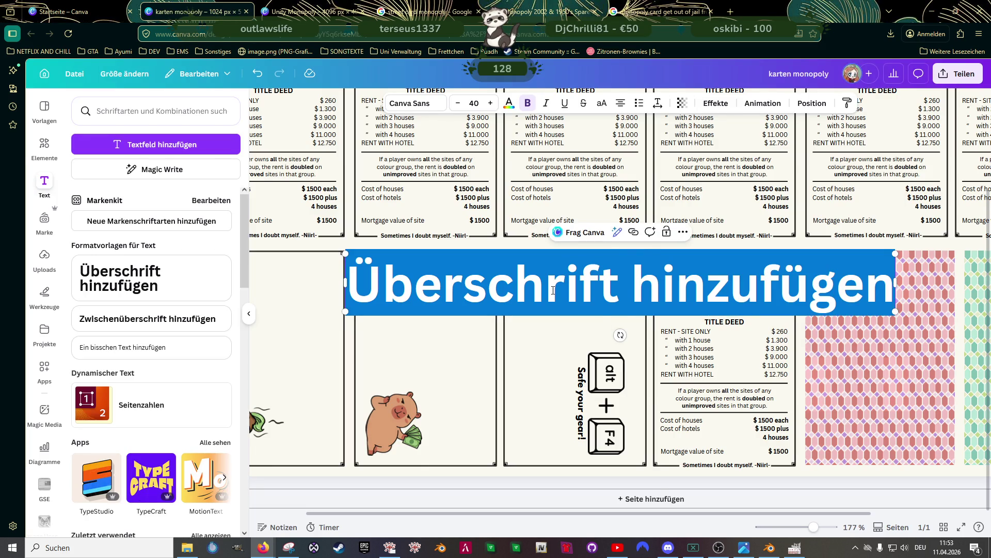
type("Get out opf")
key("BackSpace")
key("BackSpace")
type("f jail")
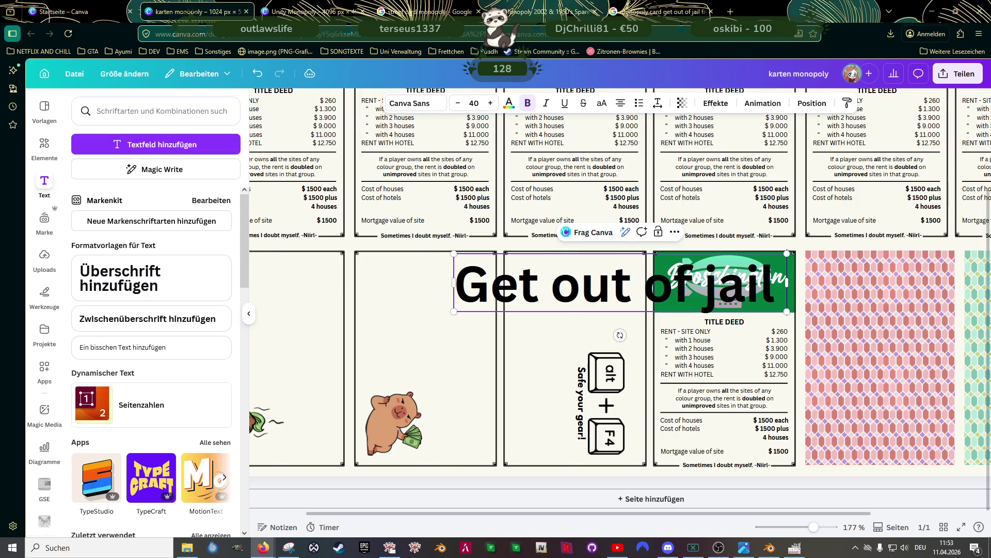
type(" free")
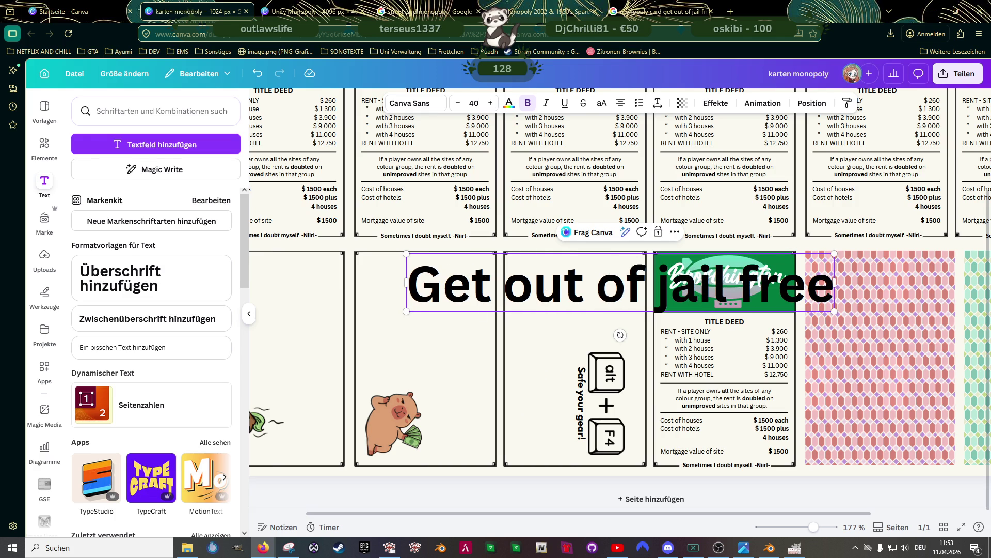
Rotate the heading to vertical, shrink it and move it onto the third card
mouse_move(619, 335)
left_mouse_down()
mouse_move(537, 274)
mouse_move(540, 289)
left_mouse_up()
scroll(556, 330, "down", 5)
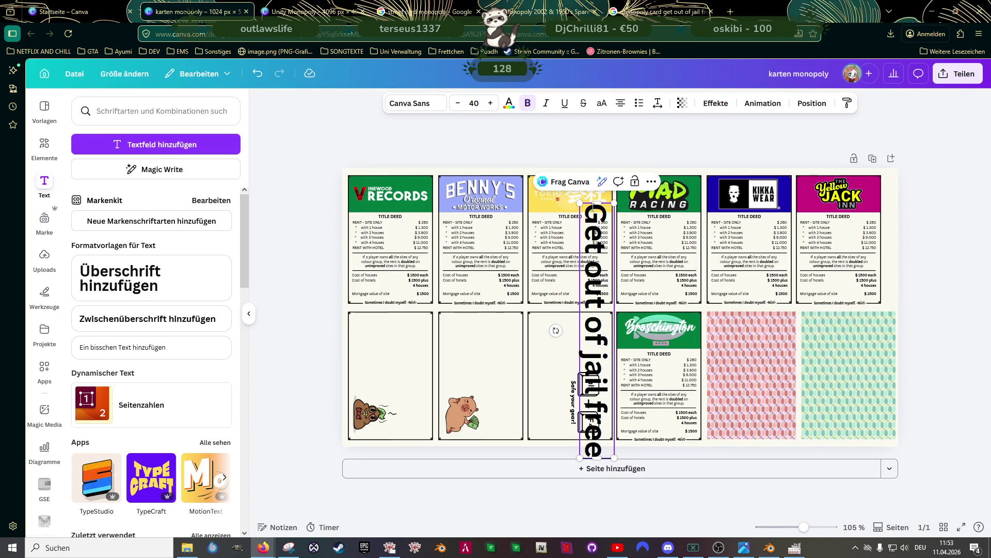
left_click_drag(581, 205, 614, 357)
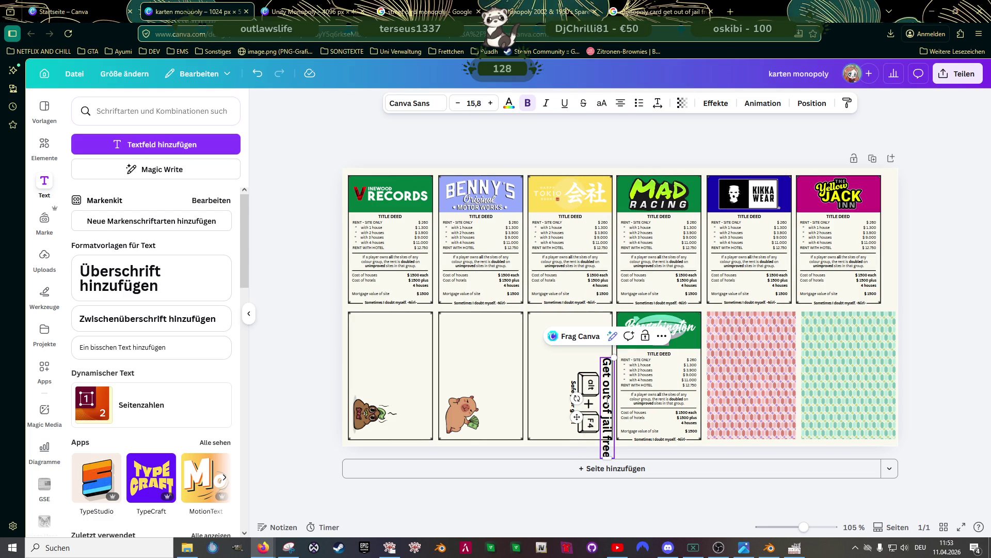
left_click(505, 387)
left_click(608, 411)
mouse_move(609, 411)
left_mouse_down()
mouse_move(594, 375)
mouse_move(558, 396)
left_mouse_up()
Enlarge the vertical heading slightly and slide it down the card's right edge beside the alt + F4 keys
left_click(578, 397)
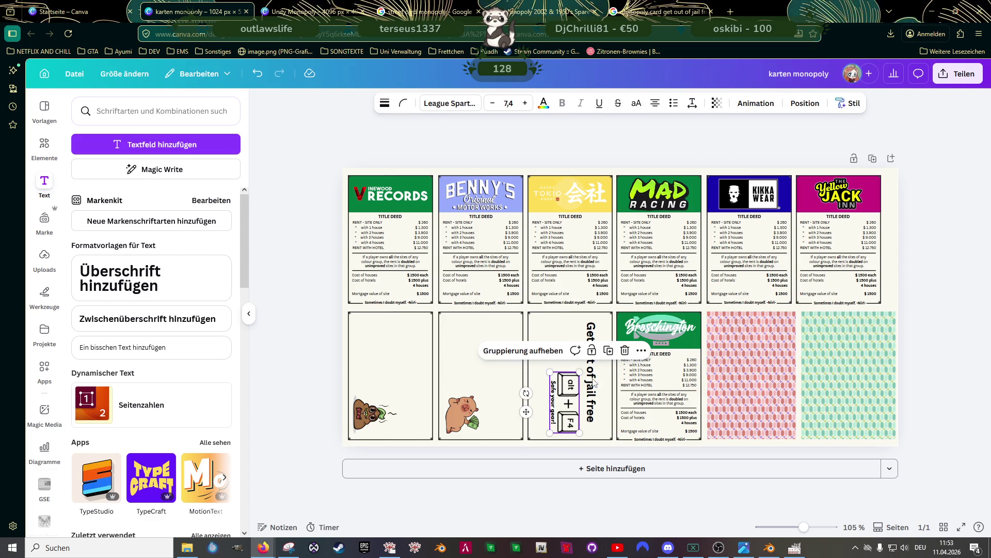
left_click(594, 382)
left_click_drag(599, 319, 608, 315)
mouse_move(592, 353)
left_mouse_down()
mouse_move(592, 363)
mouse_move(552, 375)
left_mouse_up()
left_click(570, 388)
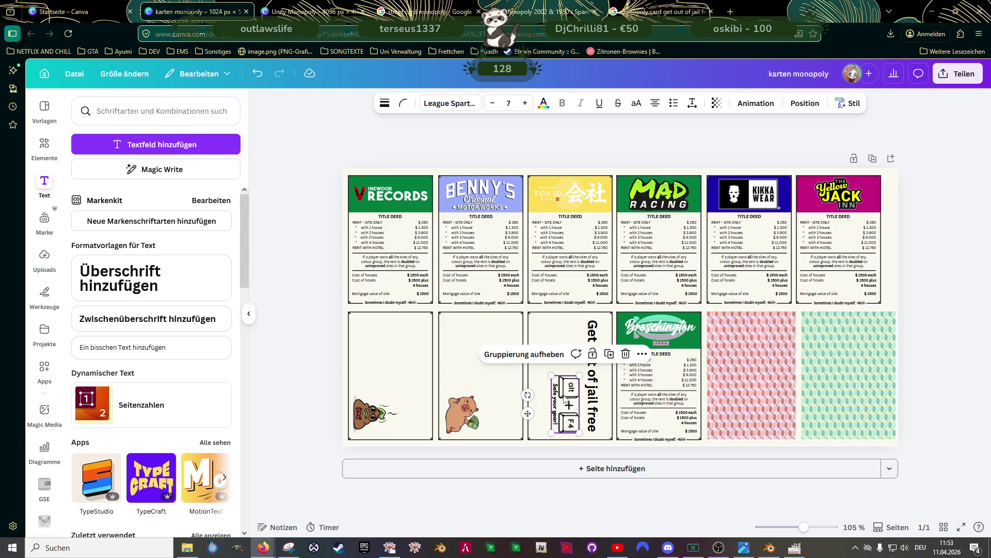
left_click(920, 376)
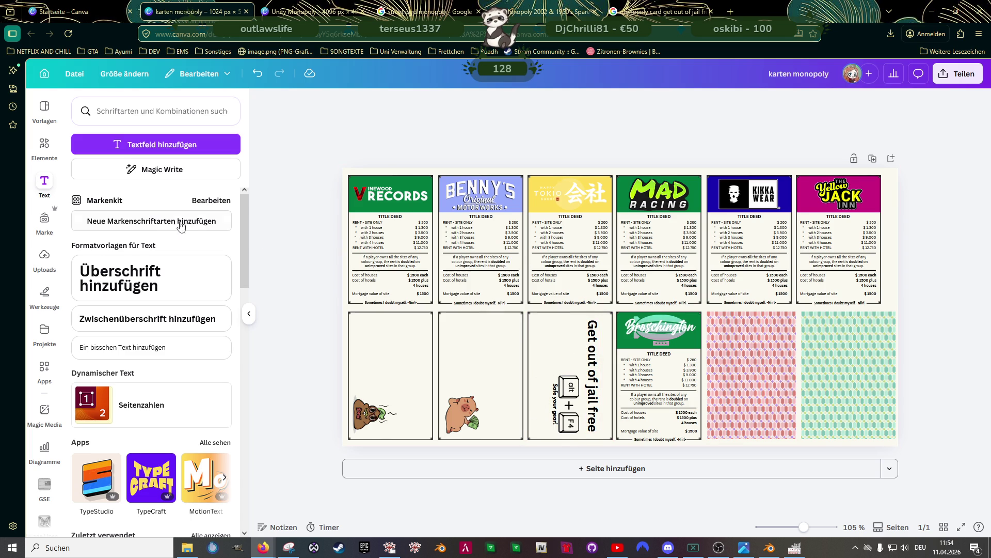
left_click(115, 228)
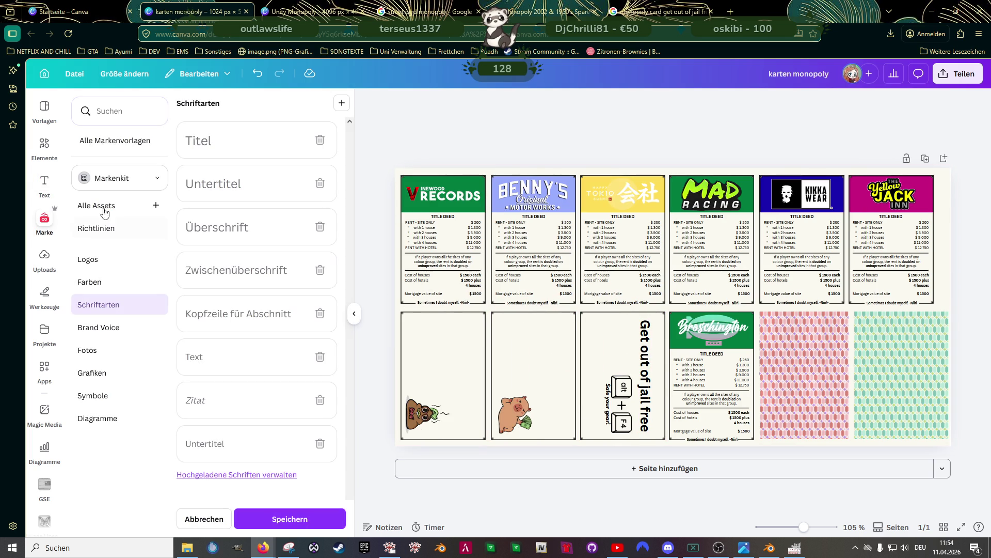
Add a subheading reading 'This card may be kept until needed or sold', matching the reference wording
left_click(44, 183)
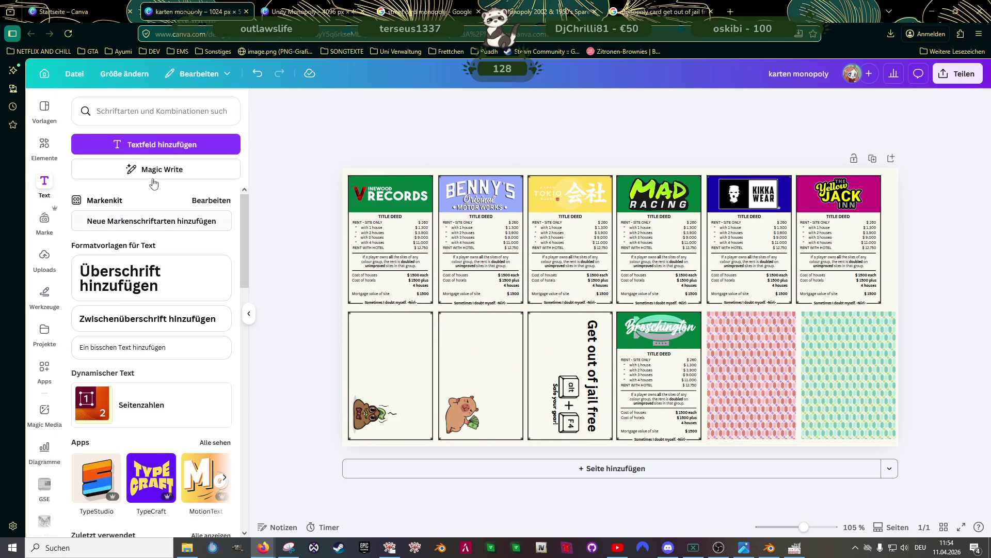
left_click(147, 319)
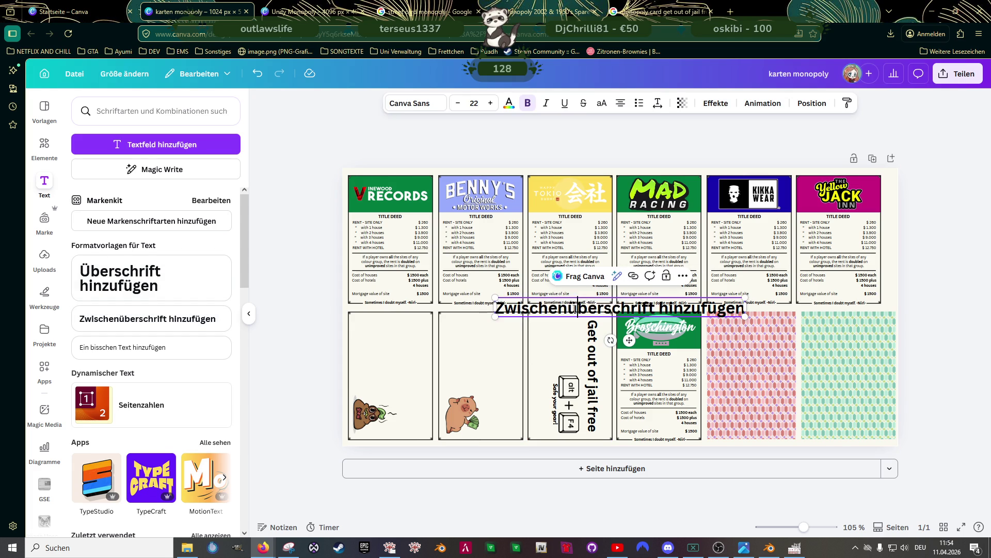
left_click(686, 12)
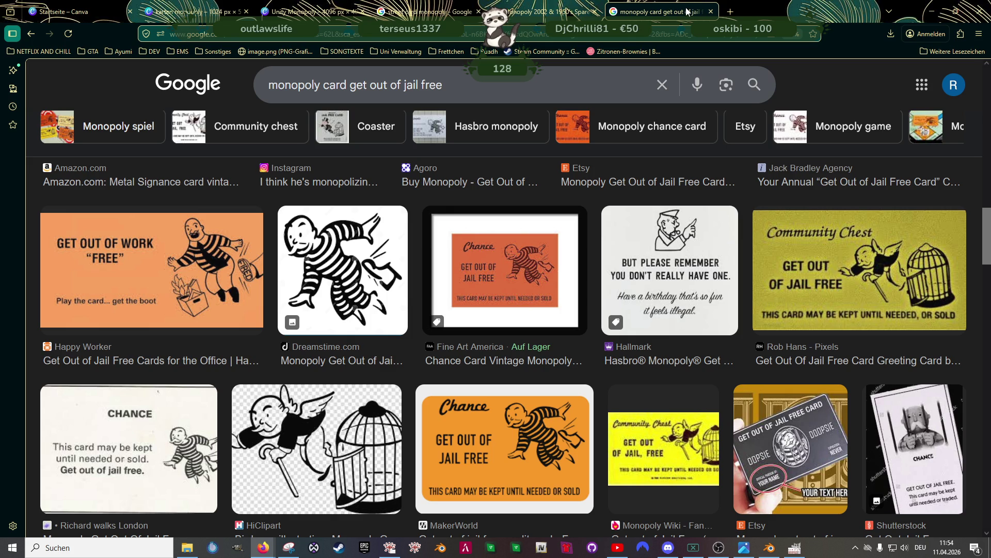
left_click(550, 11)
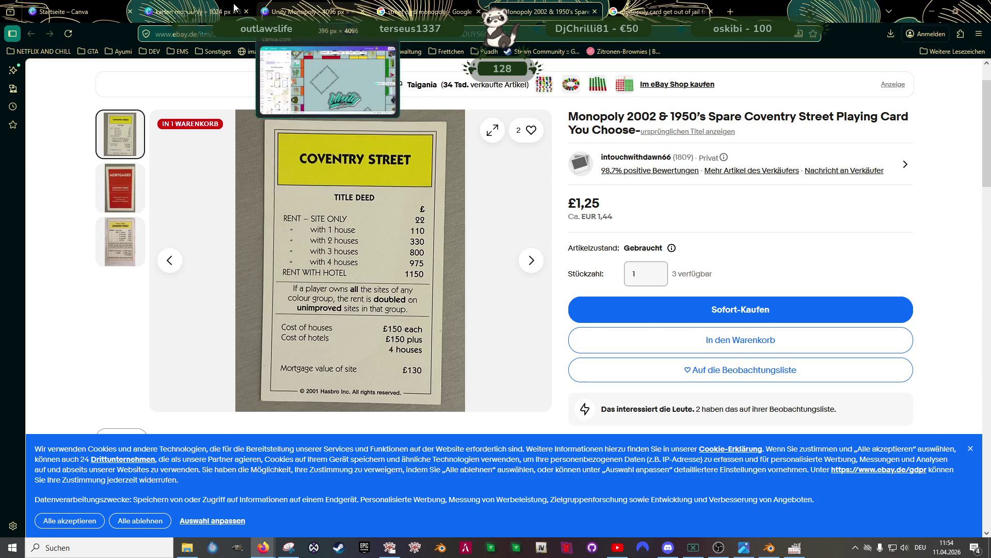
left_click(194, 7)
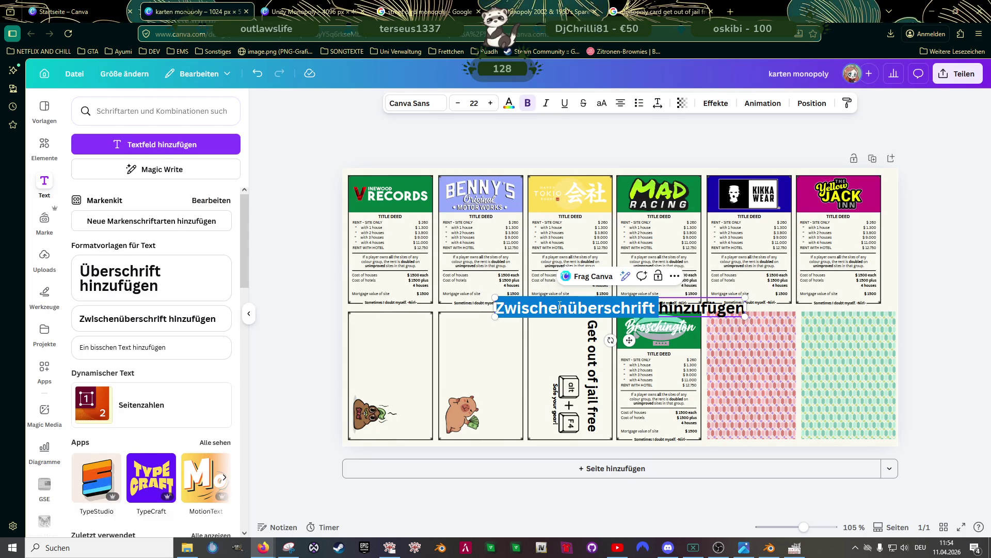
type("This card my")
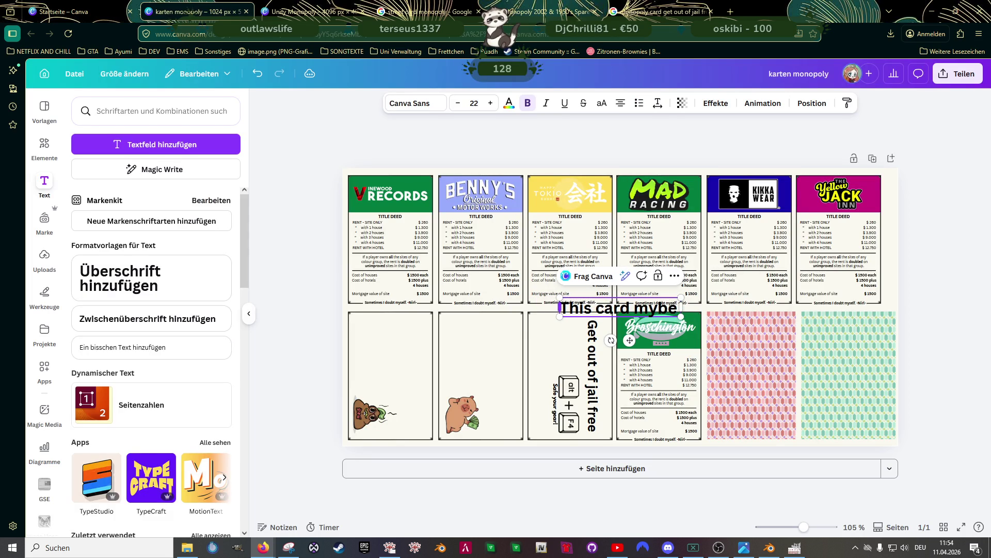
key("BackSpace")
type("ay be kept")
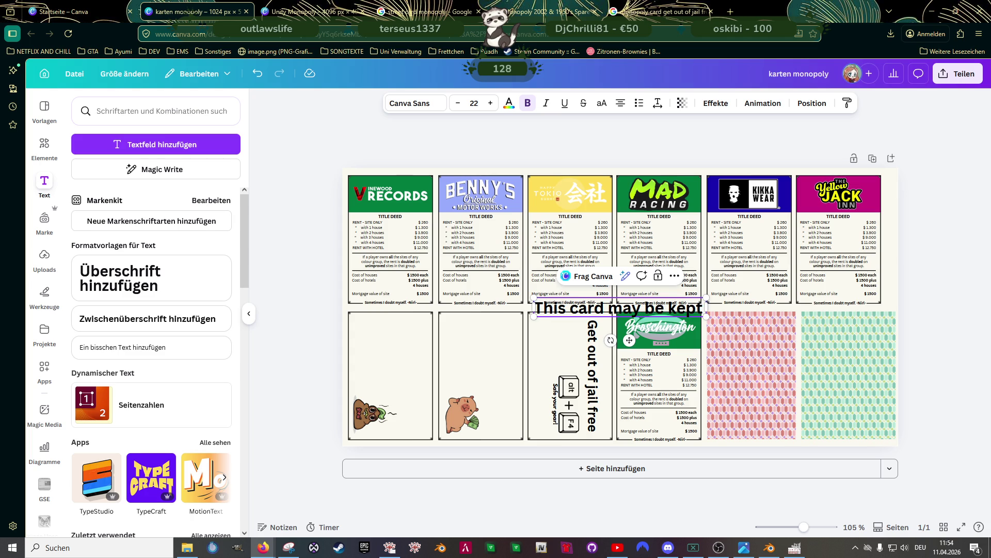
type(" until needed")
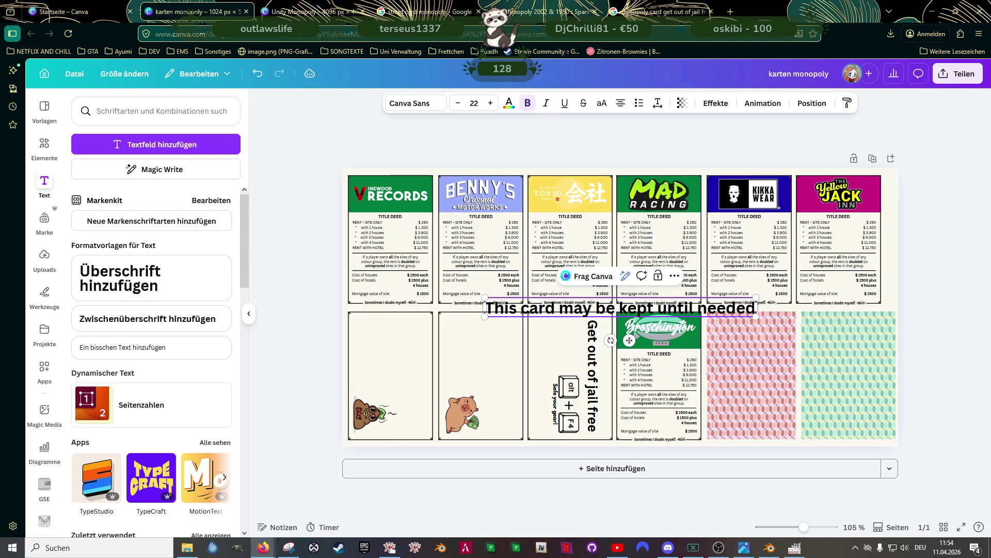
type(" or sold")
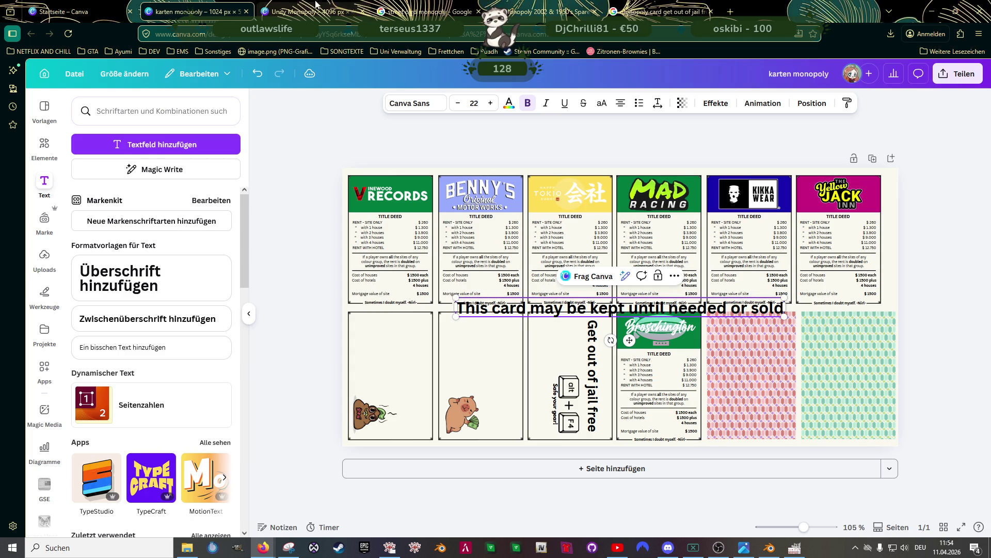
Insert a comma after 'needed', shrink the line to a small size and rotate it vertical
left_click(663, 11)
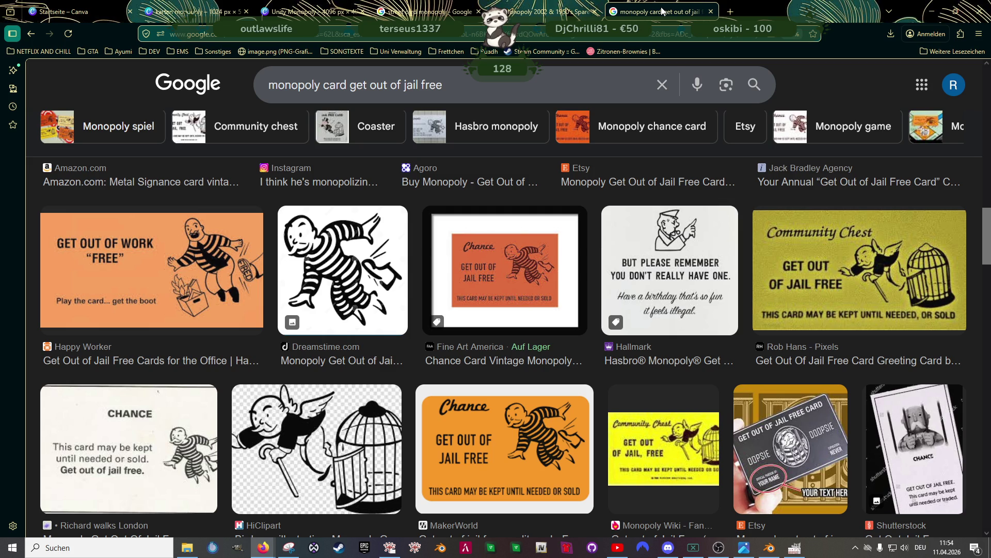
left_click(204, 11)
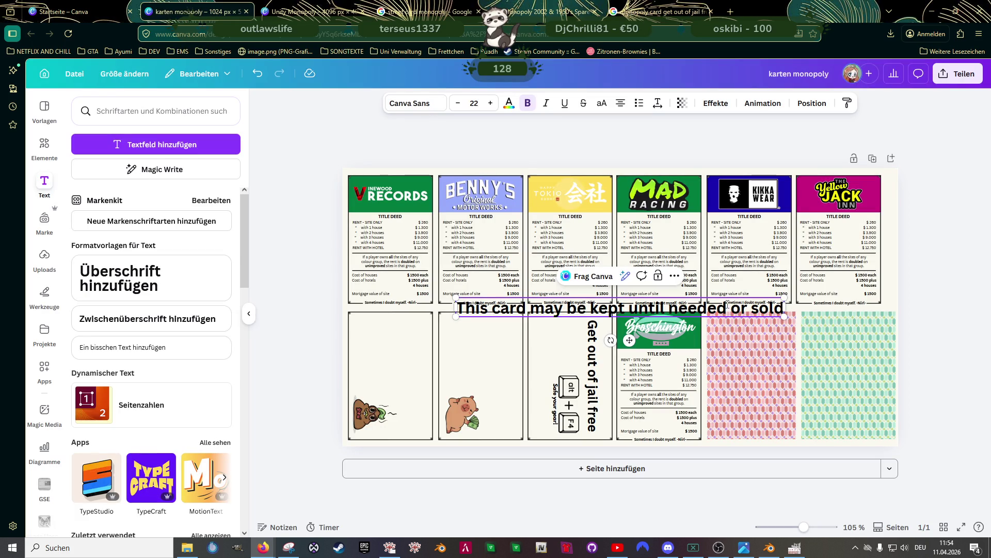
left_click(727, 305)
type(",")
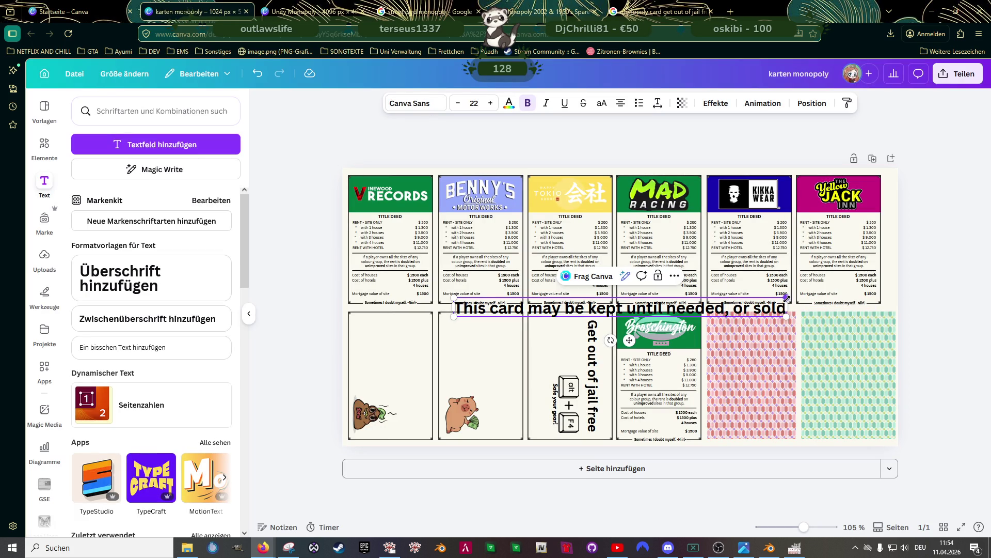
mouse_move(786, 316)
left_mouse_down()
mouse_move(516, 316)
mouse_move(559, 316)
left_mouse_up()
mouse_move(495, 340)
left_mouse_down()
mouse_move(477, 303)
mouse_move(522, 383)
mouse_move(513, 385)
left_mouse_up()
left_click(595, 356)
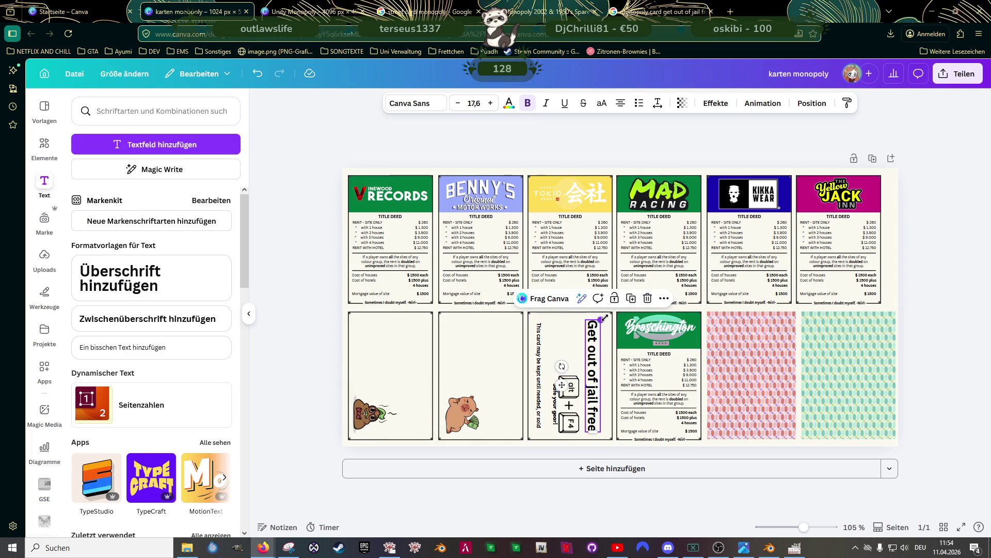
Nudge the alt + F4 keys, break the jail title after 'of' and shorten its text box
left_click(573, 396)
left_click_drag(574, 396, 572, 394)
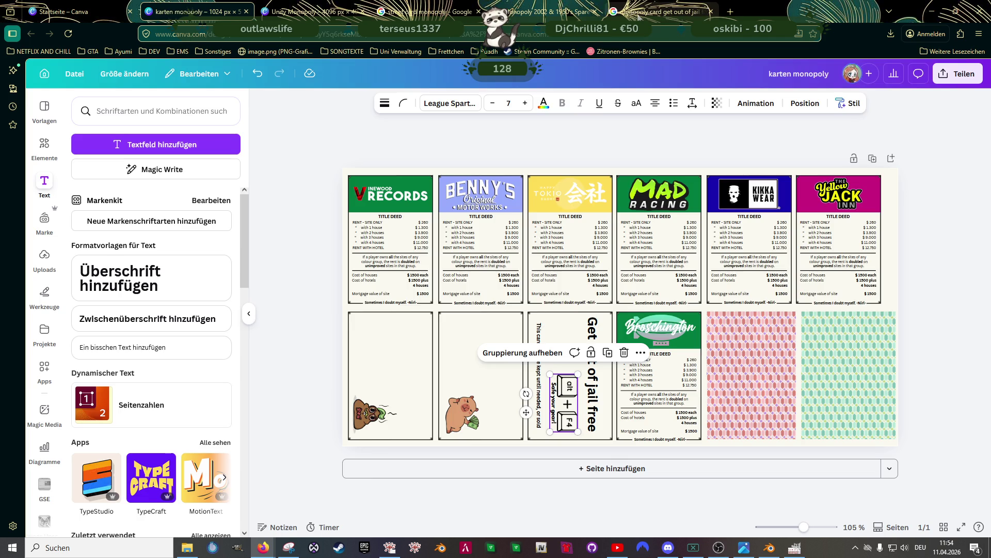
left_click(640, 16)
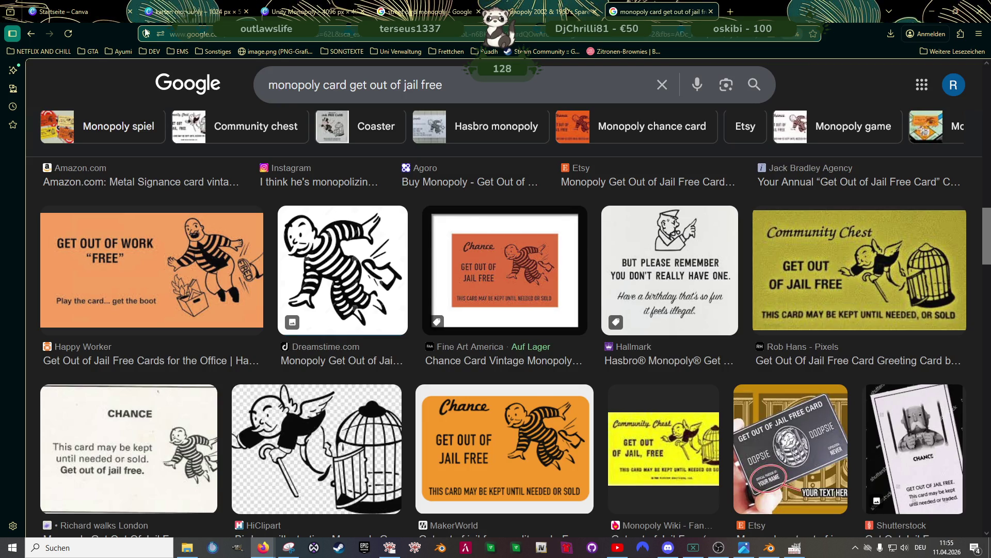
left_click(182, 15)
double_click(591, 377)
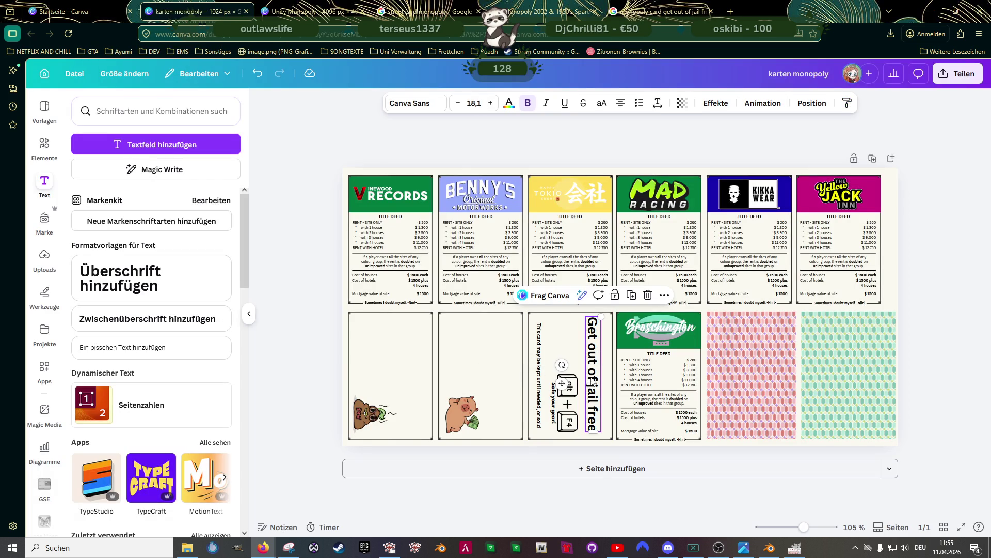
left_click(593, 380)
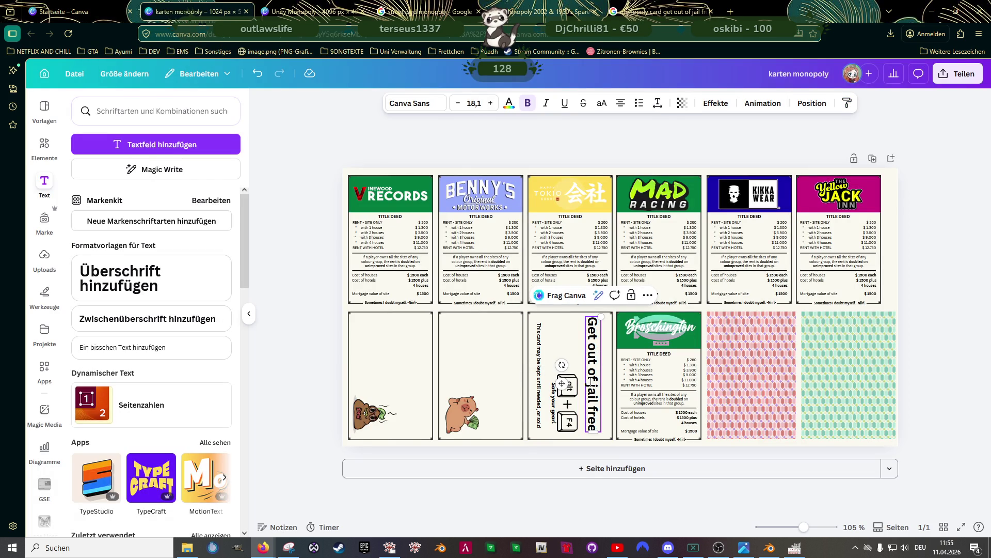
key("Return")
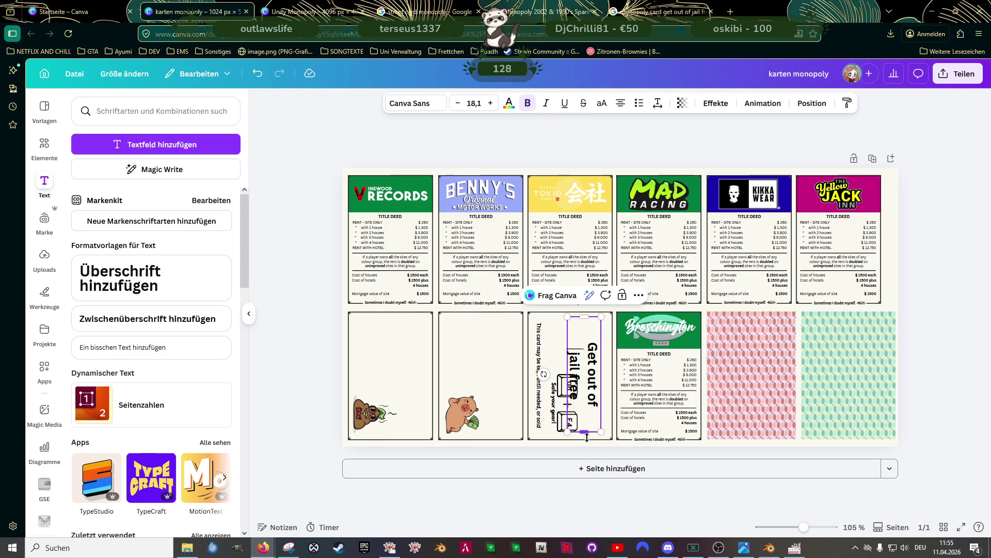
left_click_drag(588, 433, 587, 391)
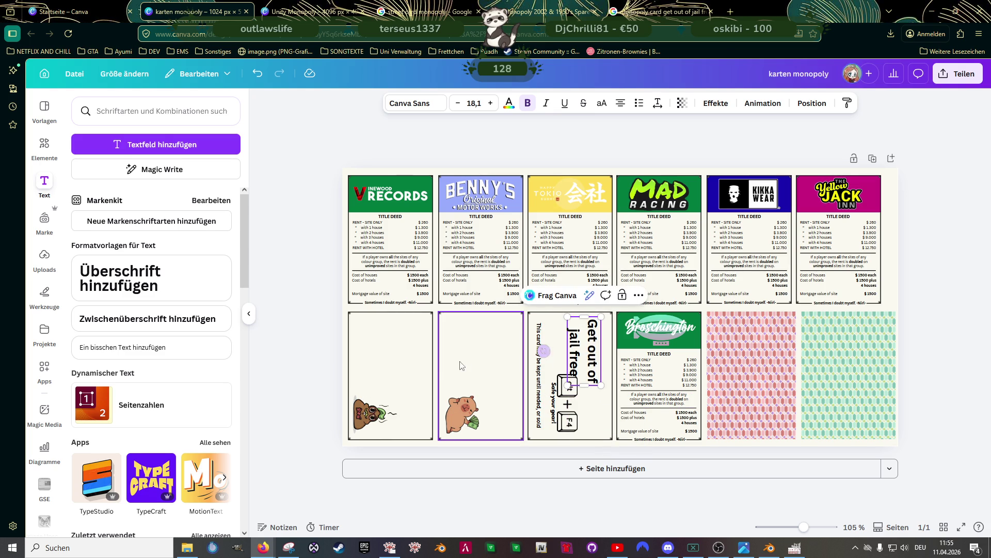
Shift and shrink the title, move the alt+F4 keys slightly right, and view the Google Images references
left_click(493, 361)
mouse_move(592, 357)
left_mouse_down()
mouse_move(580, 357)
mouse_move(573, 383)
left_mouse_up()
left_click(568, 387)
left_click(563, 328)
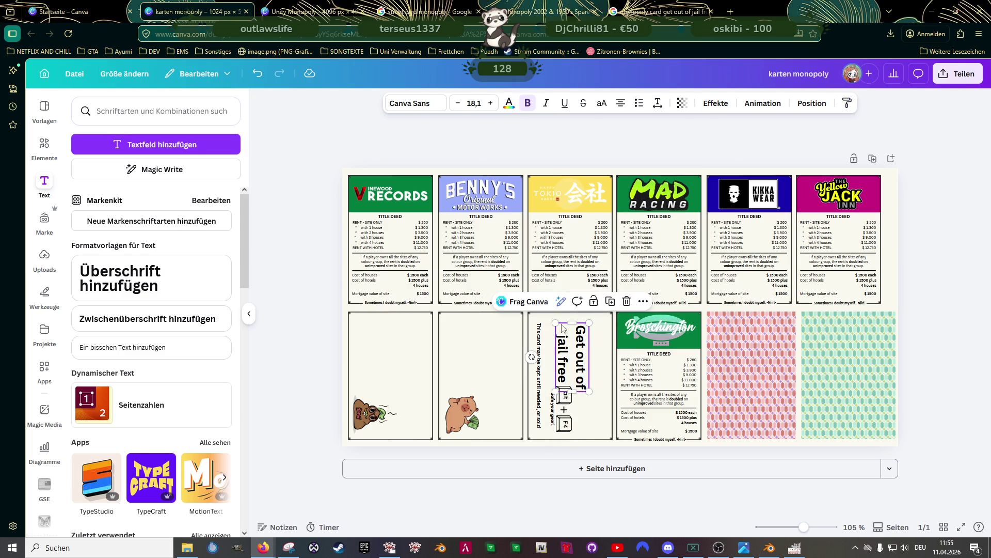
left_click_drag(555, 323, 578, 353)
left_click_drag(567, 408, 570, 407)
left_click(655, 11)
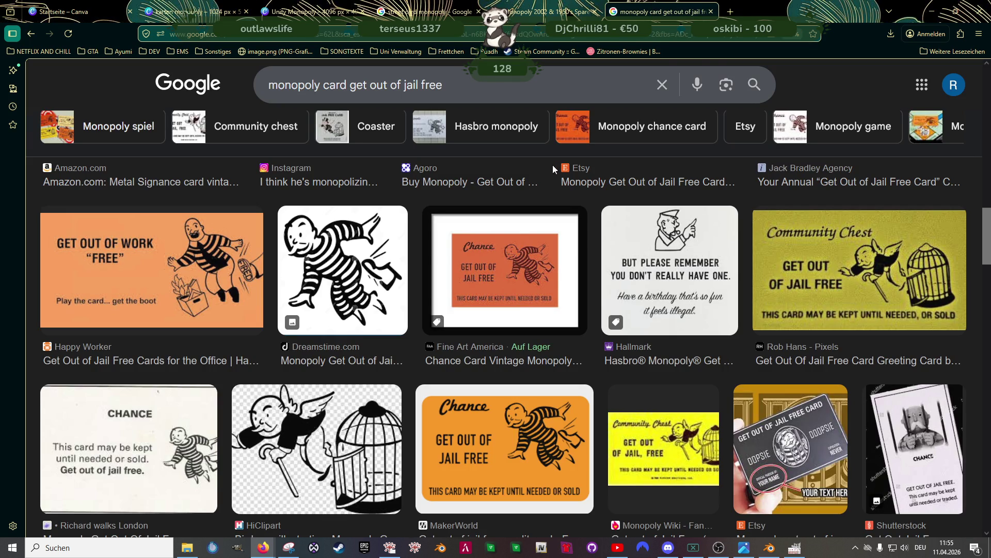
Back in the karten monopoly design, shrink and reposition the title and move the alt+F4 keys up
left_click(317, 11)
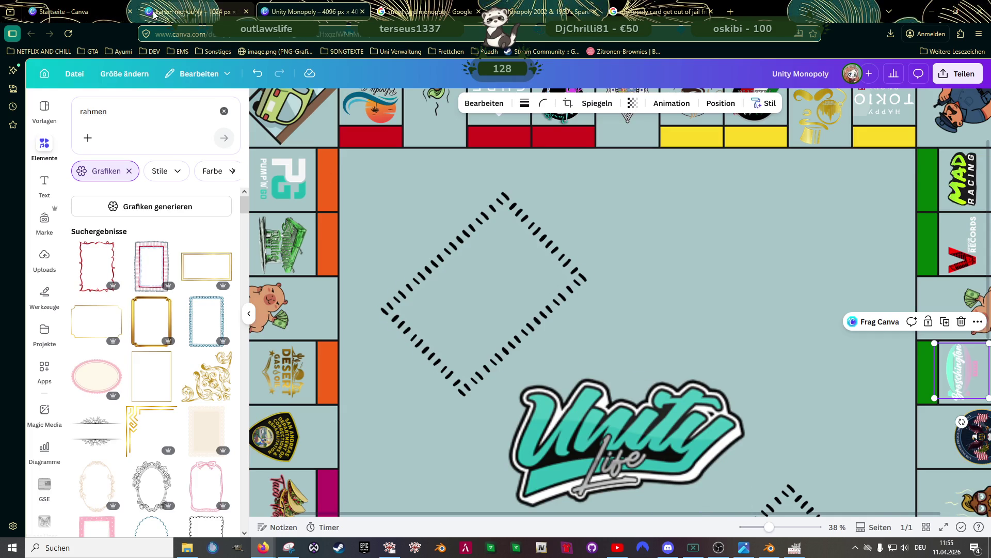
left_click(170, 11)
scroll(663, 368, "up", 5)
left_click(552, 316)
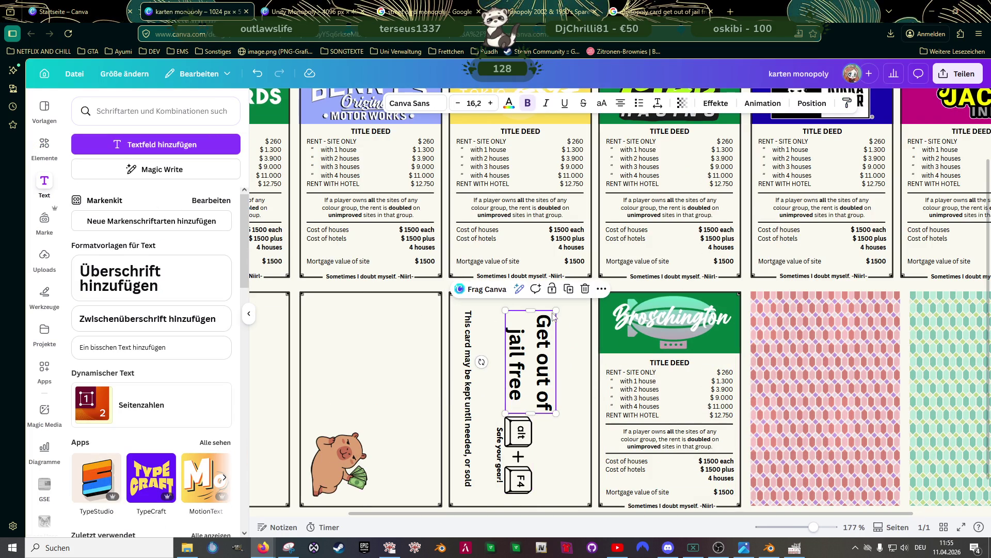
left_click_drag(555, 309, 551, 316)
left_click_drag(539, 371, 539, 354)
left_click(521, 439)
mouse_move(527, 480)
left_mouse_down()
mouse_move(527, 462)
mouse_move(559, 489)
left_mouse_up()
left_click_drag(524, 447, 535, 444)
Shrink the title further, move it up and left, and raise the alt+F4 keys a little
left_click(553, 308)
left_click_drag(557, 304, 550, 316)
left_click_drag(527, 369, 518, 366)
left_click(522, 432)
left_click_drag(522, 433, 520, 427)
Edit the title so its lines read 'Get out' and 'of jail free'
left_click(527, 359)
left_click(530, 379)
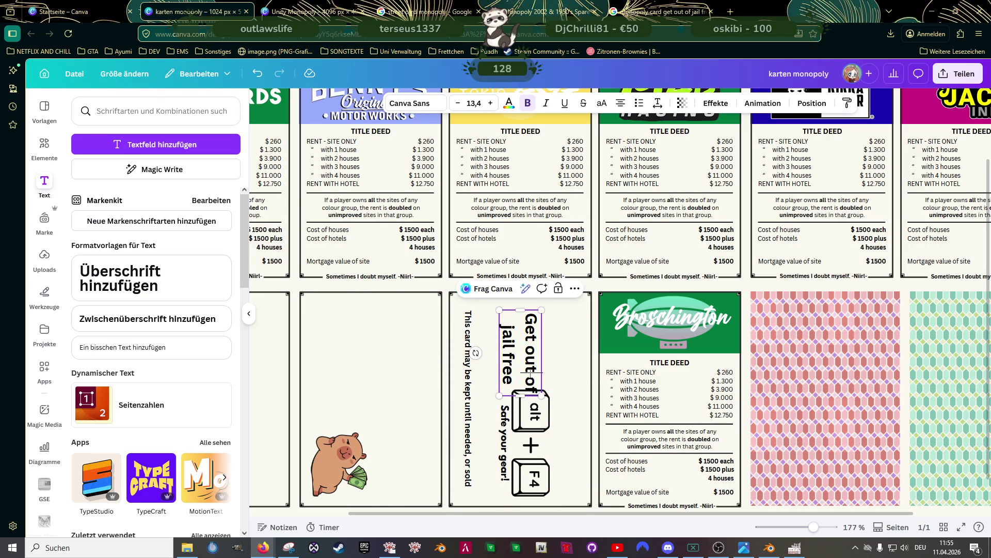
type("#")
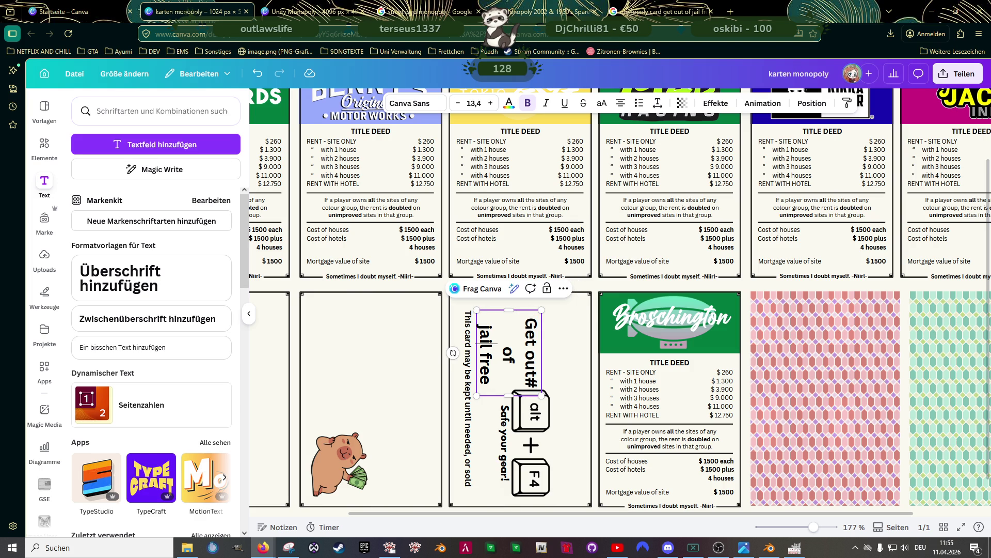
key("BackSpace")
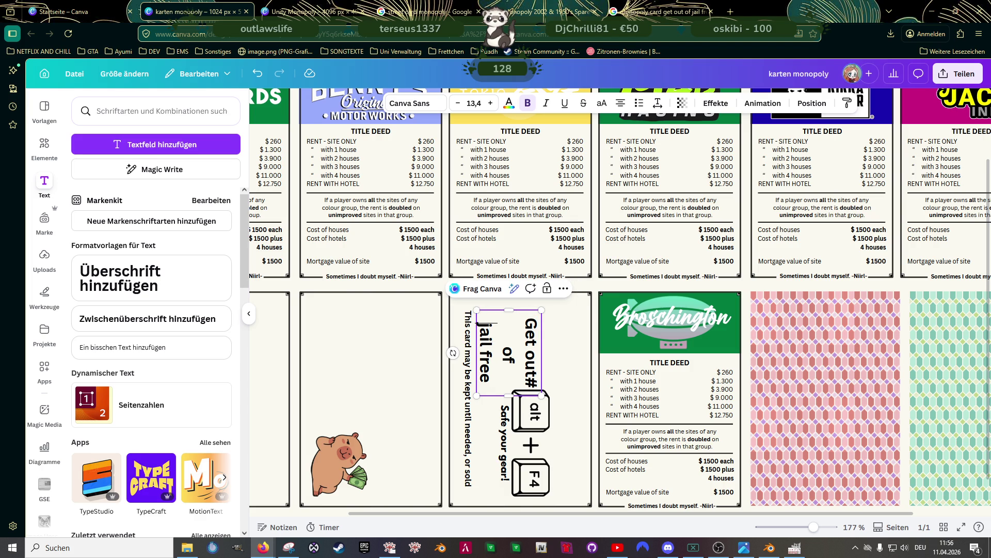
key("BackSpace")
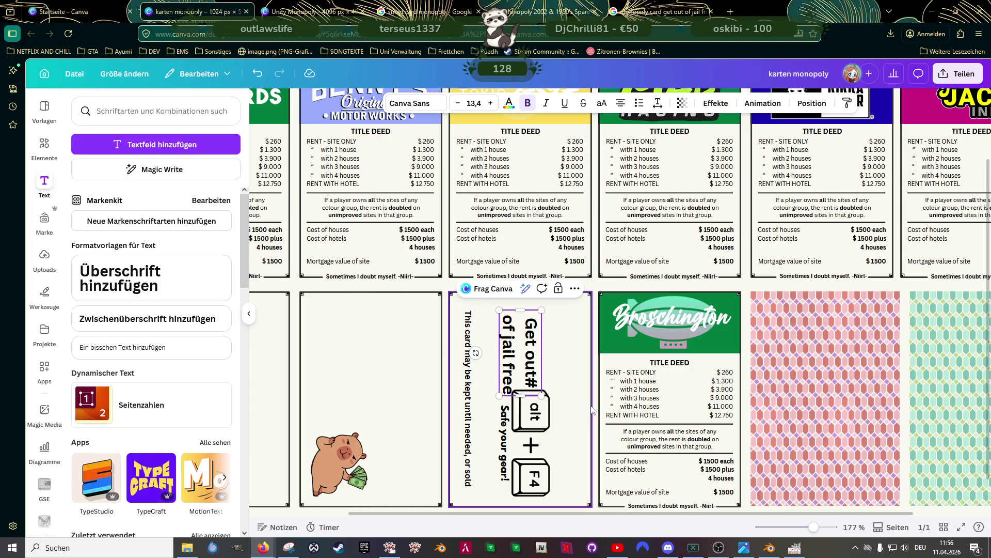
left_click(529, 384)
key("BackSpace")
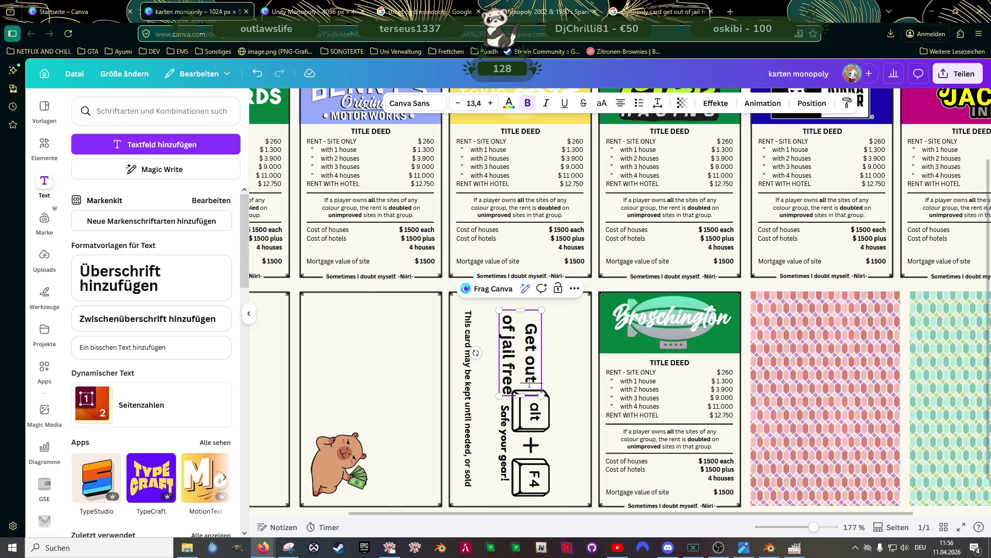
key("Escape")
left_click(513, 354)
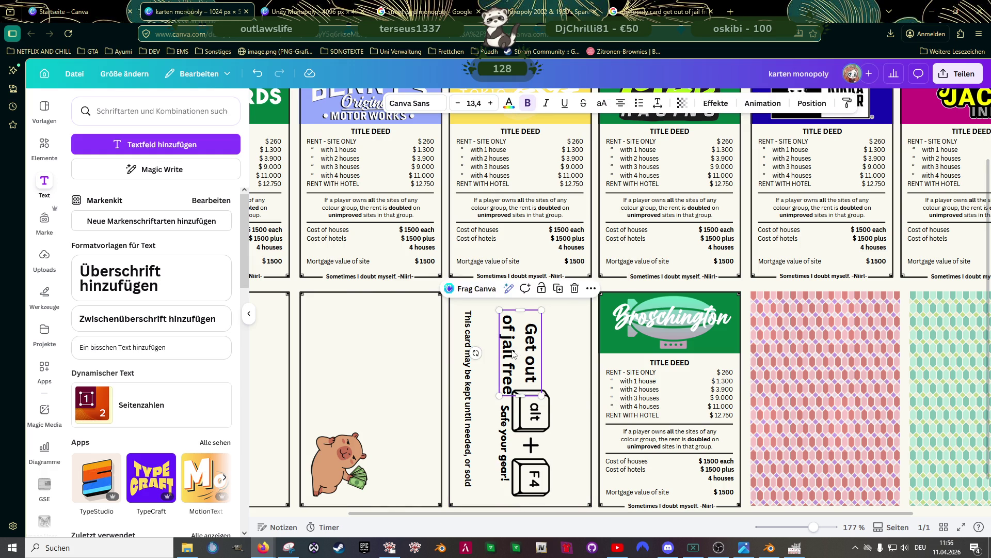
Enlarge the alt+F4 keys and title slightly, lower the title and readjust the keys' horizontal position
left_click(532, 465)
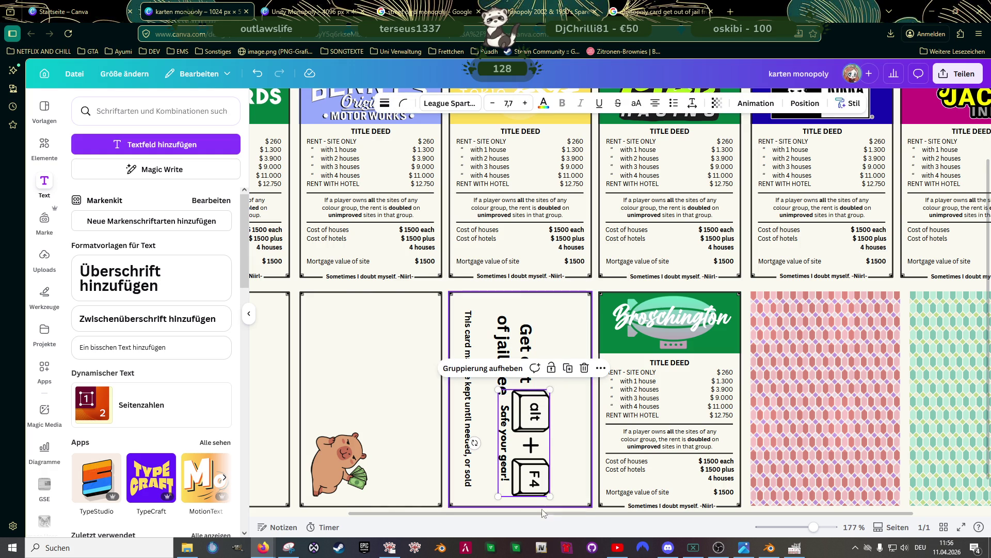
left_click_drag(550, 496, 551, 498)
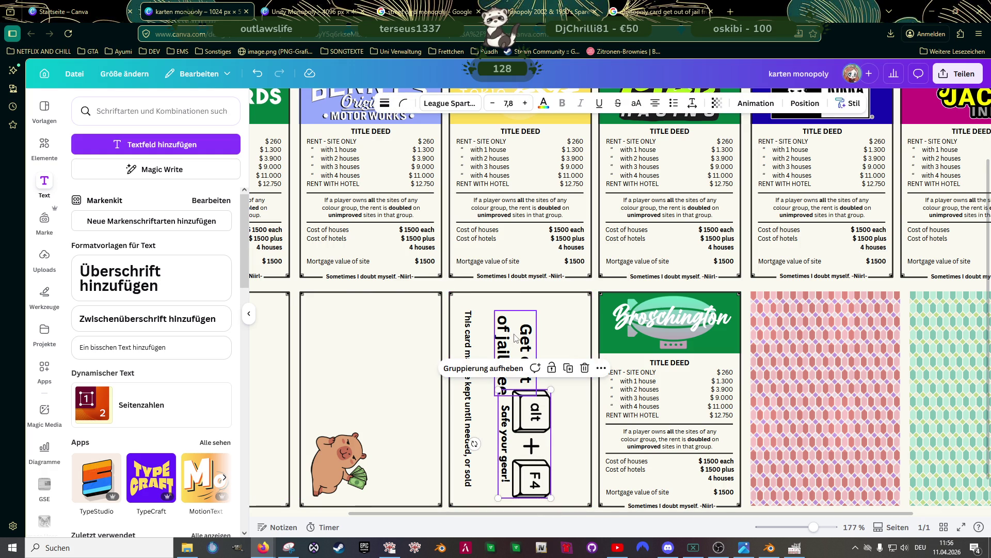
left_click(514, 339)
left_click_drag(537, 311, 541, 300)
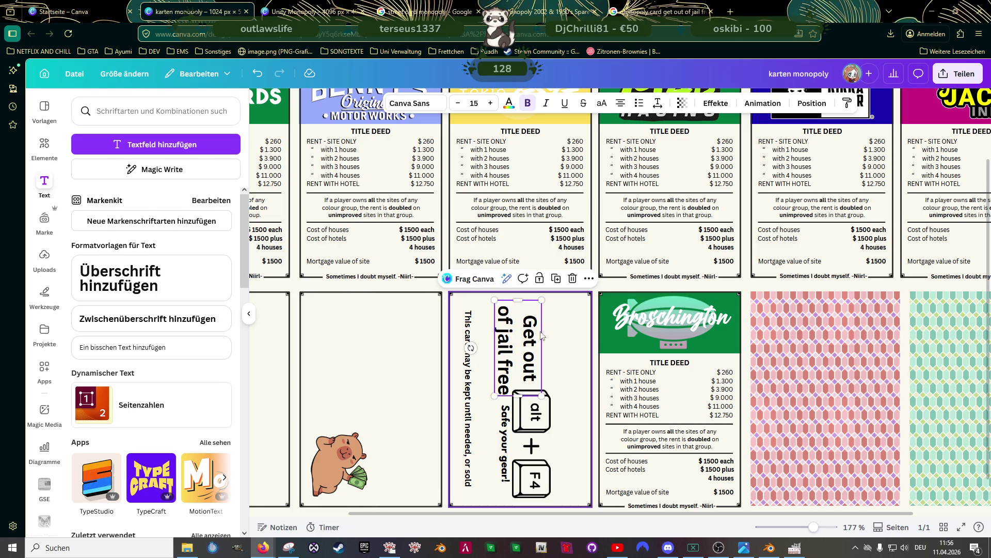
left_click_drag(531, 337, 531, 340)
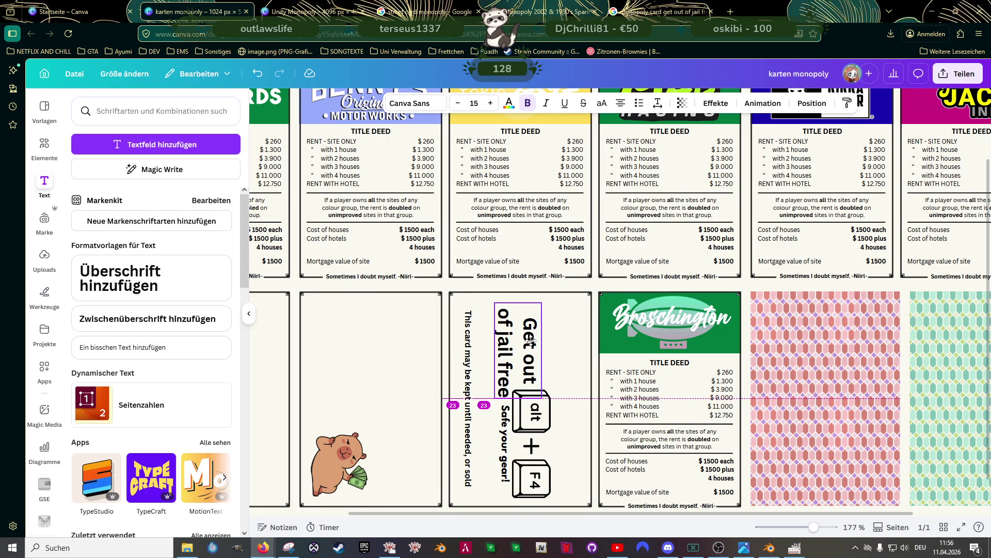
left_click(535, 421)
left_click_drag(536, 416, 547, 416)
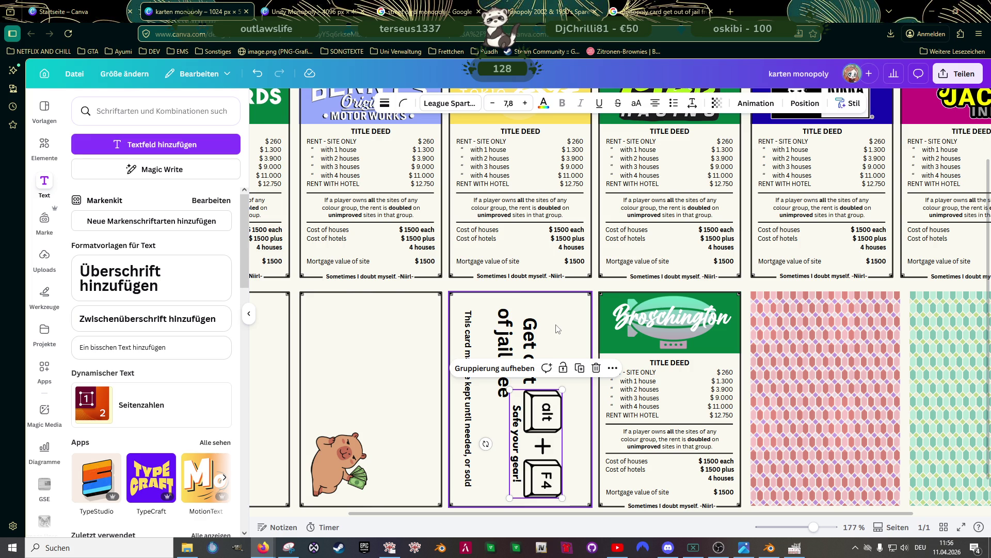
left_click_drag(533, 411, 499, 390)
Shrink the title to 13,5, enlarge the keys, and move the title up-right with the keys closer beneath
left_click(500, 393)
left_click_drag(521, 348, 521, 358)
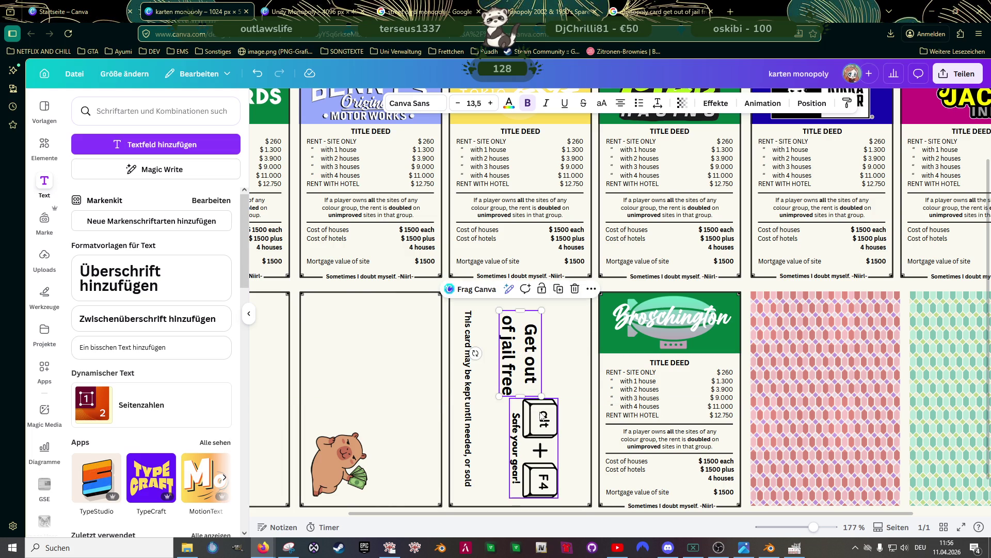
left_click(540, 417)
mouse_move(511, 398)
left_mouse_down()
mouse_move(496, 387)
mouse_move(497, 396)
left_mouse_up()
left_click(523, 343)
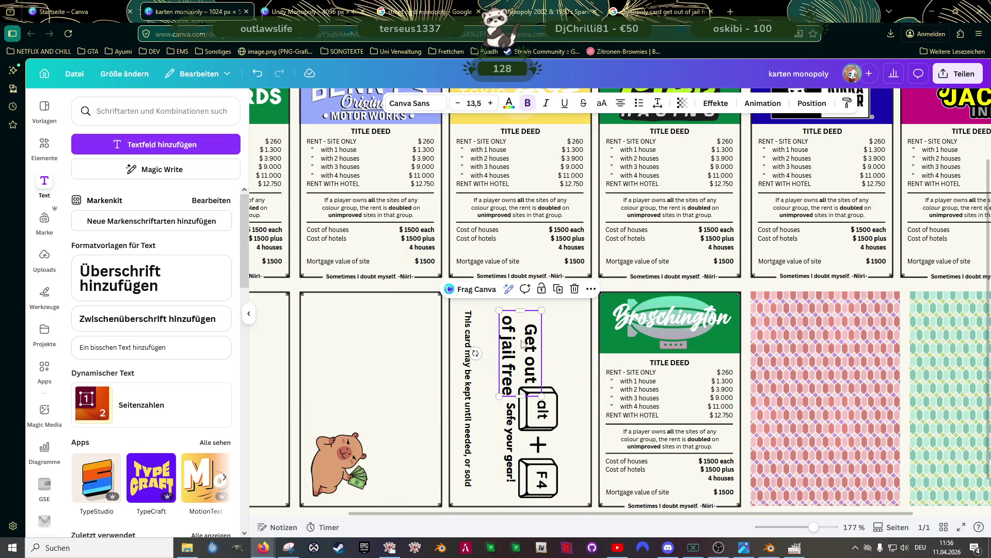
left_click_drag(523, 343, 524, 332)
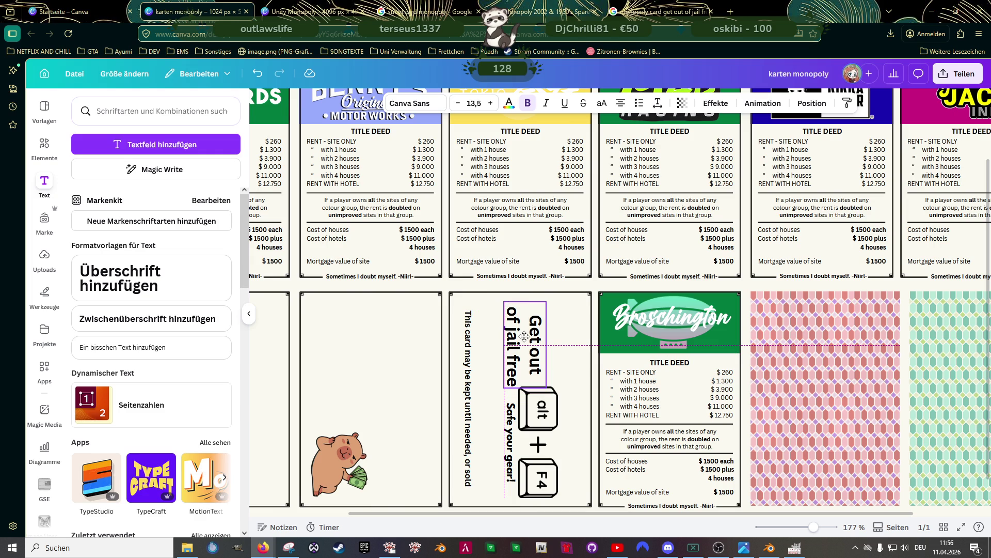
left_click(537, 420)
left_click_drag(537, 419, 536, 418)
left_click(554, 421)
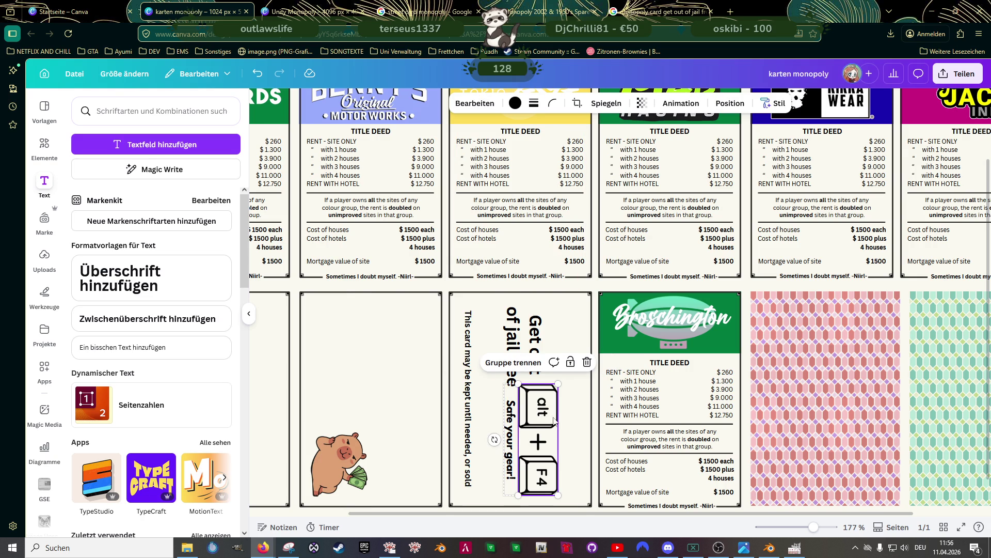
Colour the alt+F4 keys and the 'Safe your gear!' text dark grey
left_click(515, 103)
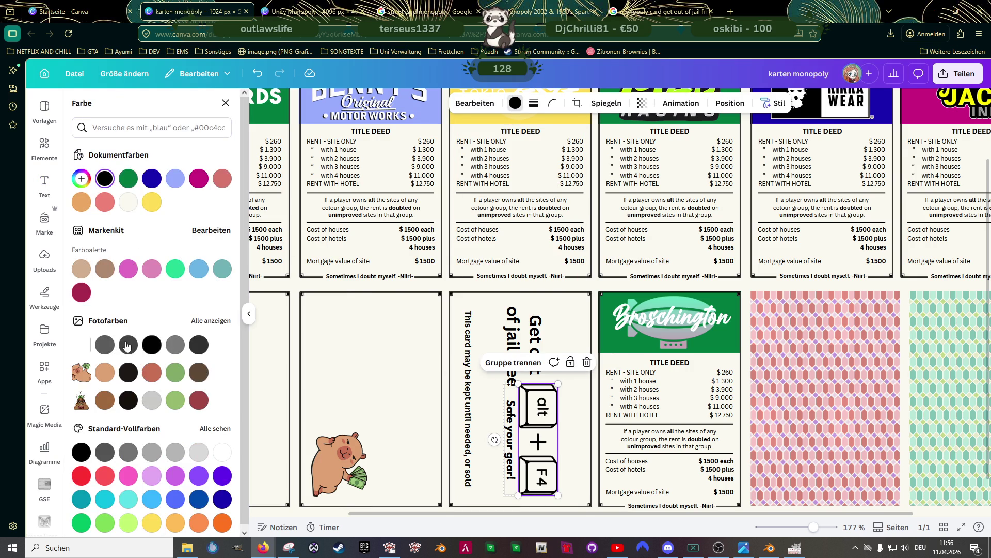
left_click(128, 345)
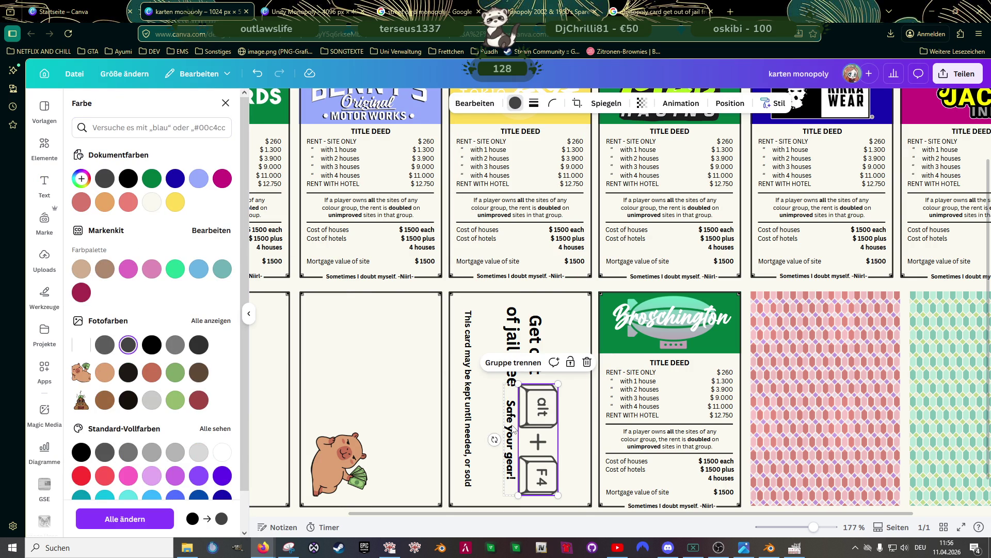
left_click(513, 429)
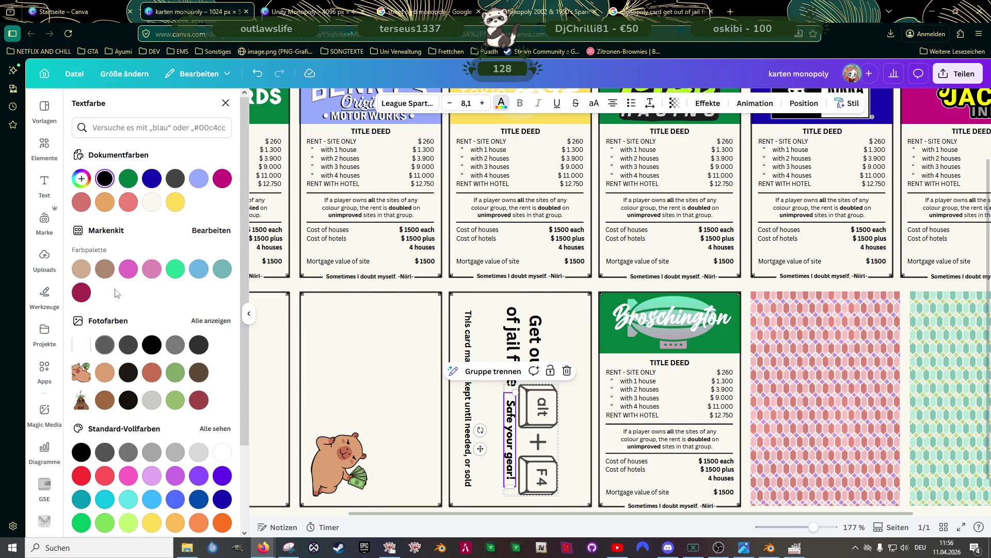
left_click(104, 346)
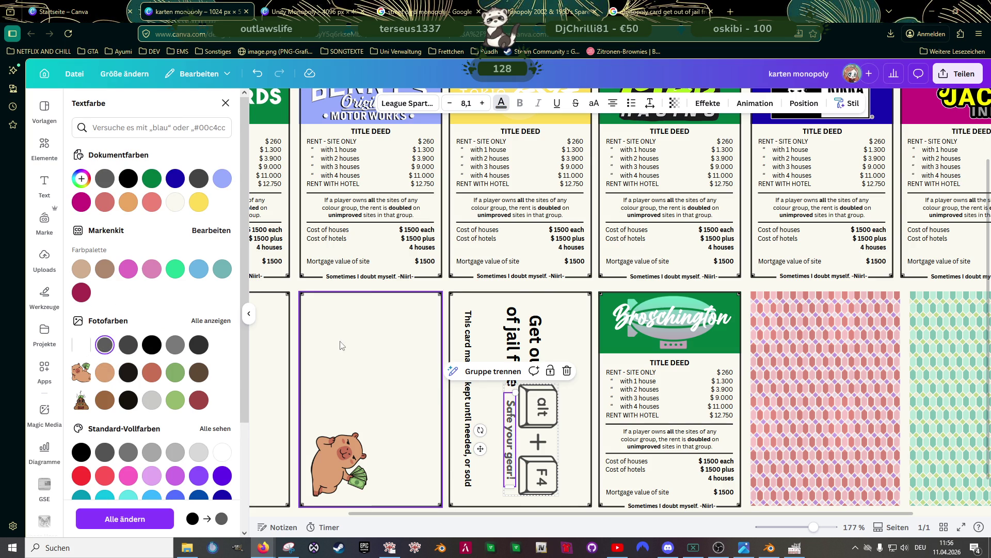
left_click(340, 344)
Select the title and keys together and shift them left to centre them on the card
scroll(567, 378, "down", 1)
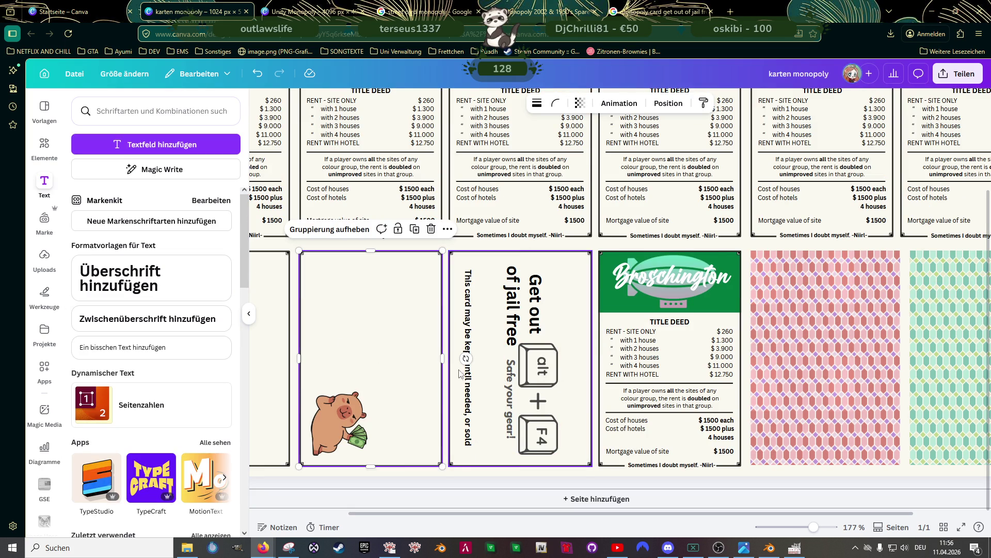
left_click(522, 371)
left_click(525, 308, "shift")
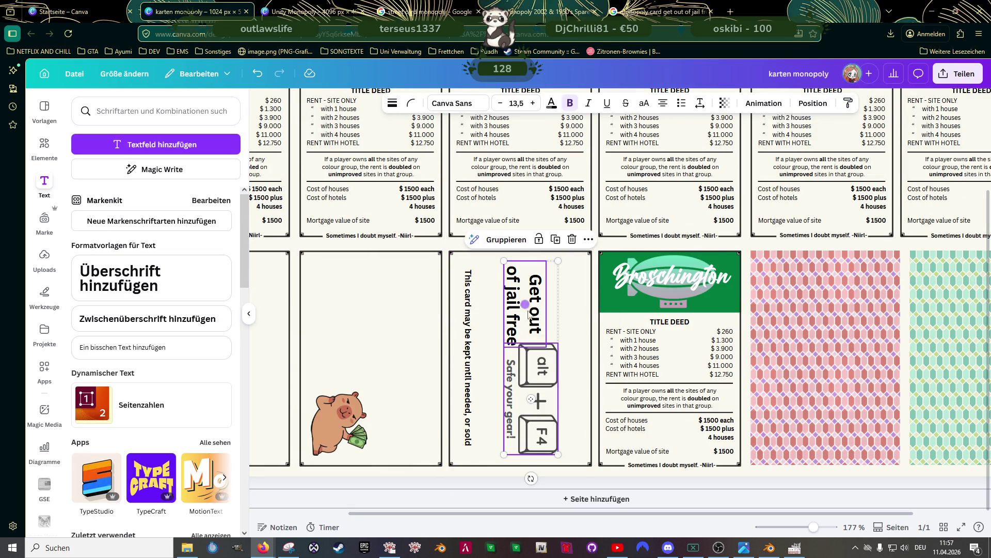
left_click_drag(533, 369, 526, 365)
left_click(403, 341)
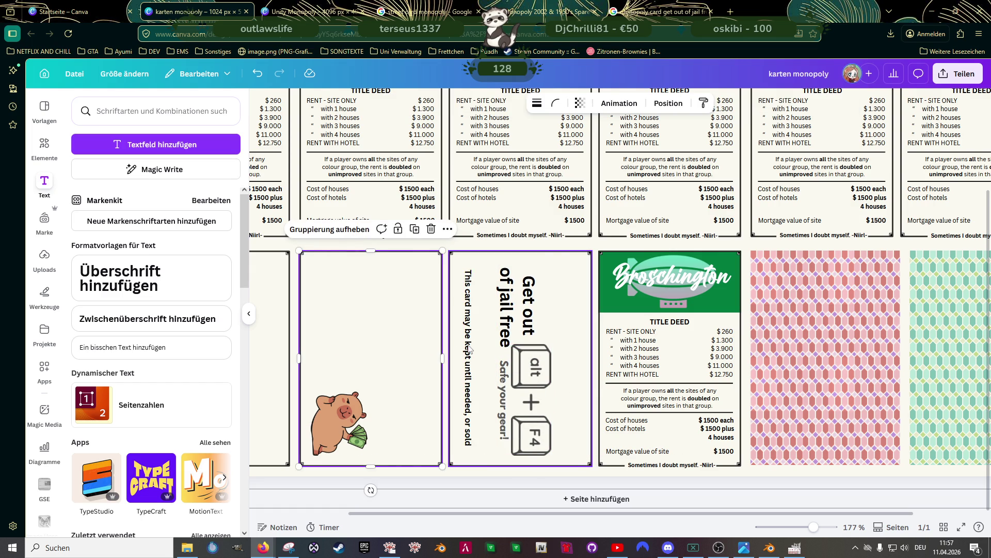
Zoom in on the card sheet, enlarge the alt+F4 keycap group and shift it slightly right
scroll(405, 346, "down", 2, "ctrl")
scroll(404, 347, "down", 3, "ctrl")
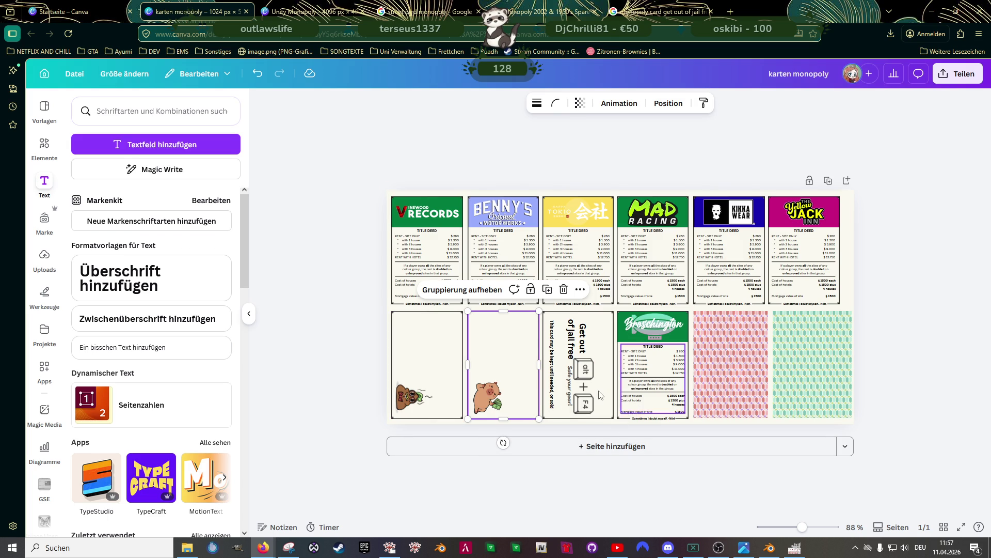
key("ctrl+plus")
key("ctrl+plus")
left_click(567, 400)
left_click_drag(584, 379, 603, 361)
left_click_drag(577, 398, 580, 396)
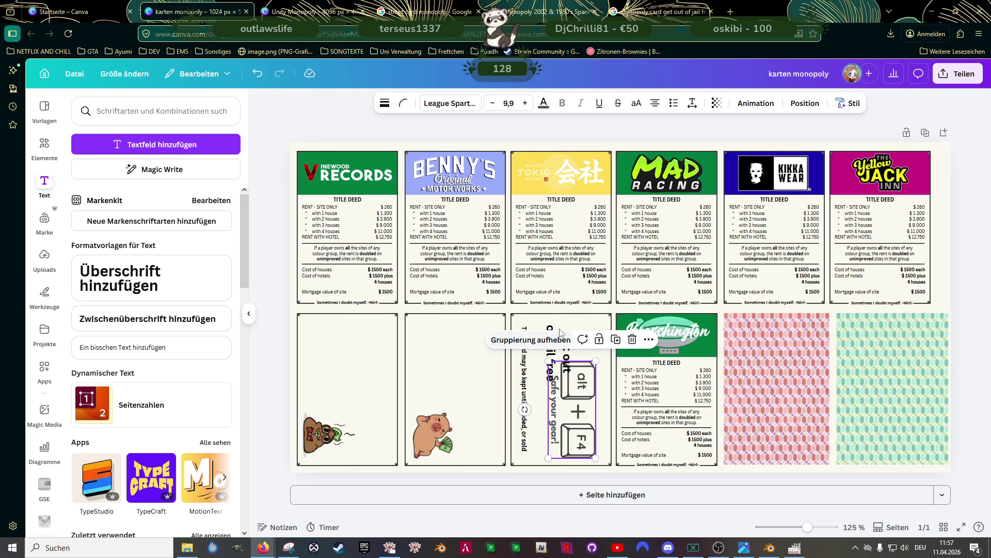
Shrink the 'Get out of jail free' title, move it toward the top right and resize its box
left_click(566, 356)
left_click_drag(574, 321, 570, 330)
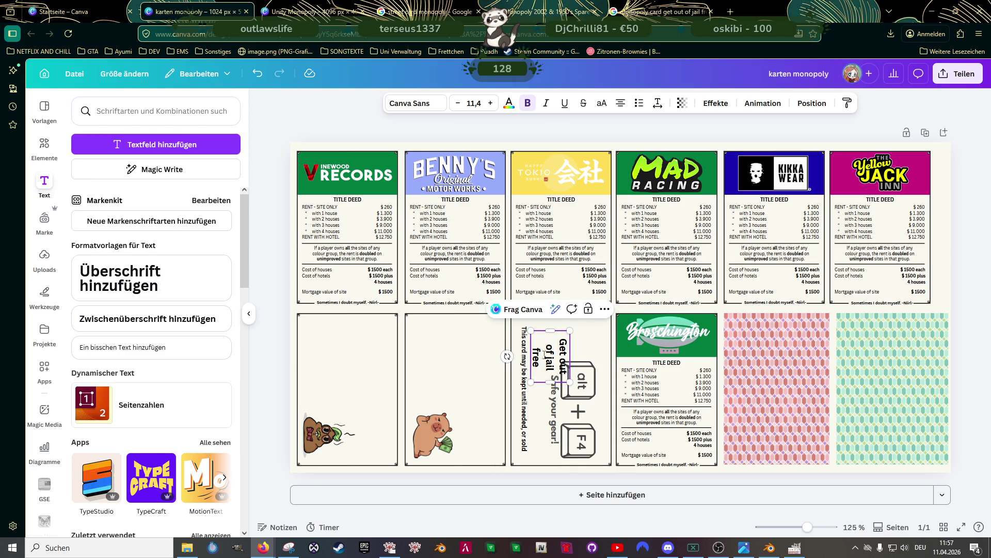
mouse_move(546, 355)
left_mouse_down()
mouse_move(563, 345)
mouse_move(592, 367)
left_mouse_up()
left_click(594, 365)
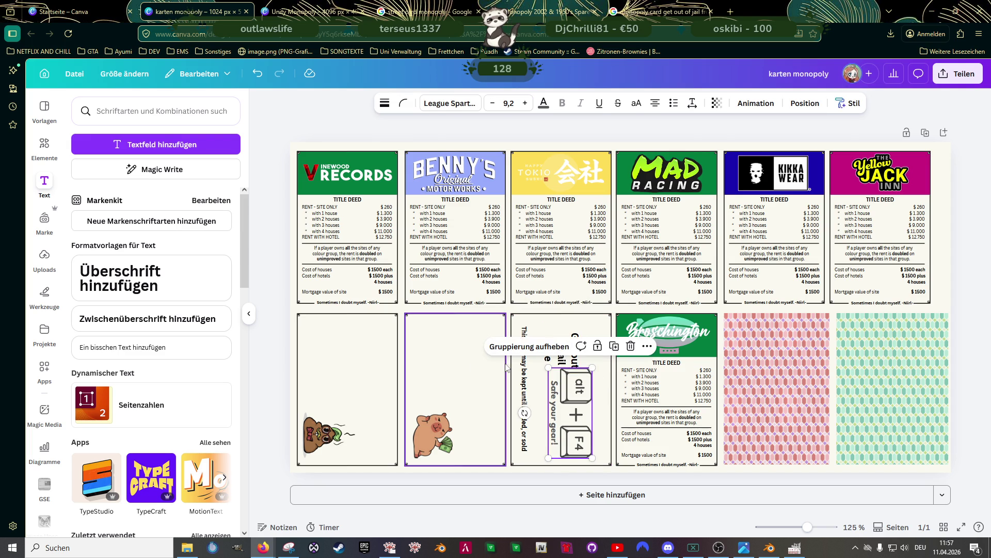
left_click(562, 347)
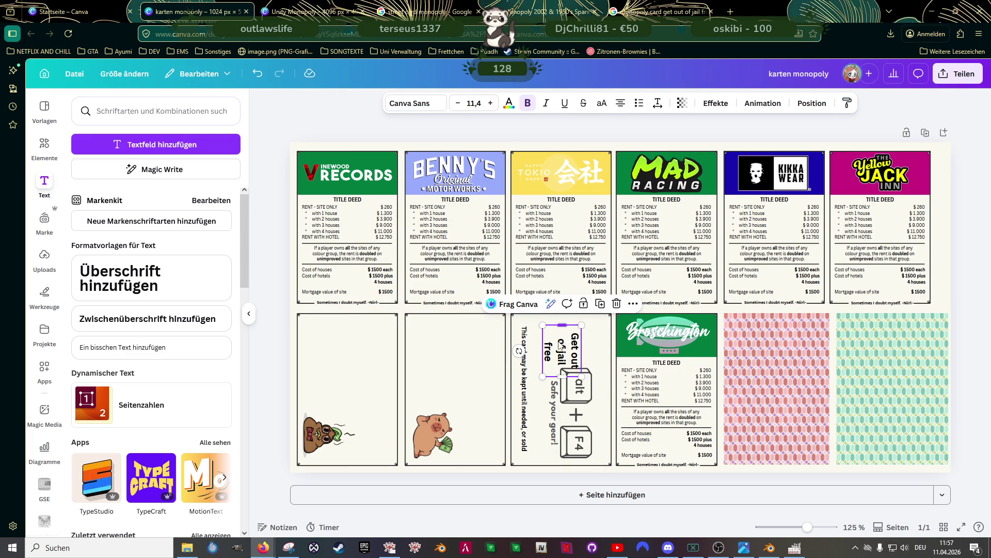
mouse_move(563, 328)
left_mouse_down()
mouse_move(562, 349)
mouse_move(543, 364)
left_mouse_up()
Nudge the 'Get out of jail free' title slightly into place
left_click(553, 408)
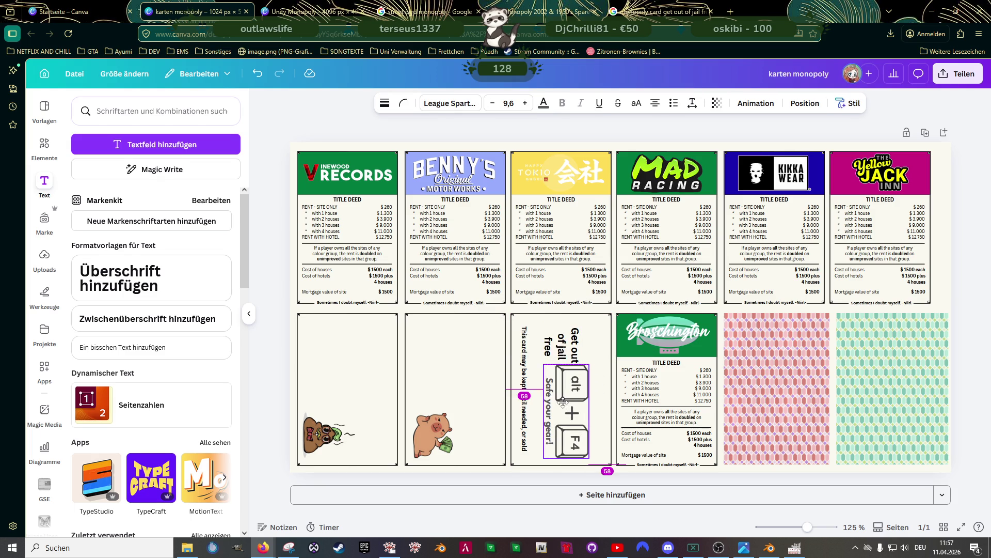
left_click(568, 343)
mouse_move(569, 343)
left_mouse_down()
mouse_move(556, 356)
mouse_move(553, 347)
left_mouse_up()
left_click(483, 374)
left_click(559, 361)
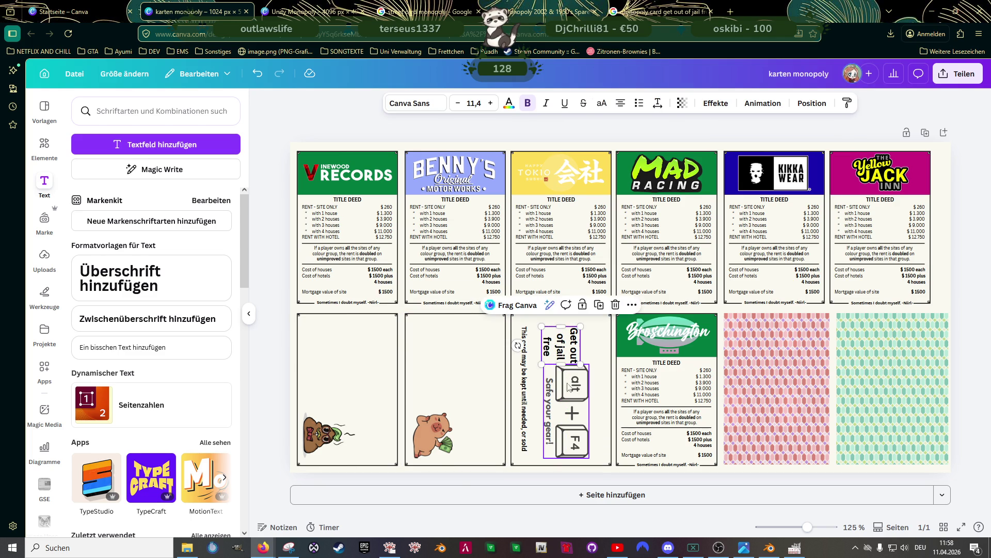
Shrink the alt+F4 'Safe your gear!' group slightly and move it further right
left_click(572, 391)
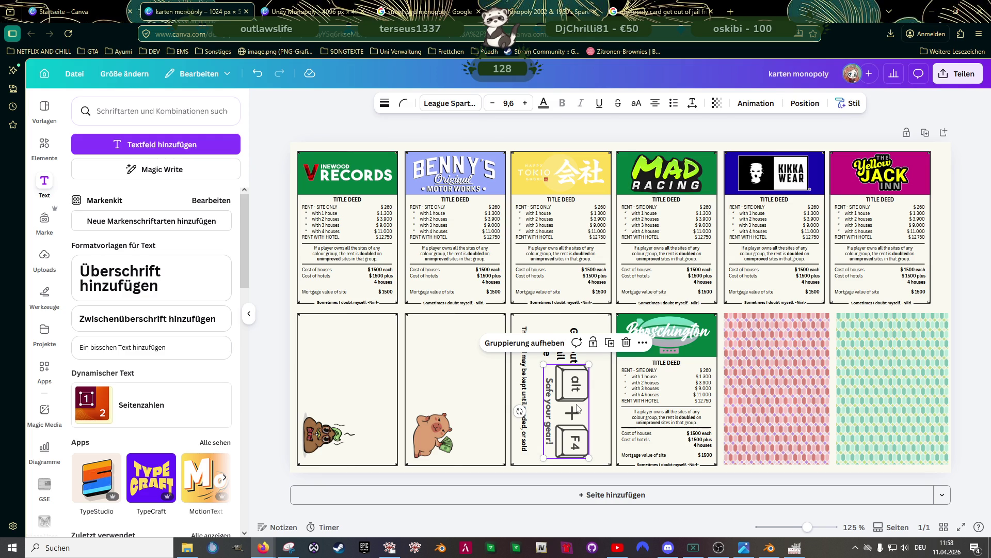
key("shift+Tab")
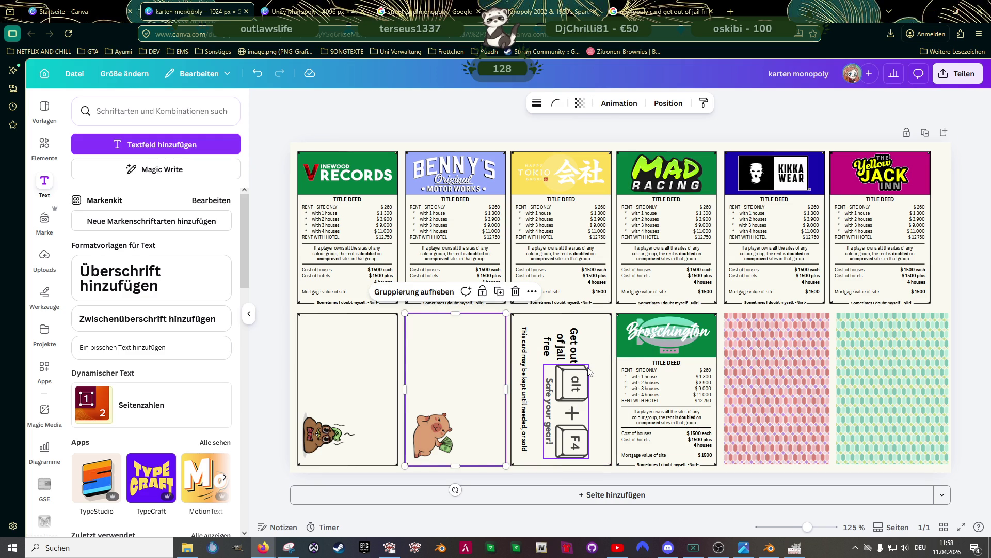
left_click(579, 395)
left_click_drag(543, 457, 547, 452)
left_click_drag(575, 394, 591, 402)
left_click(561, 339)
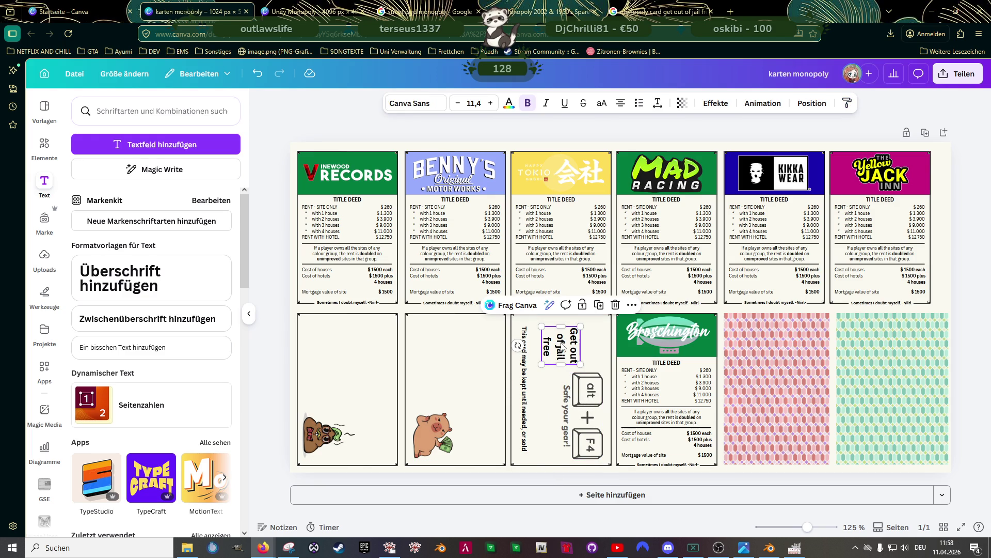
Lengthen the title box down the card, shift it up-left and slightly enlarge the keycap group
left_click(556, 345)
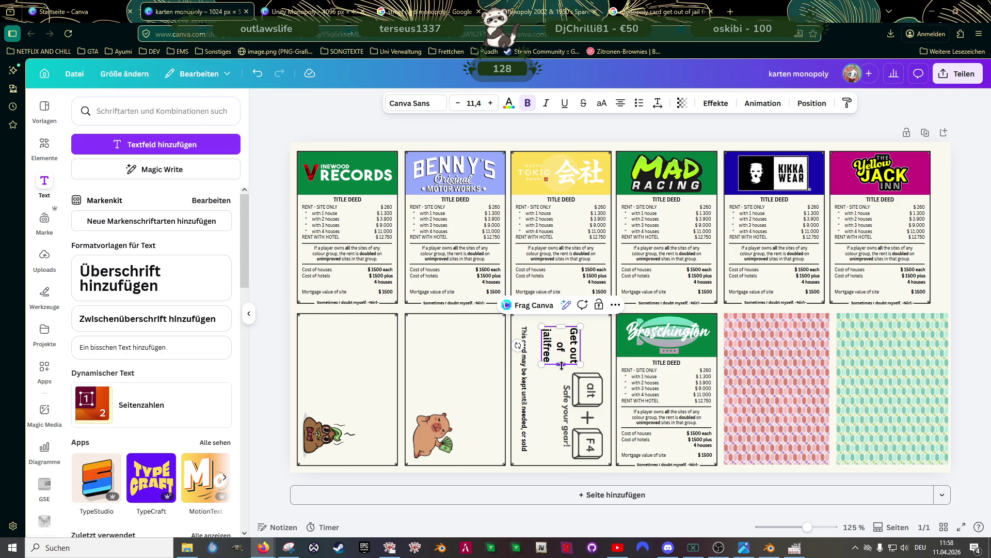
mouse_move(561, 364)
left_mouse_down()
mouse_move(563, 428)
mouse_move(563, 381)
mouse_move(563, 405)
mouse_move(563, 395)
left_mouse_up()
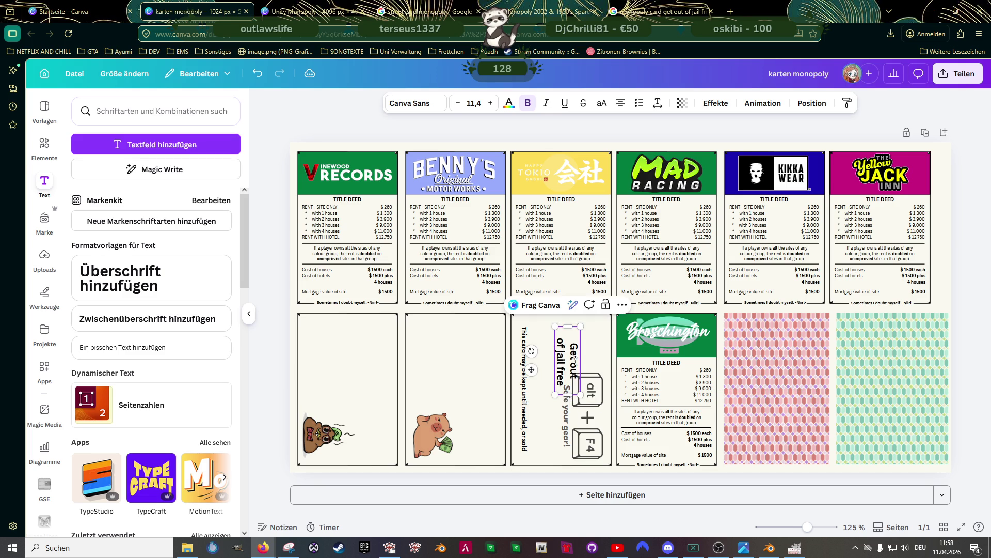
left_click_drag(566, 352, 555, 344)
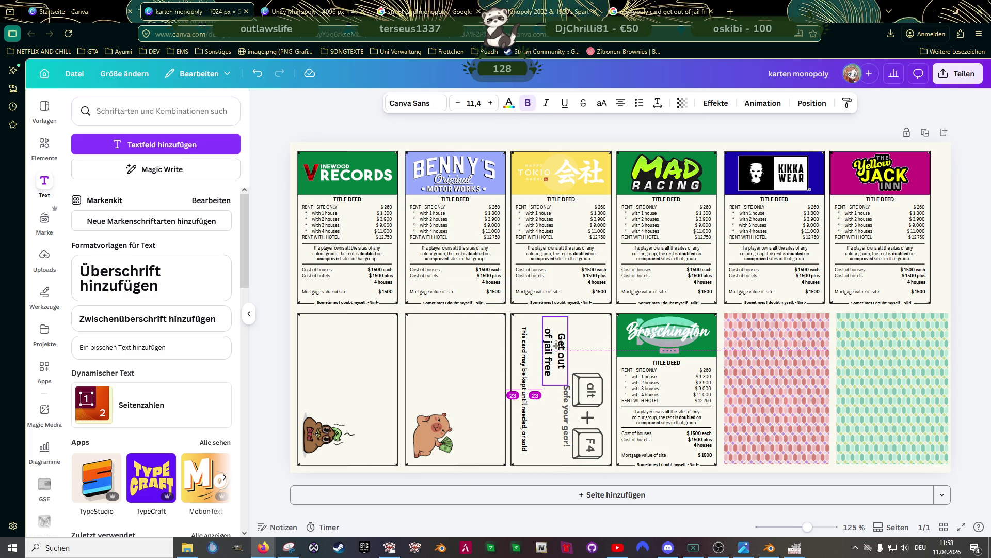
left_click(565, 385)
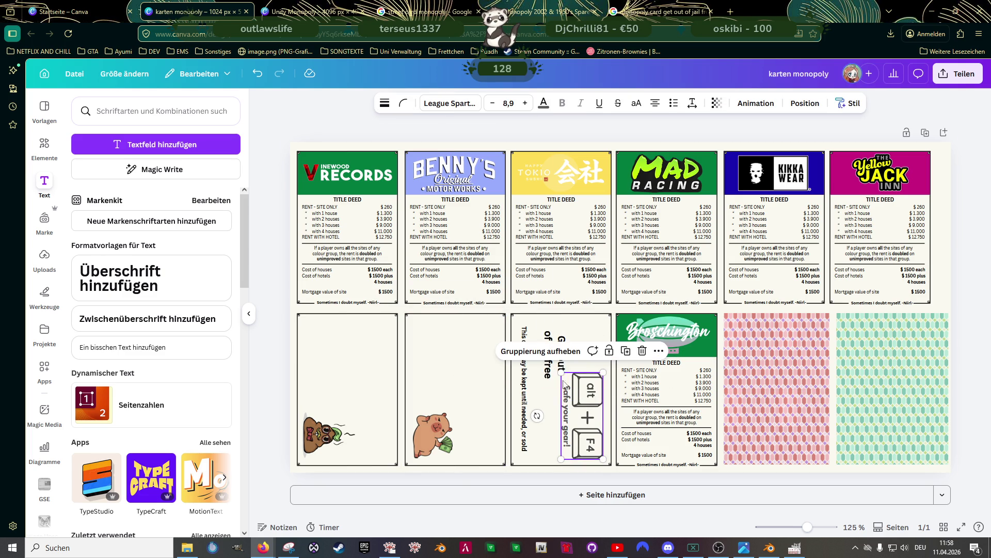
left_click_drag(560, 368, 557, 367)
left_click(455, 395)
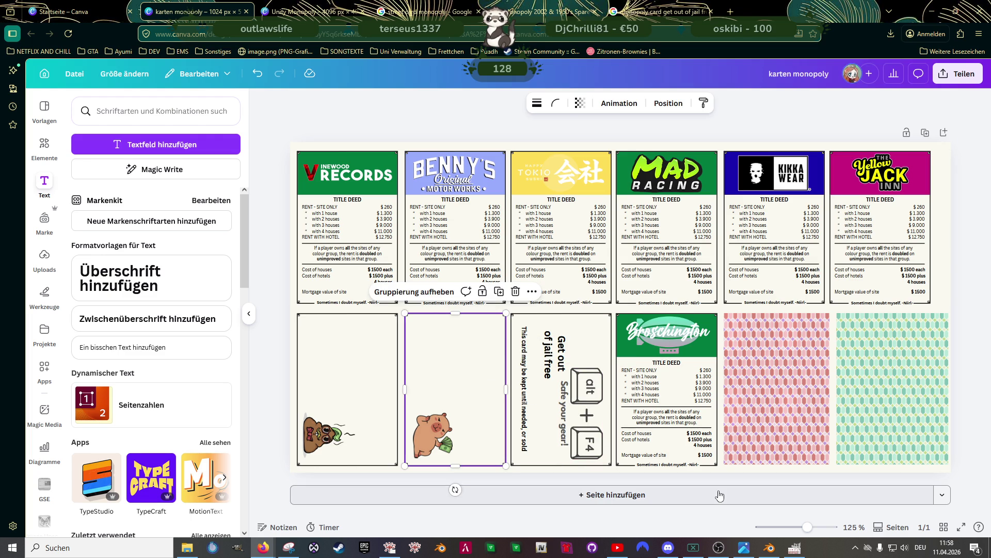
Remove the line break after 'out' and stretch the title down to the card's bottom
left_click(561, 359)
left_click(551, 329)
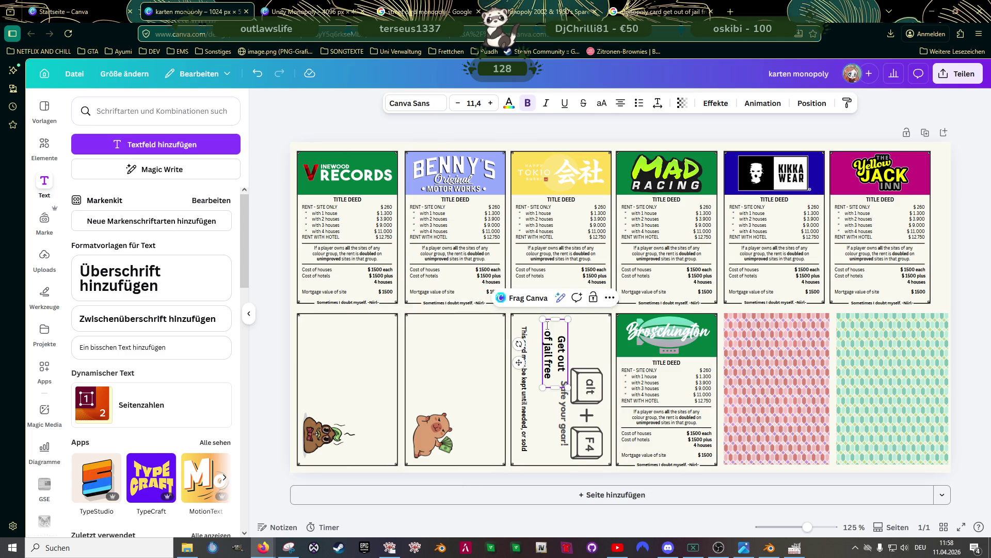
key("BackSpace")
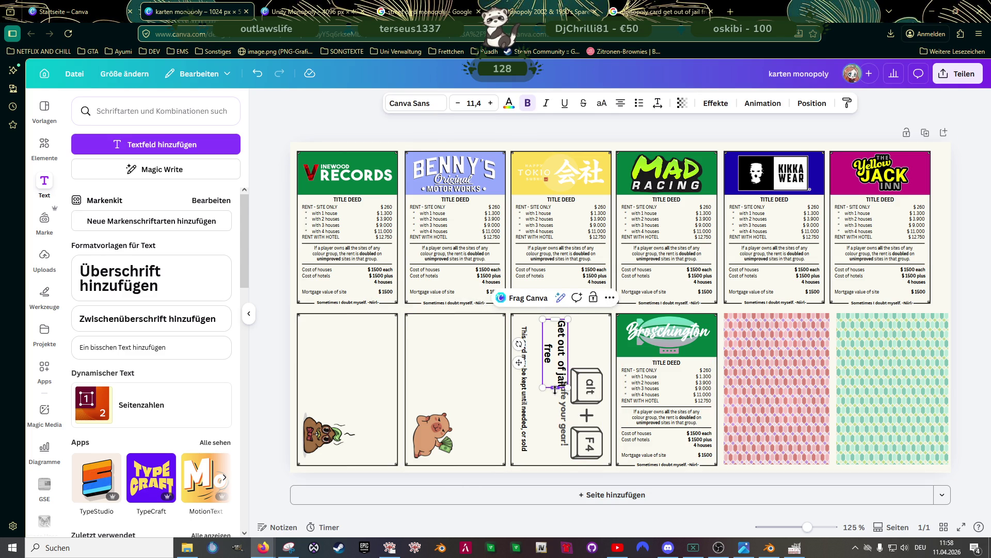
left_click_drag(555, 388, 562, 465)
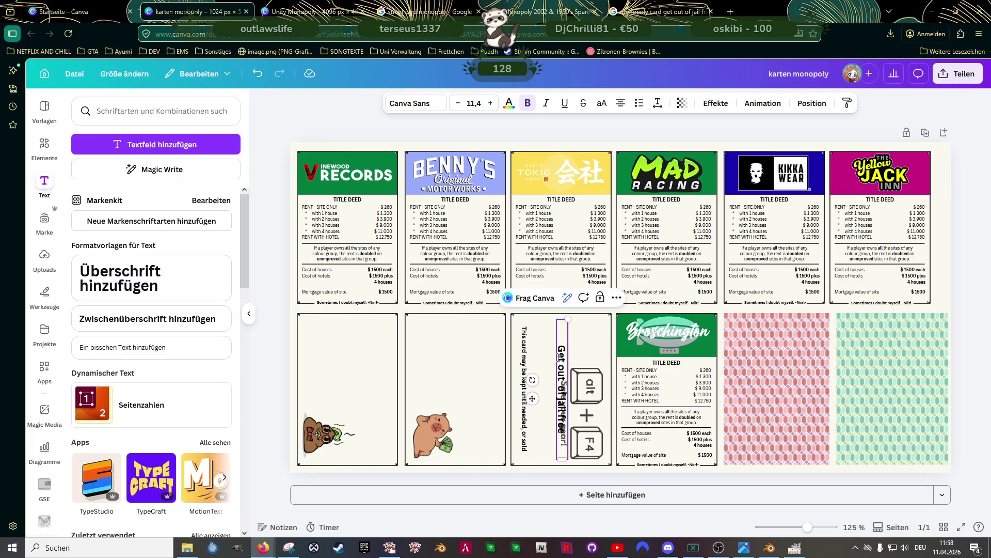
Set the alt+F4 keycaps aside and scale the 'Get out of jail free' title up to about 15.2
left_click(583, 393)
left_click_drag(583, 393, 465, 367)
left_click(561, 387)
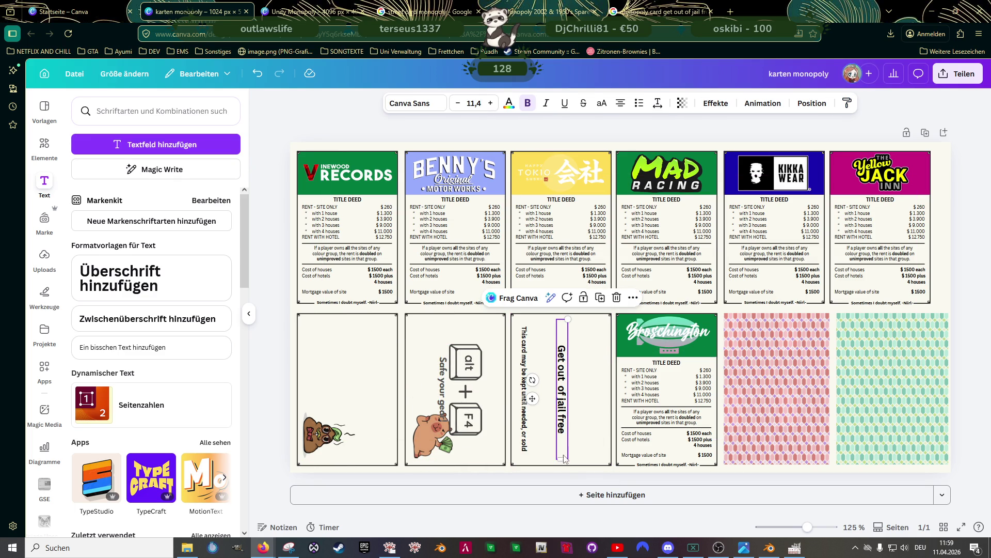
left_click_drag(563, 461, 552, 413)
left_click_drag(568, 319, 617, 289)
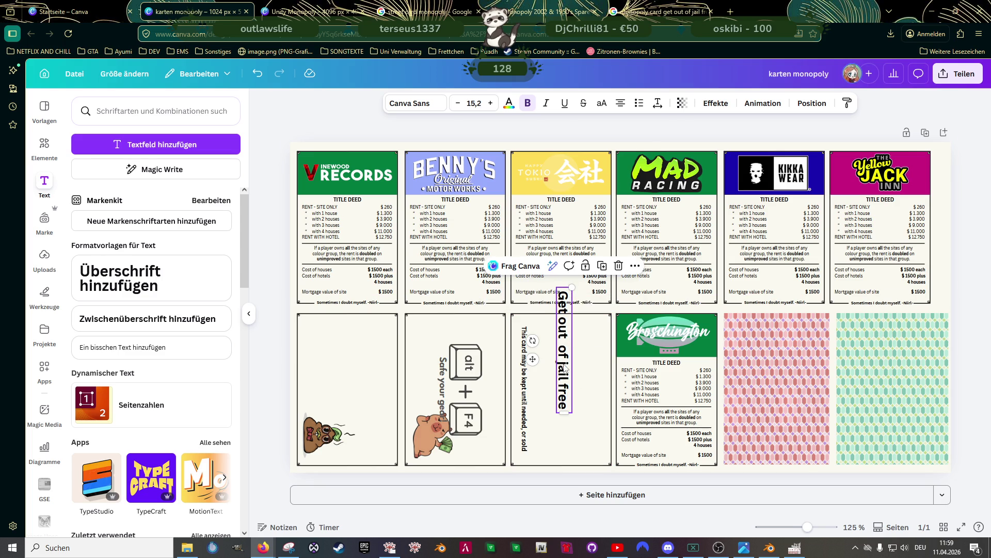
left_click(564, 348)
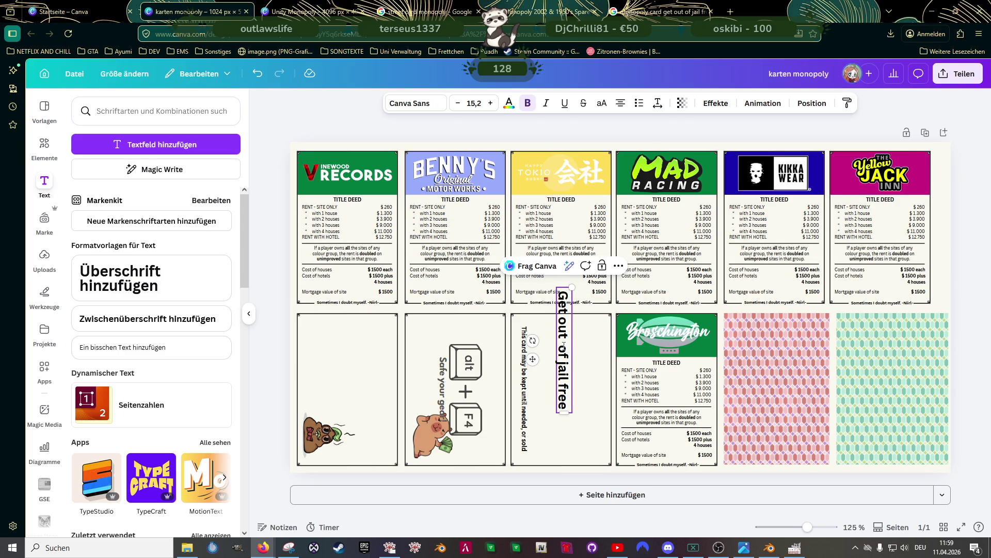
key("BackSpace")
key("BackSpace")
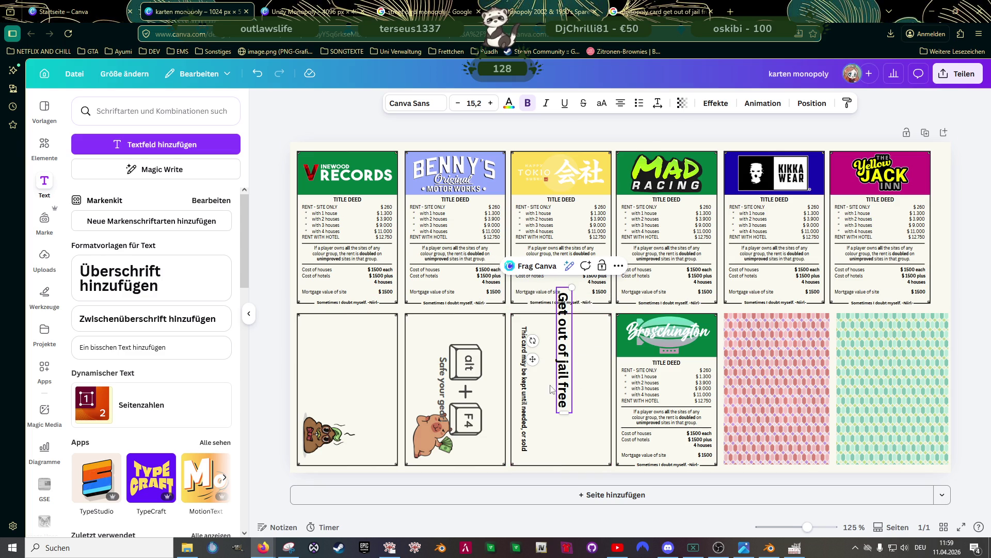
key("Escape")
Move the title to the jail card's right edge with the alt+F4 keycaps beside it
left_click(564, 372)
mouse_move(564, 372)
left_mouse_down()
mouse_move(588, 393)
mouse_move(522, 392)
mouse_move(589, 392)
left_mouse_up()
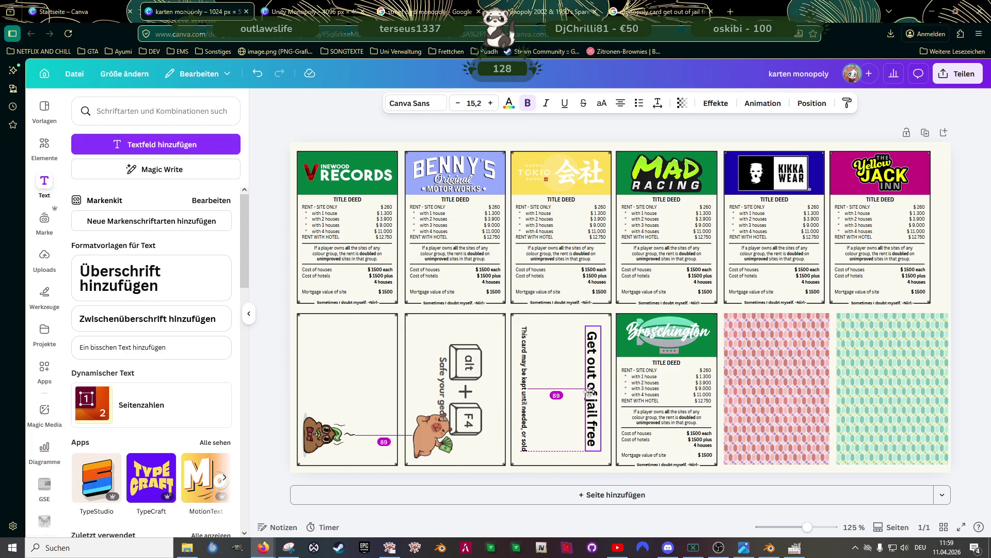
left_click(466, 371)
left_click_drag(466, 370, 560, 367)
left_click(499, 363)
mouse_move(719, 549)
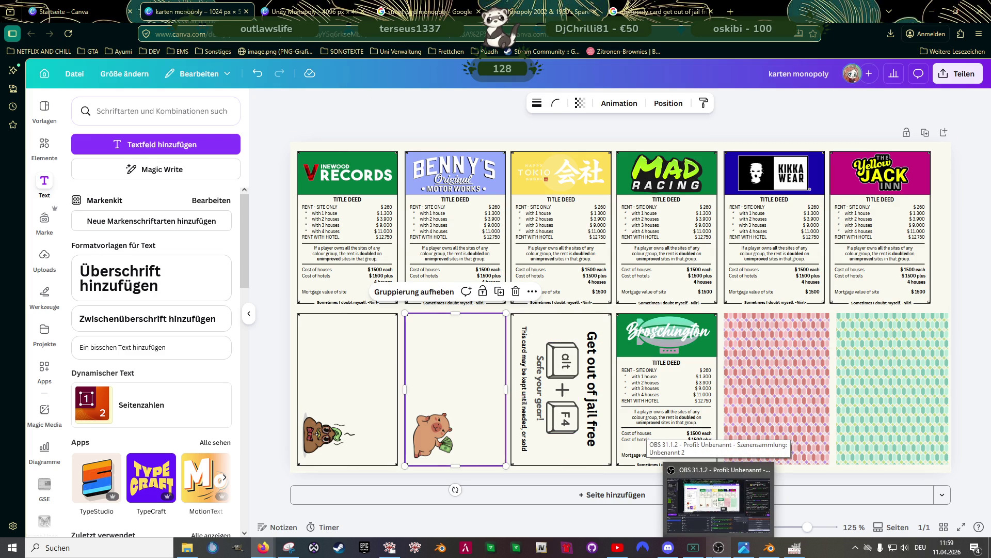
left_click(592, 395)
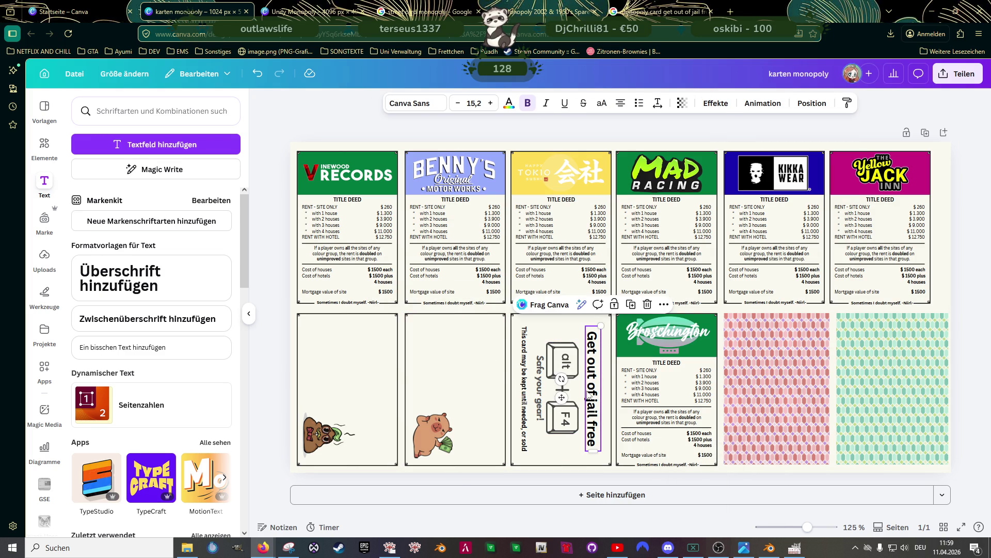
left_click_drag(593, 395, 571, 364)
left_click(482, 365)
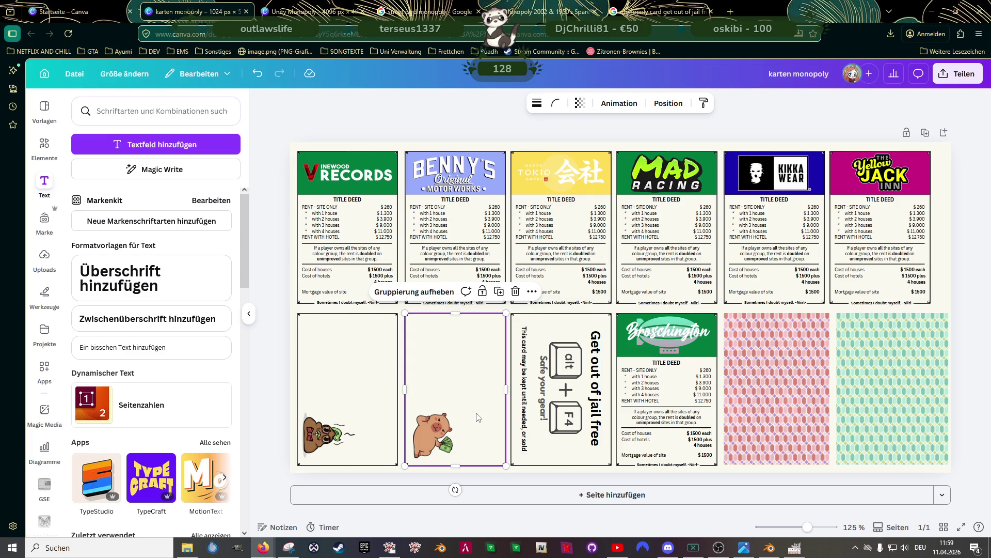
left_click(550, 384)
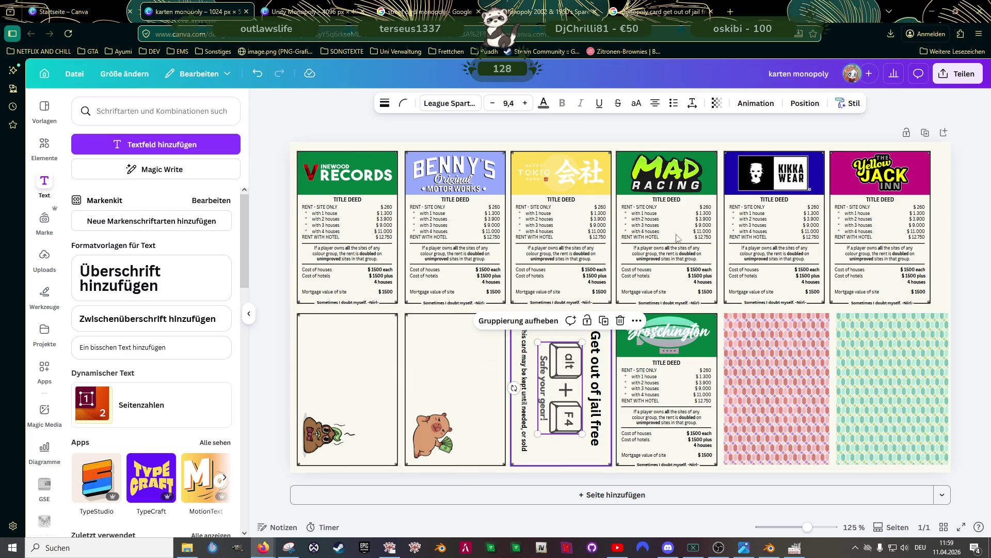
Copy the pig image's style and apply it to the alt+F4 keys on the jail-free card
left_click(431, 425)
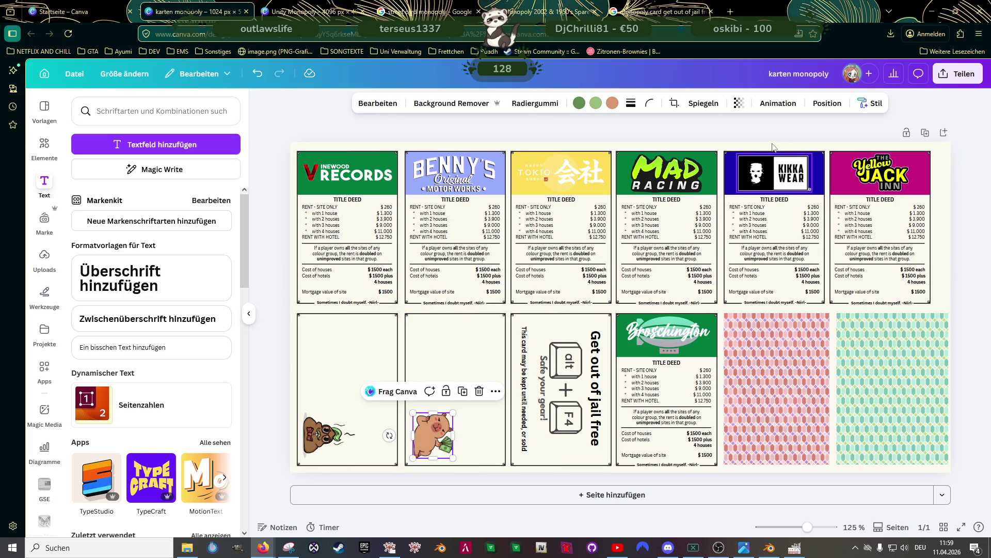
left_click(866, 108)
left_click(852, 130)
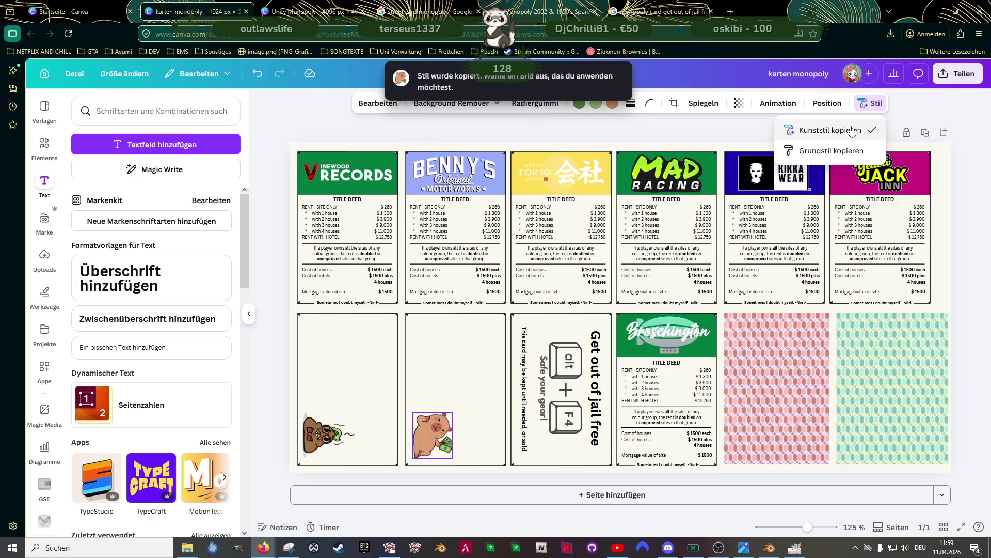
left_click(565, 387)
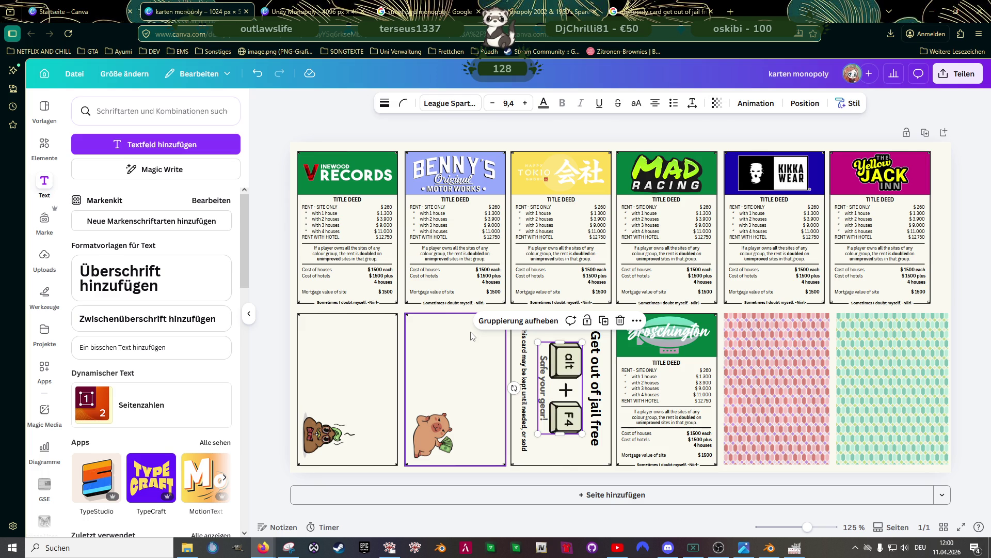
left_click(471, 367)
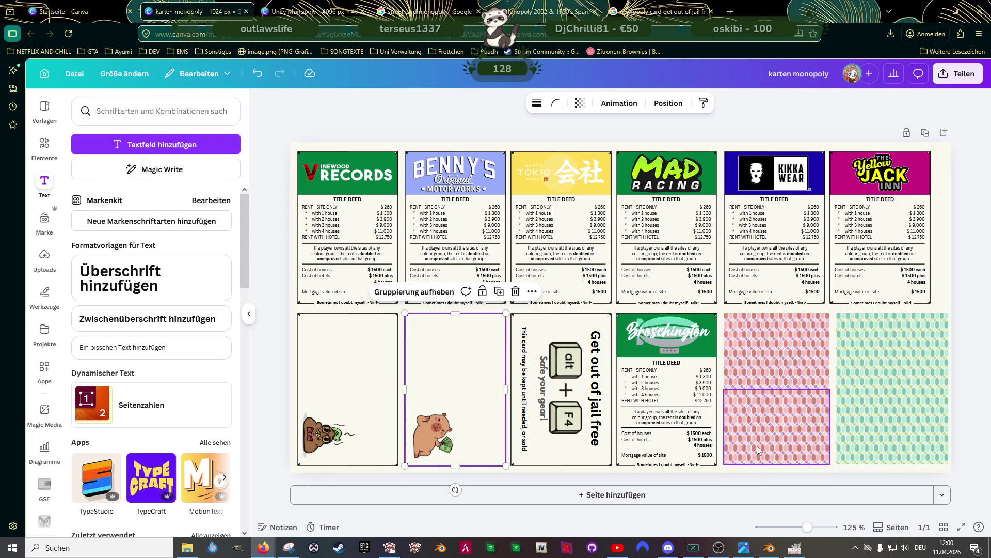
left_click(280, 361)
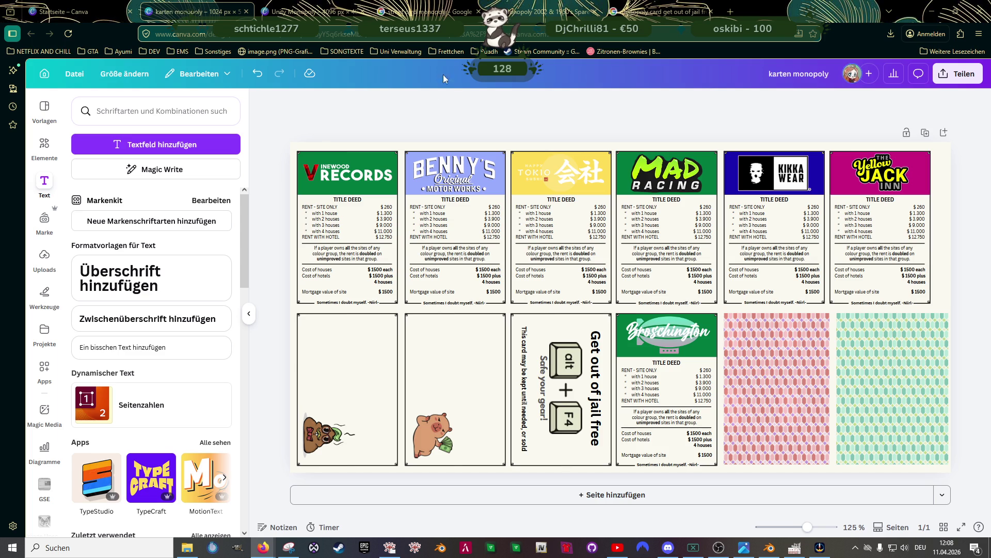
Return to the Google Images results for 'monopoly card get out of jail free'
left_click(661, 11)
Search images for 'monopoly renovation card' and open the yellow Community Chest cards listing on eBay
left_click_drag(443, 85, 351, 85)
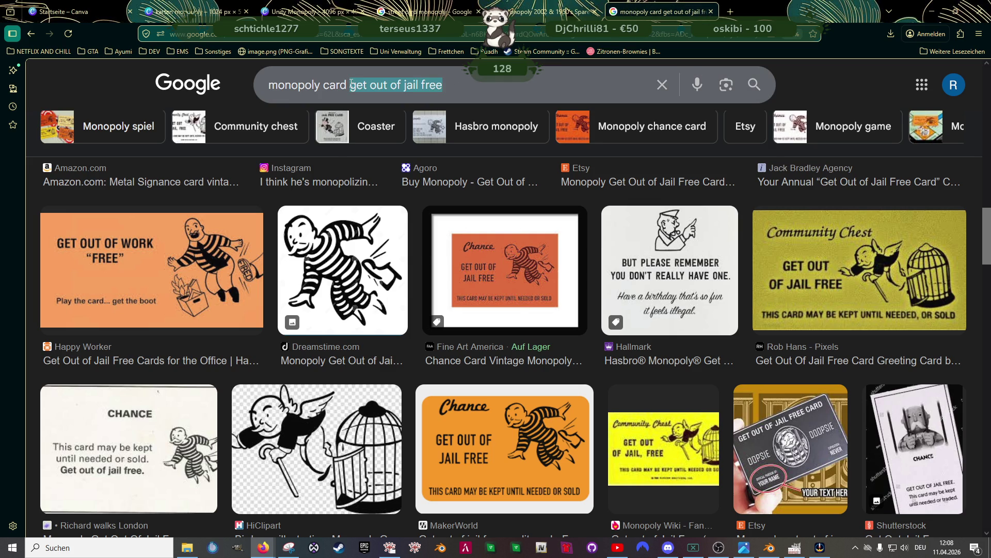
key("BackSpace")
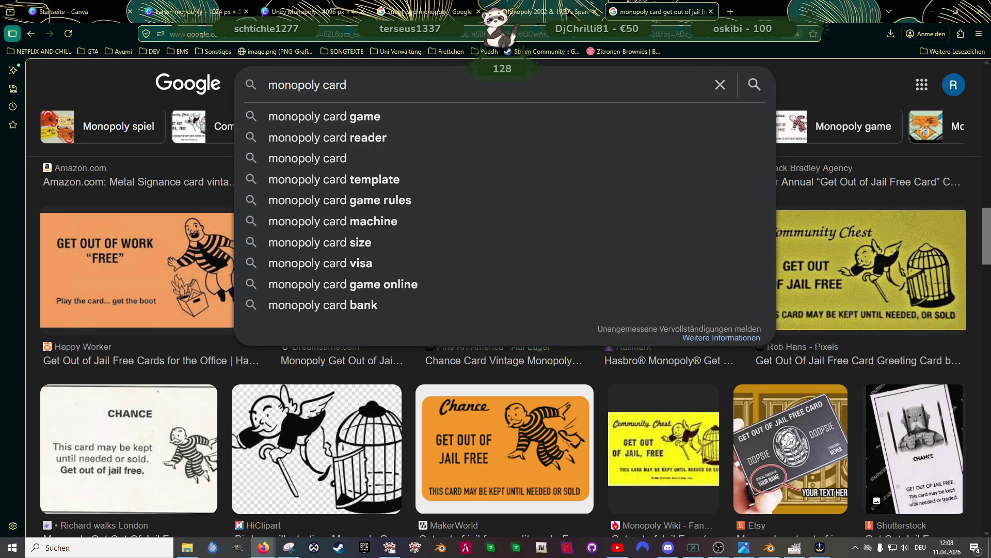
type("renov")
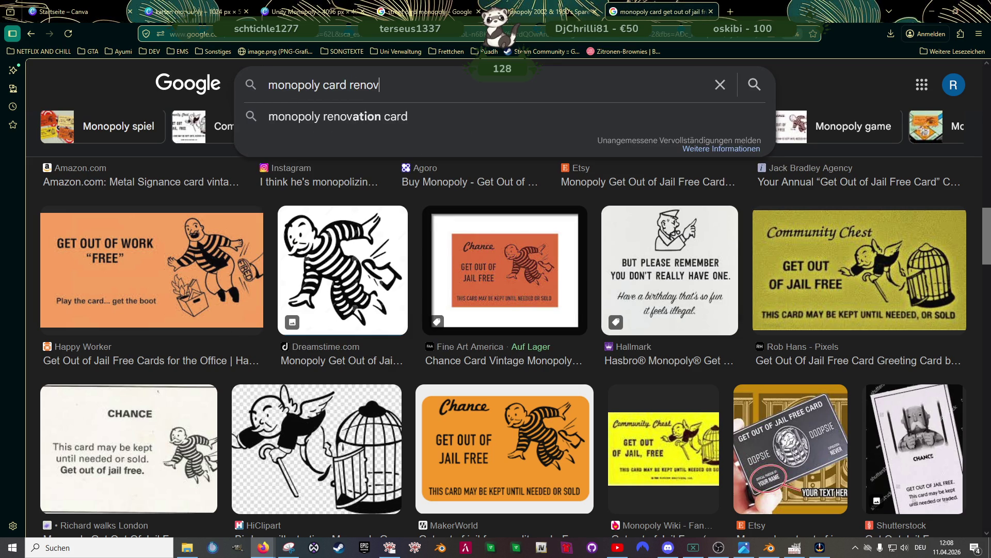
left_click(338, 116)
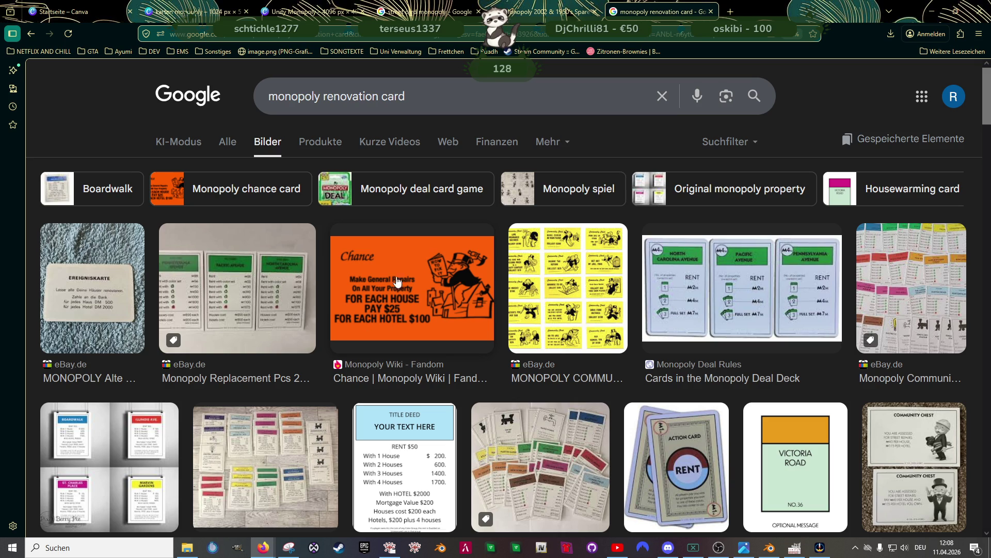
left_click(571, 281)
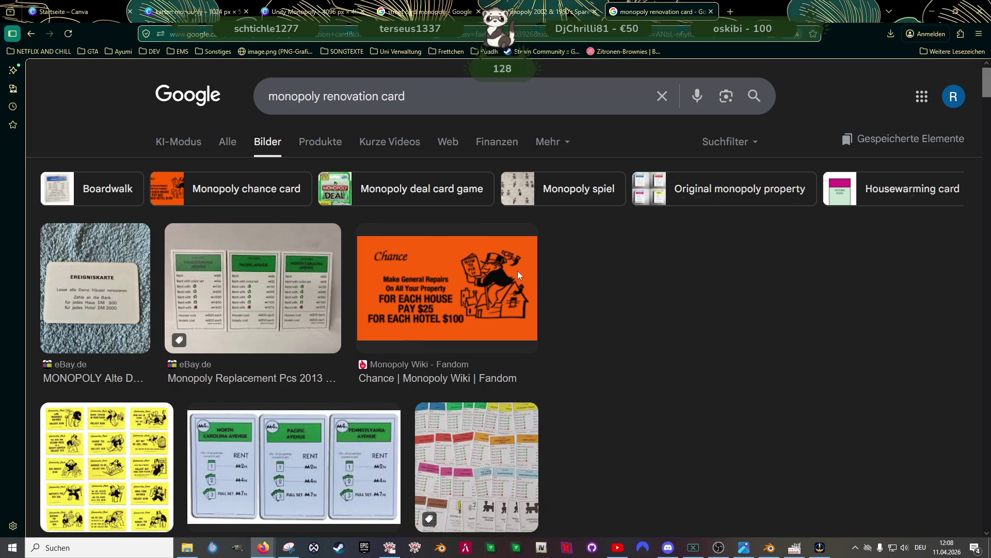
left_click(711, 266)
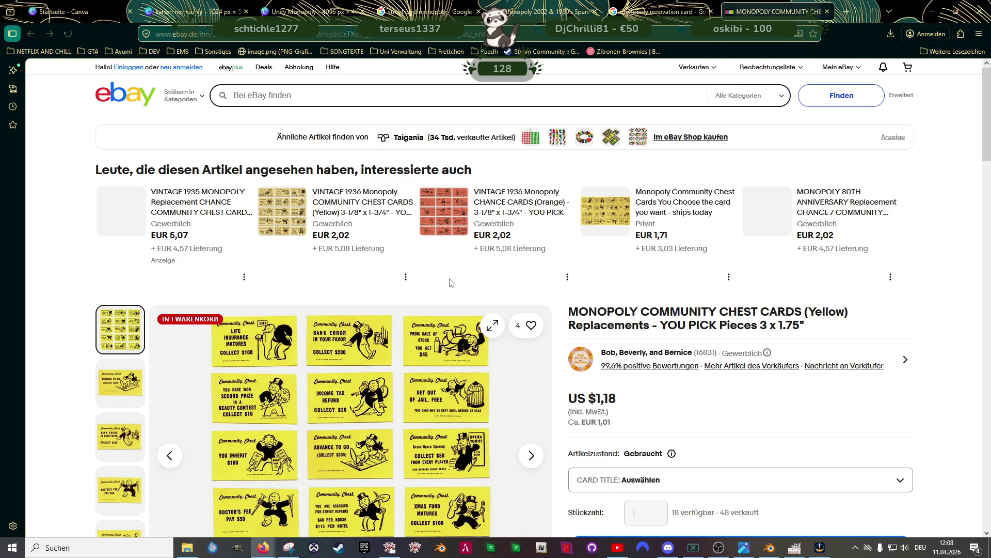
Scroll the eBay recommendations and open the vintage 1936 orange Chance cards listing
scroll(411, 300, "down", 1)
scroll(411, 301, "down", 1)
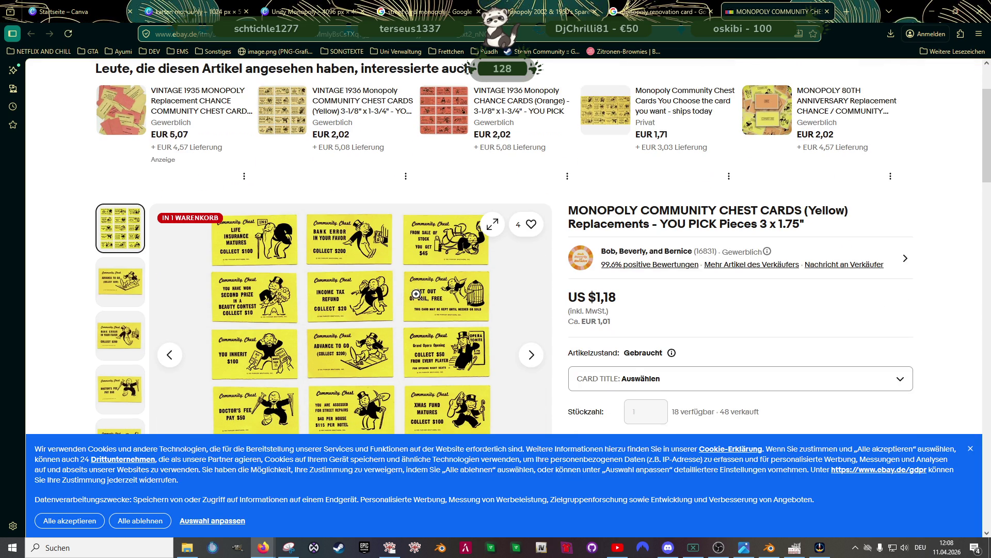
scroll(419, 285, "down", 1)
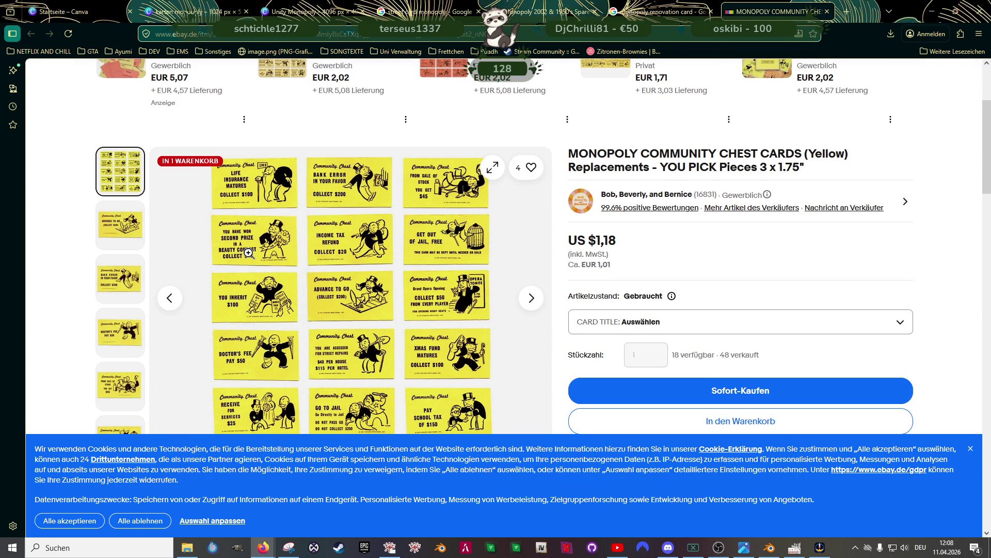
scroll(255, 238, "down", 1)
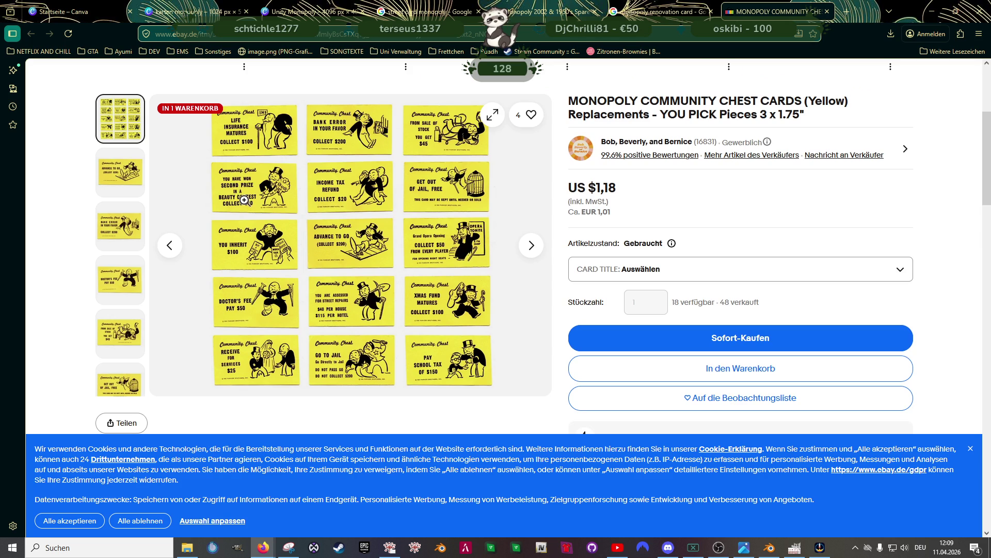
scroll(241, 202, "up", 3)
left_click(442, 157)
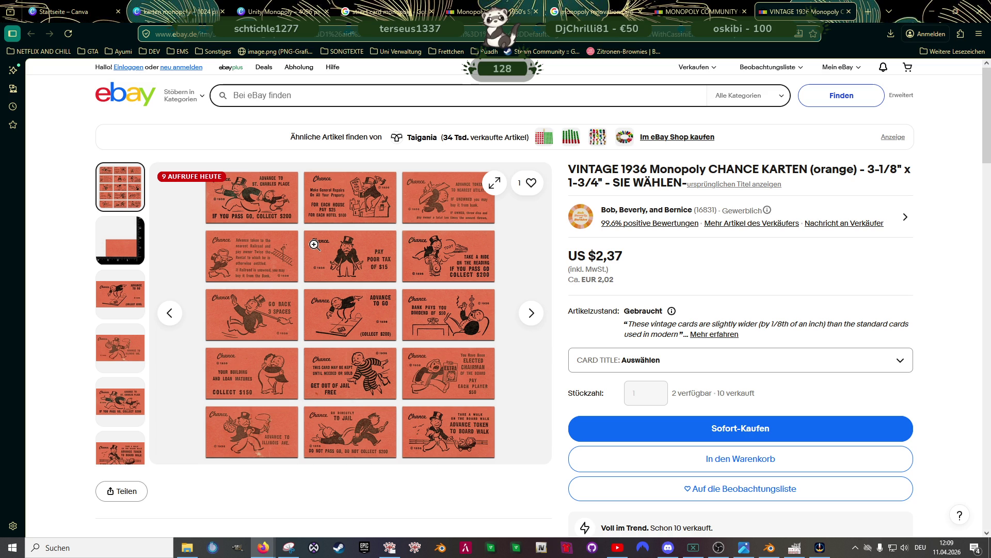
Browse the Chance cards, choose 'Go Directly to Jail', then return to the Community Chest listing
scroll(316, 248, "down", 1)
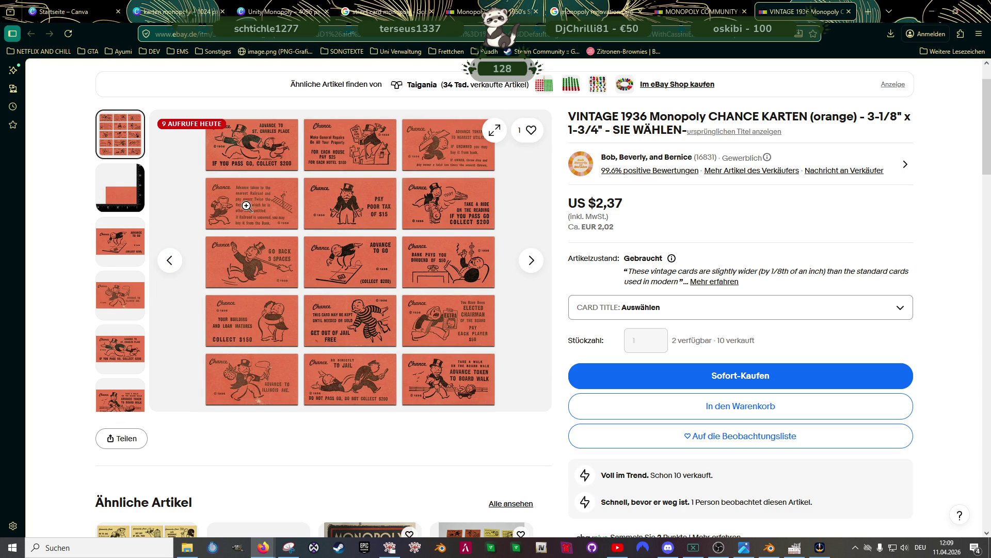
scroll(121, 362, "down", 3)
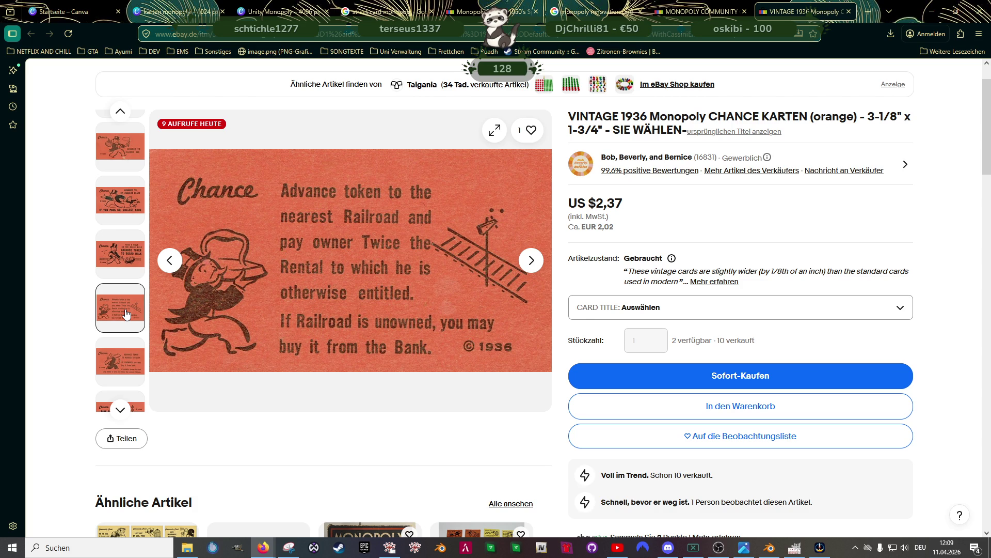
scroll(126, 313, "down", 1)
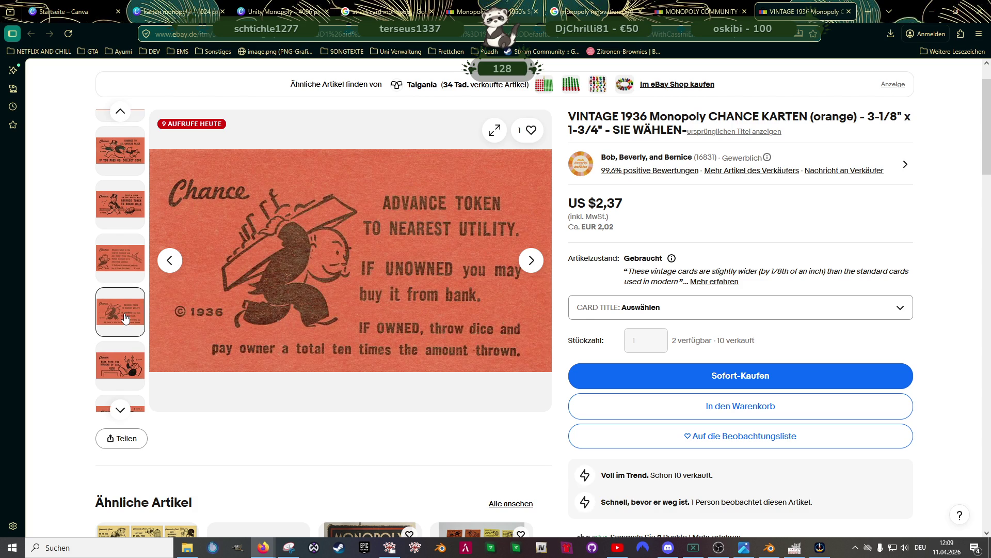
scroll(125, 317, "down", 2)
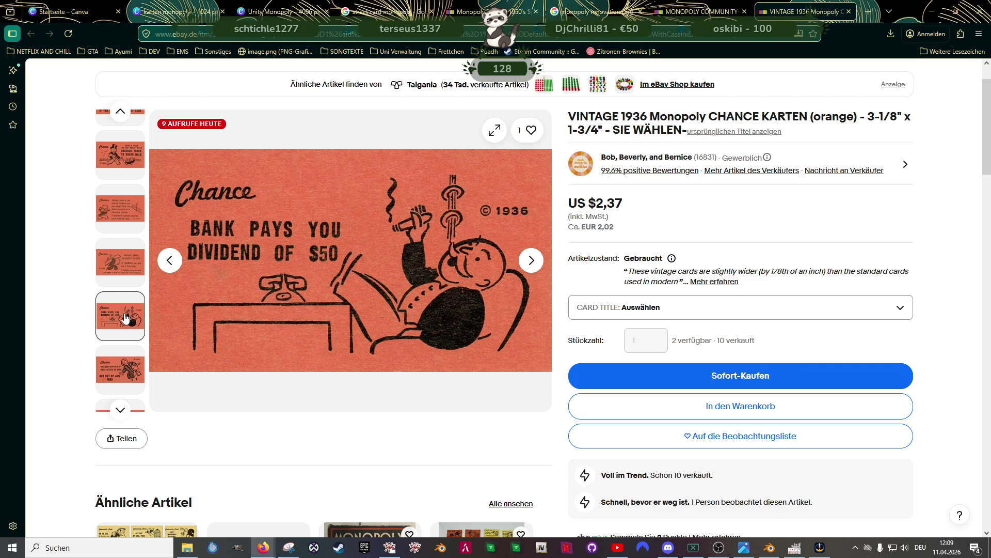
scroll(125, 323, "down", 2)
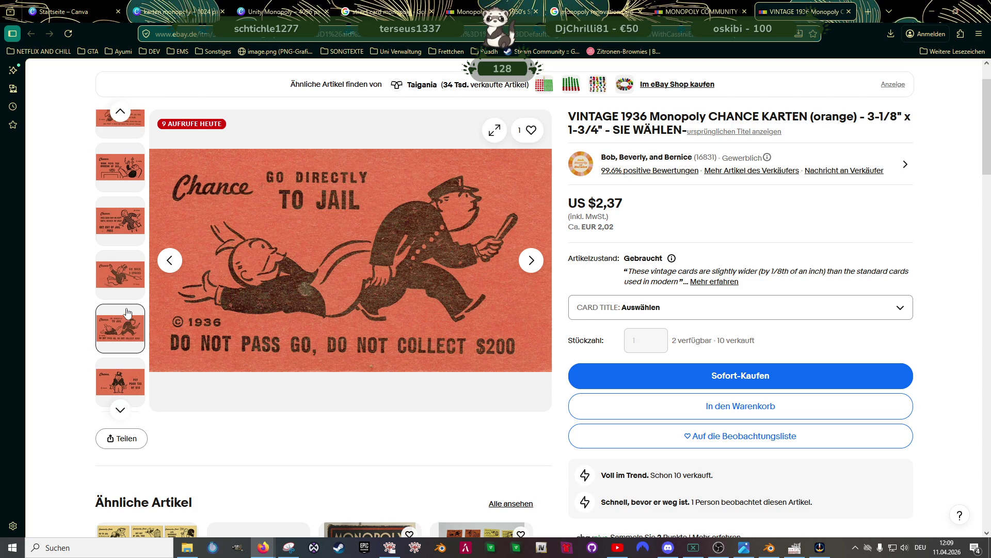
left_click(126, 313)
scroll(126, 326, "down", 1)
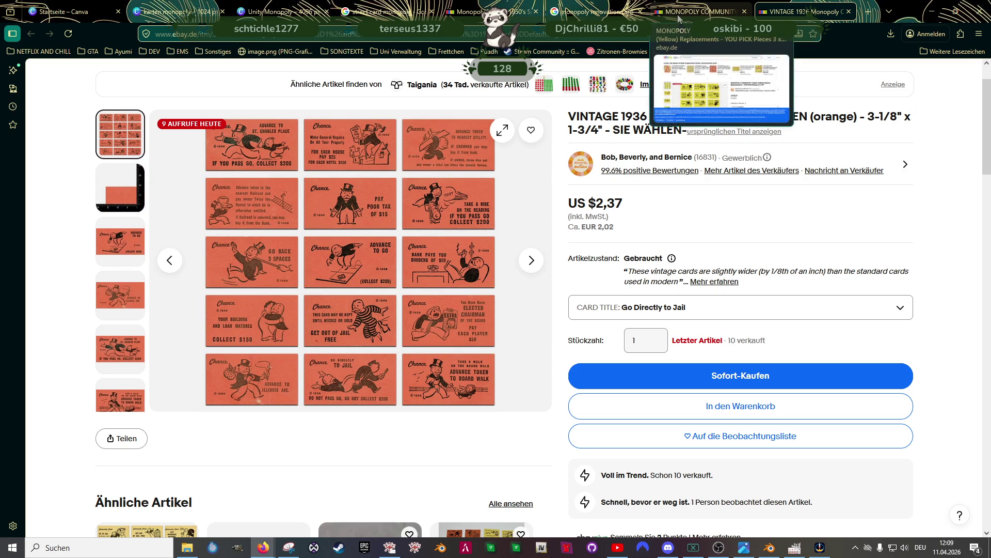
scroll(486, 185, "up", 1)
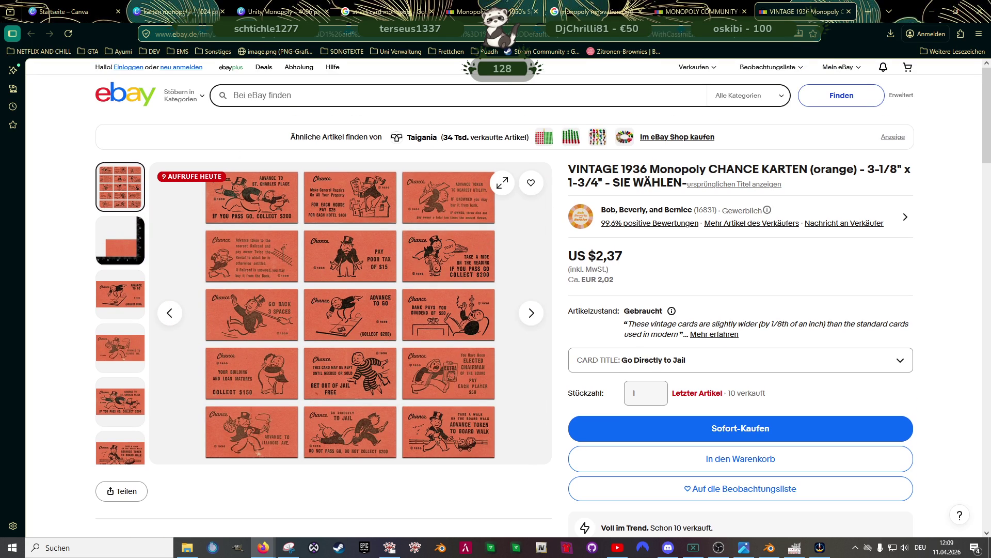
left_click(695, 15)
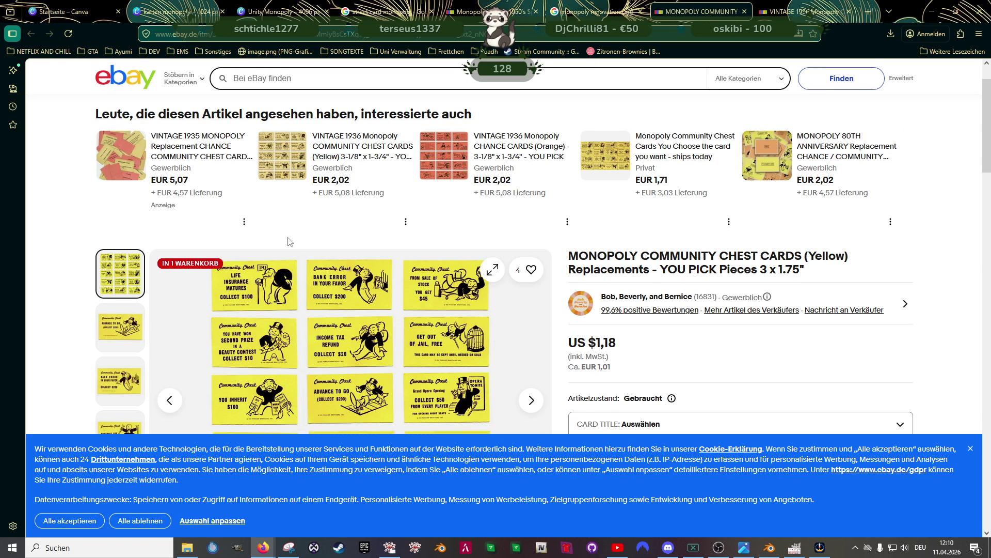
Enlarge the Bank Error, Doctor's Fee, From Sale of Stock and Get Out of Jail Free cards in turn
scroll(207, 263, "down", 1)
left_click(124, 309)
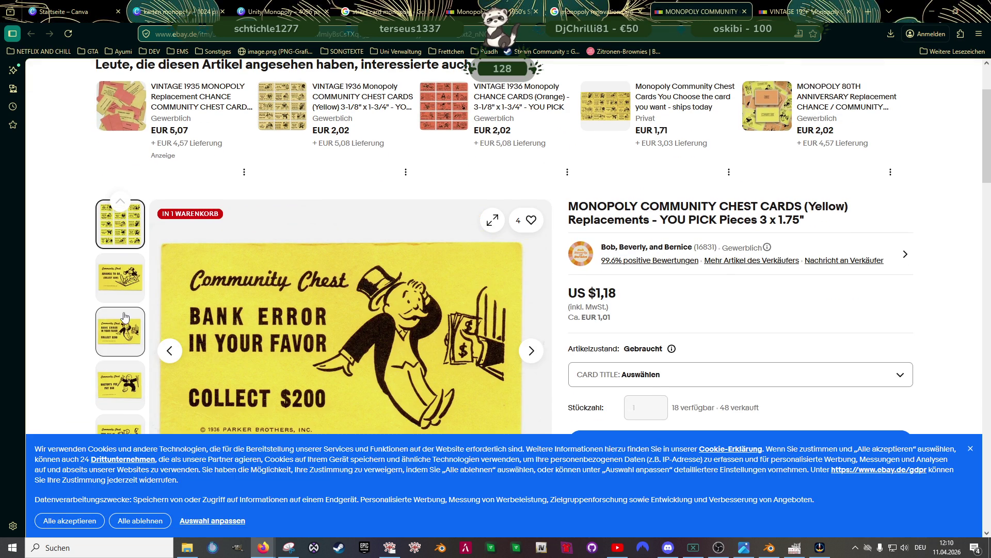
left_click(125, 312)
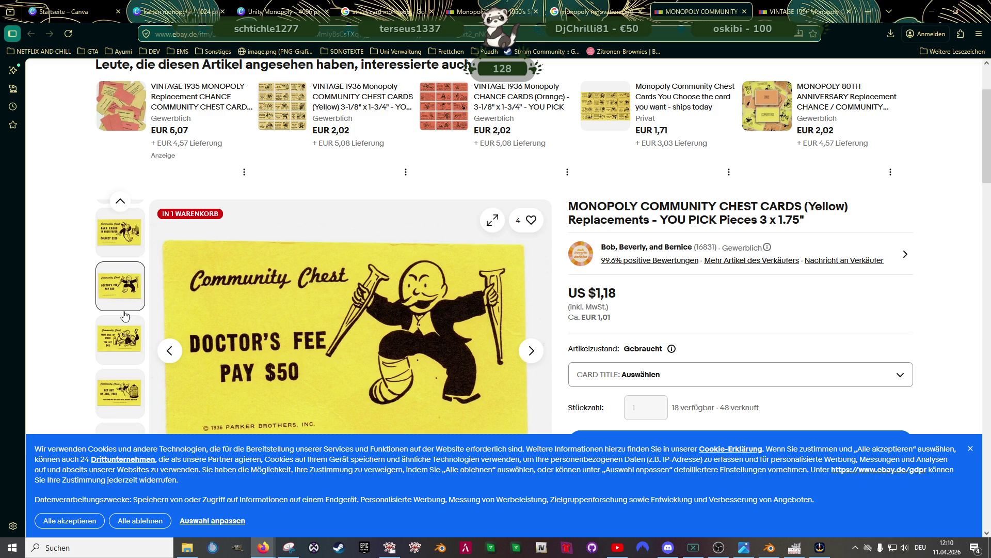
left_click(127, 310)
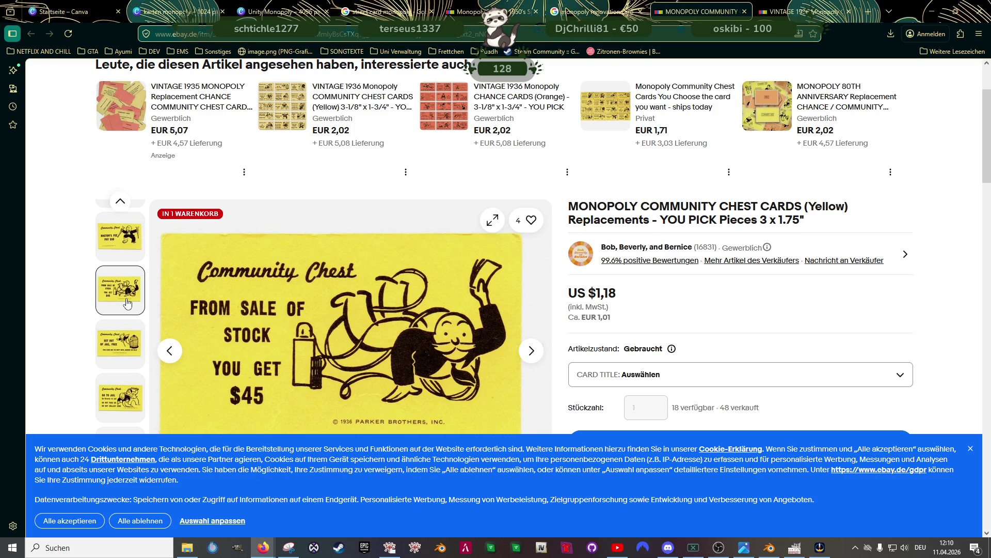
left_click(124, 316)
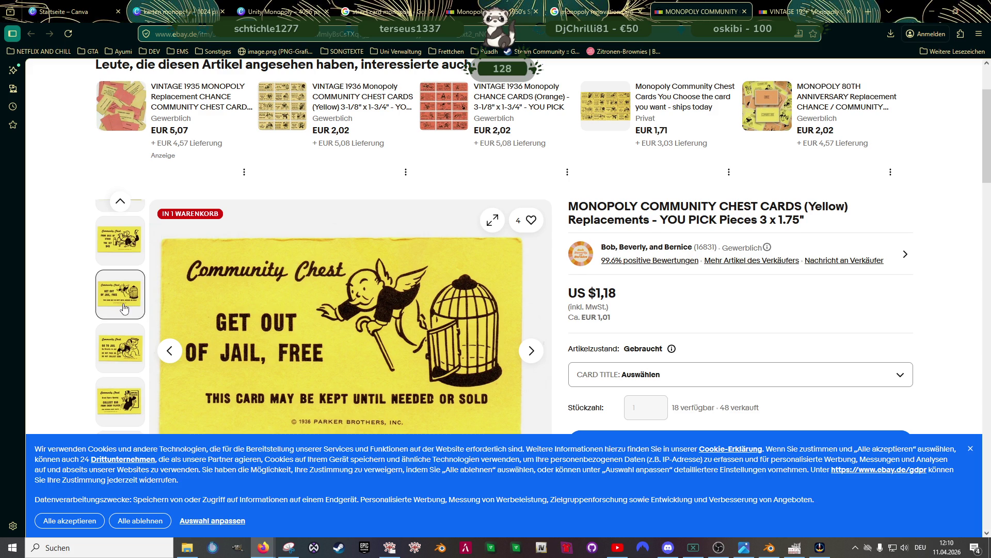
scroll(124, 313, "down", 1)
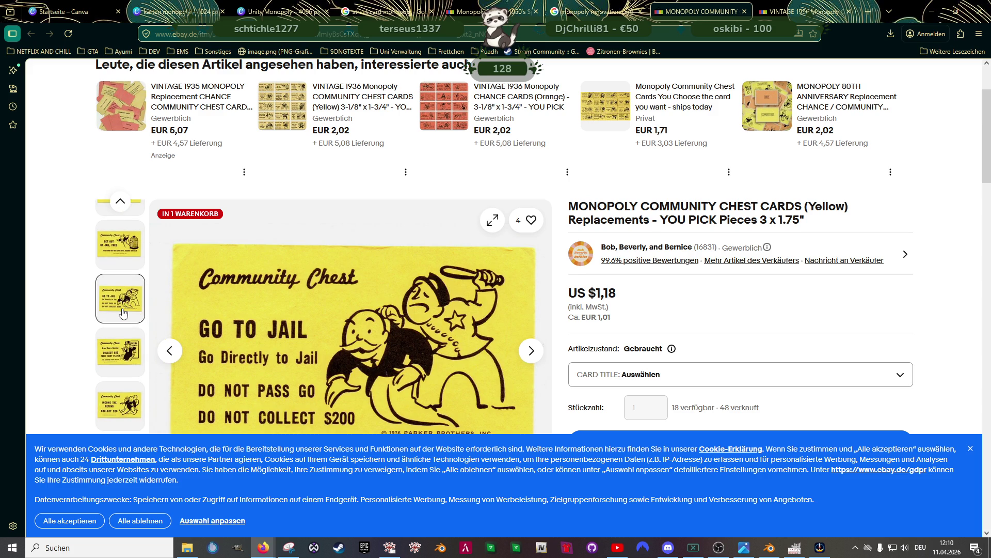
scroll(123, 315, "down", 1)
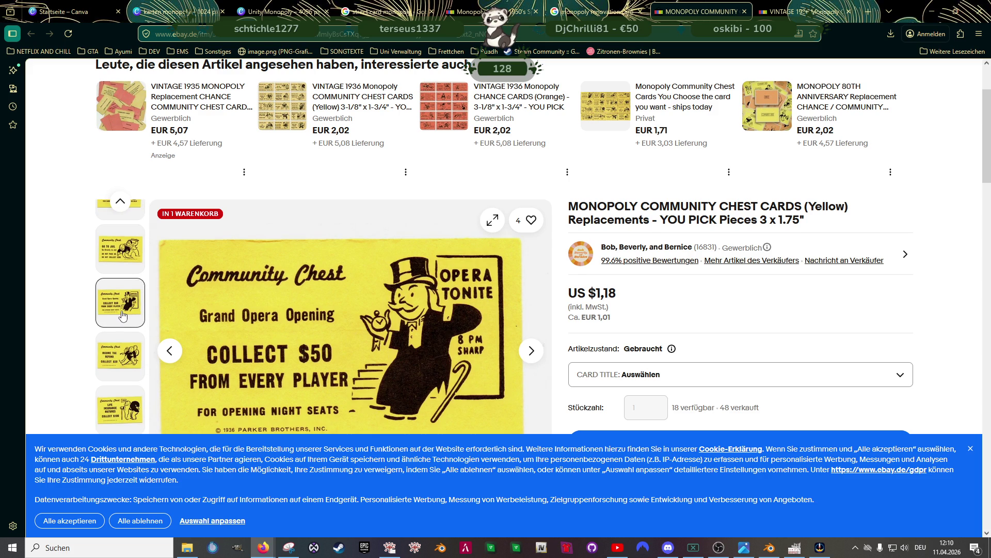
scroll(123, 316, "down", 1)
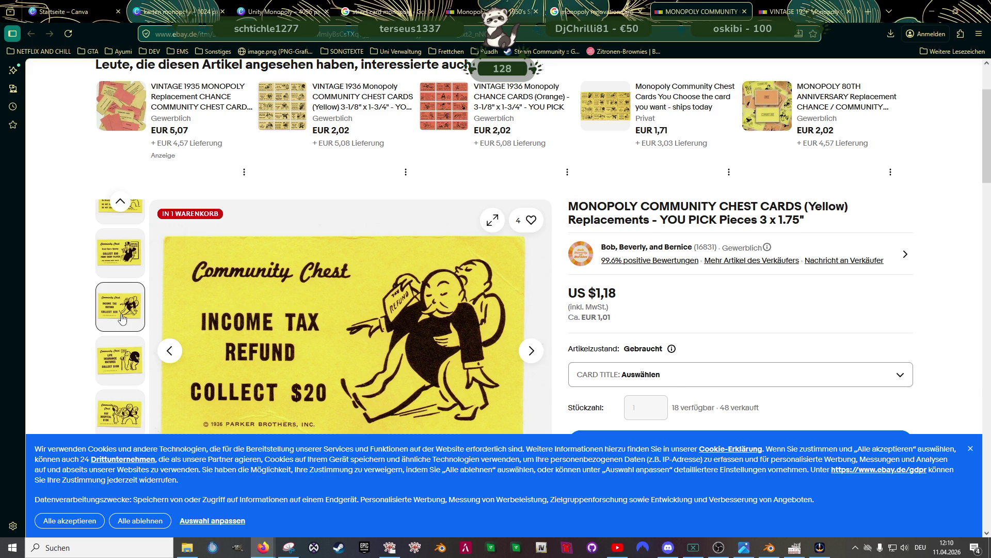
scroll(122, 318, "down", 1)
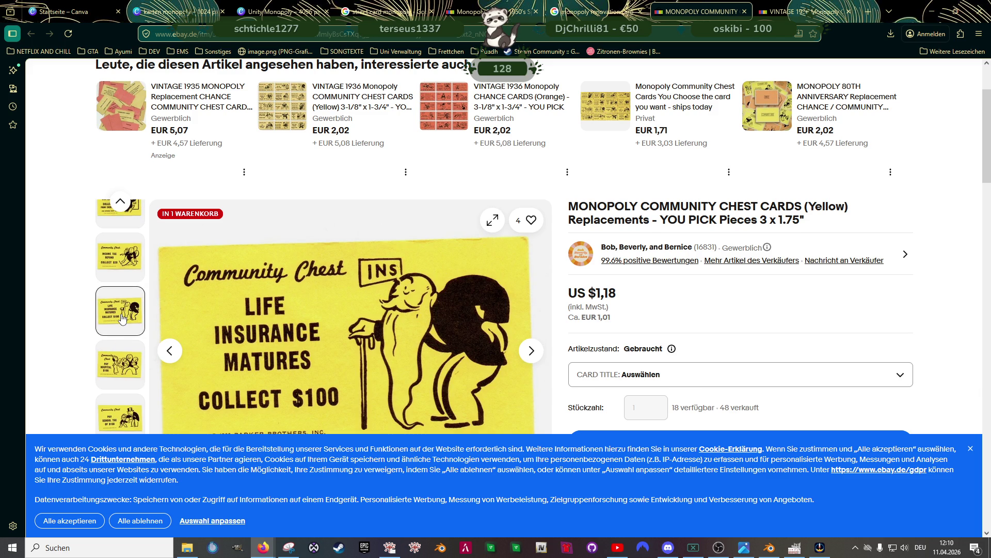
scroll(123, 318, "down", 1)
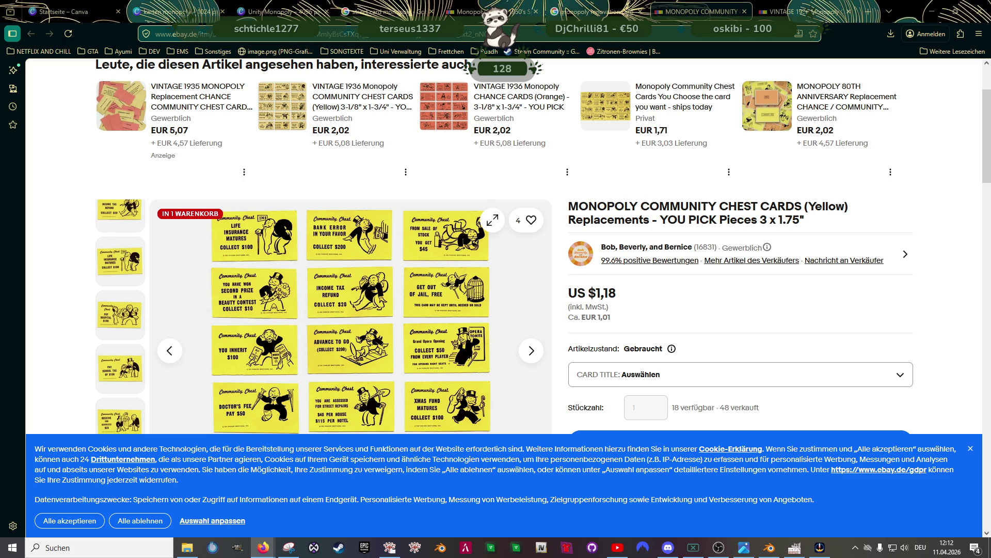
Go back through the renovation card image results to the Canva 'karten monopoly' design
key("alt+Tab")
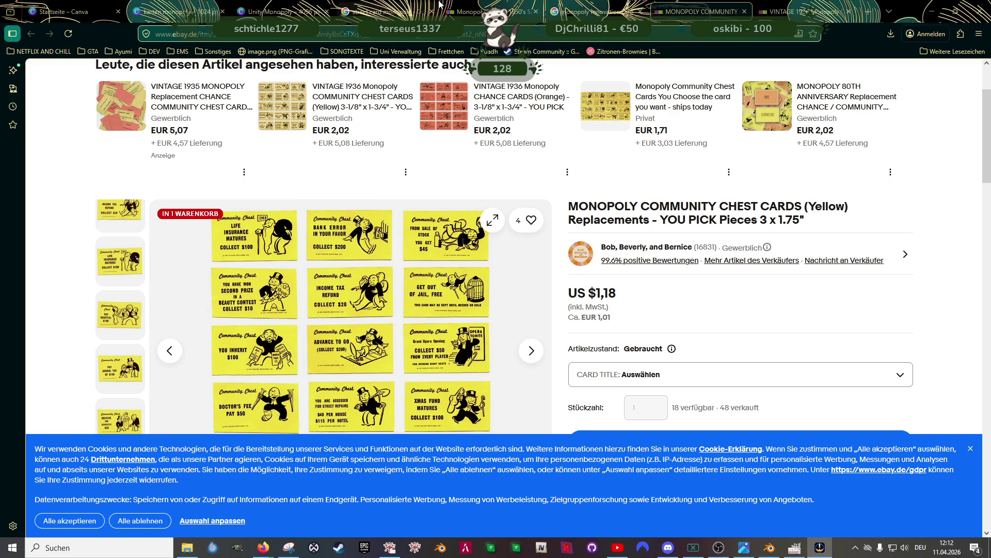
left_click(573, 15)
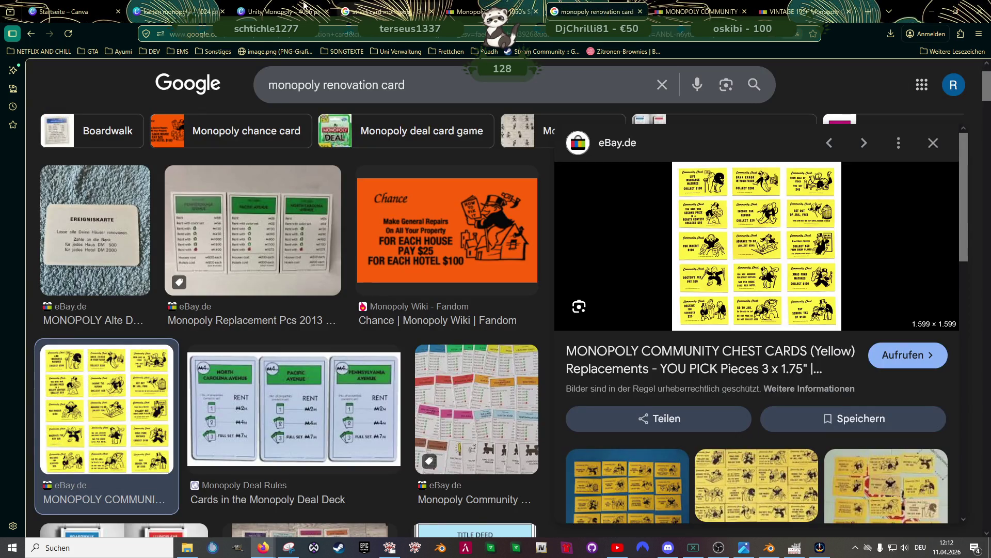
left_click(176, 11)
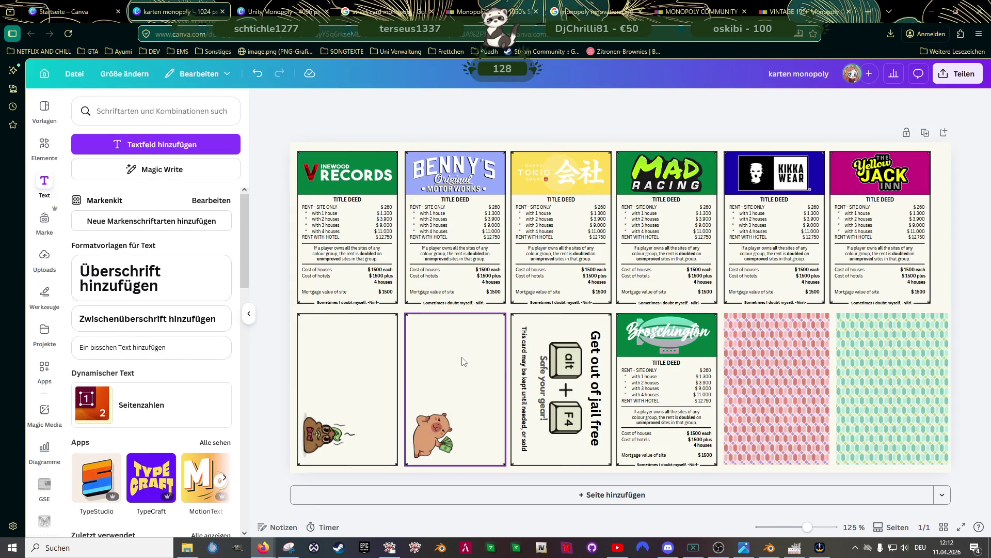
Duplicate the 'Get out of jail free' text onto the pig card and retype it as 'Our City needs'
left_click(601, 373)
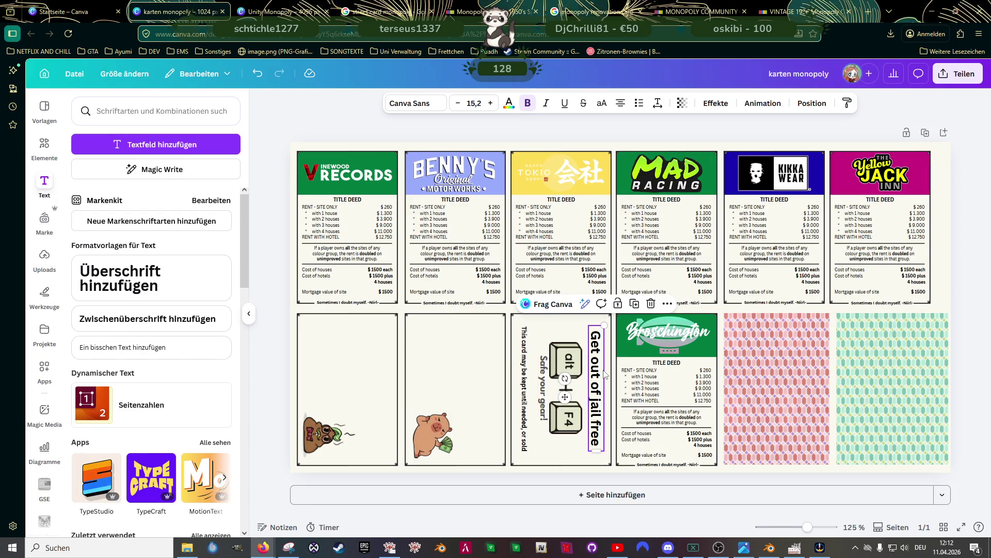
key("ctrl+d")
left_click_drag(607, 377, 476, 373)
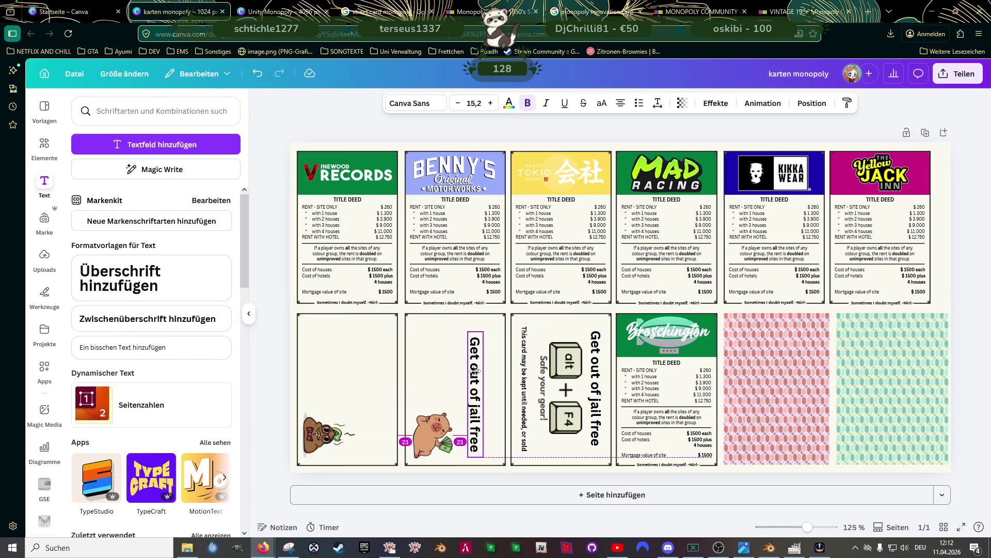
double_click(475, 369)
triple_click(475, 369)
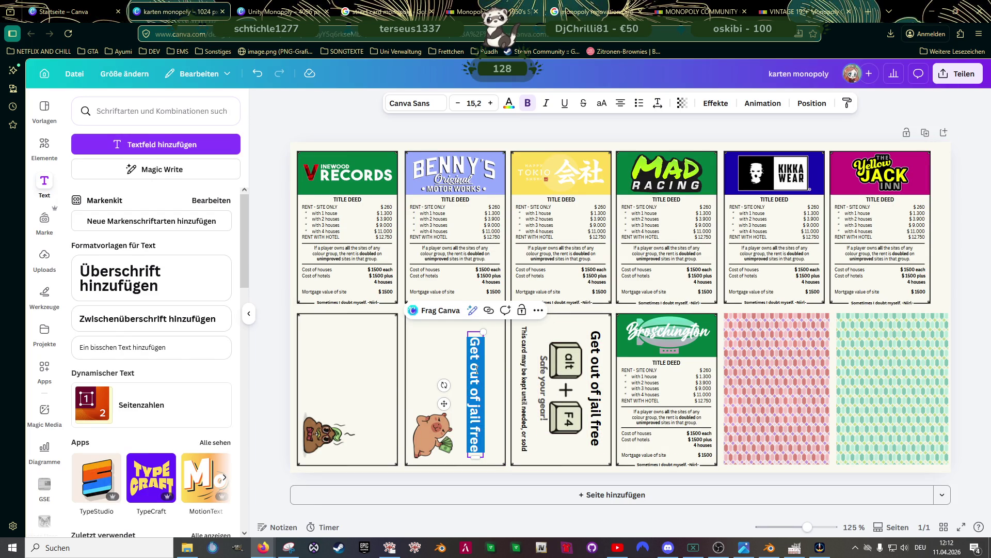
type("Our Citz")
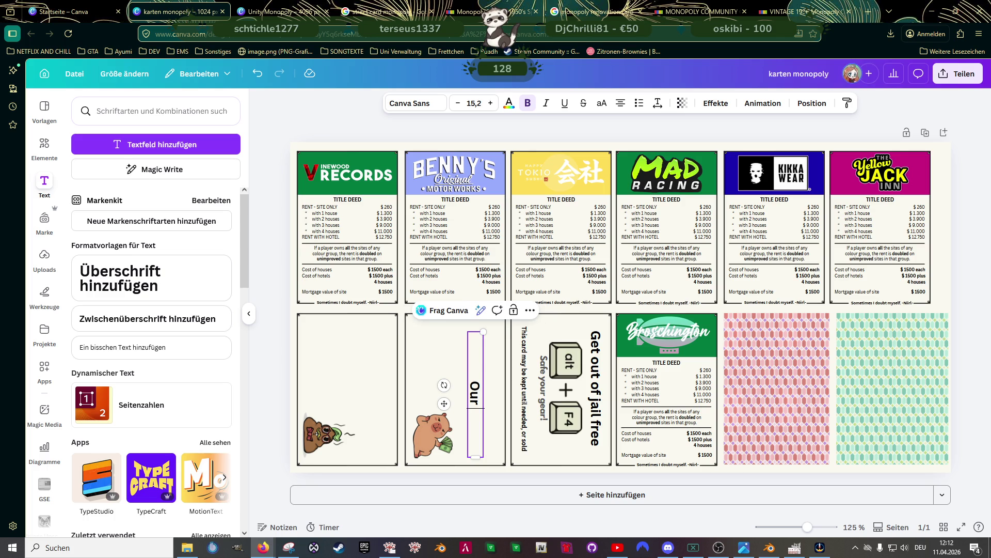
key("BackSpace")
type("y")
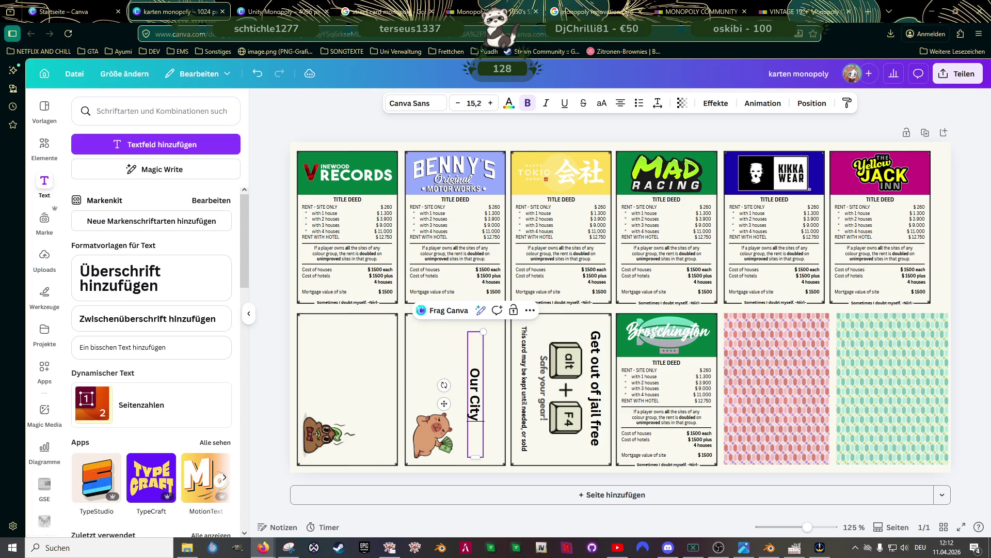
type(" needs")
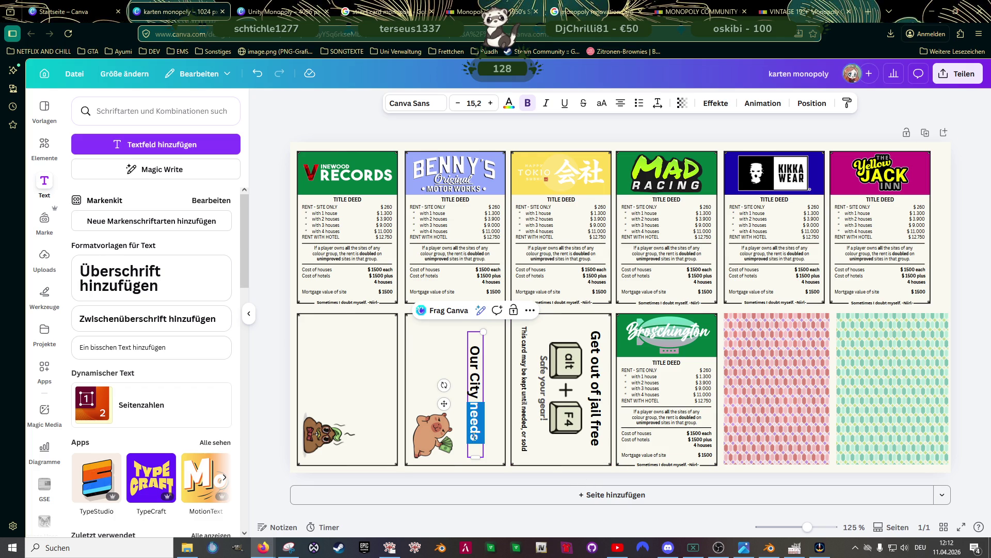
Lay the text box across the pig card and complete it as 'Our city needs to become more attractive'
mouse_move(444, 404)
left_mouse_down()
mouse_move(446, 391)
mouse_move(469, 429)
left_mouse_up()
left_click_drag(469, 428, 432, 390)
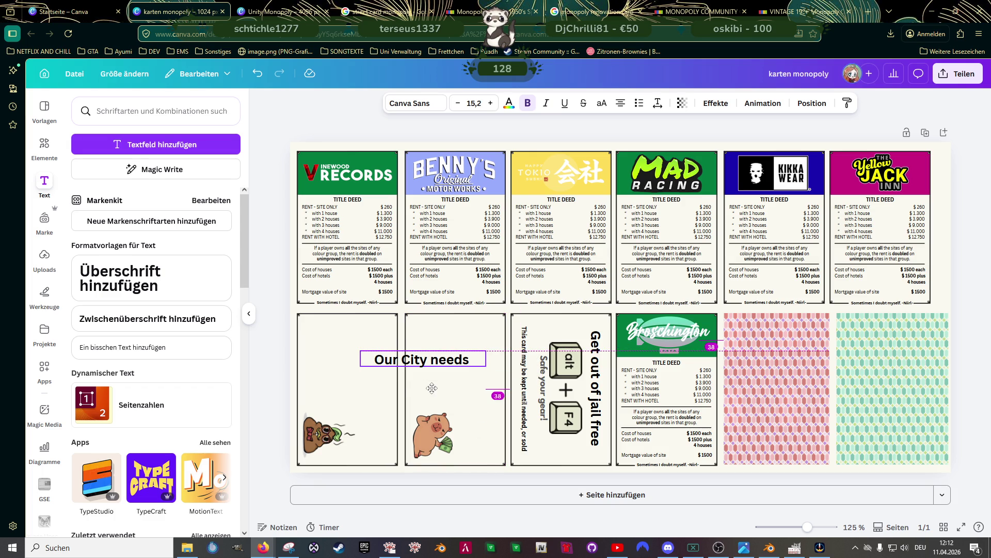
type(" to be")
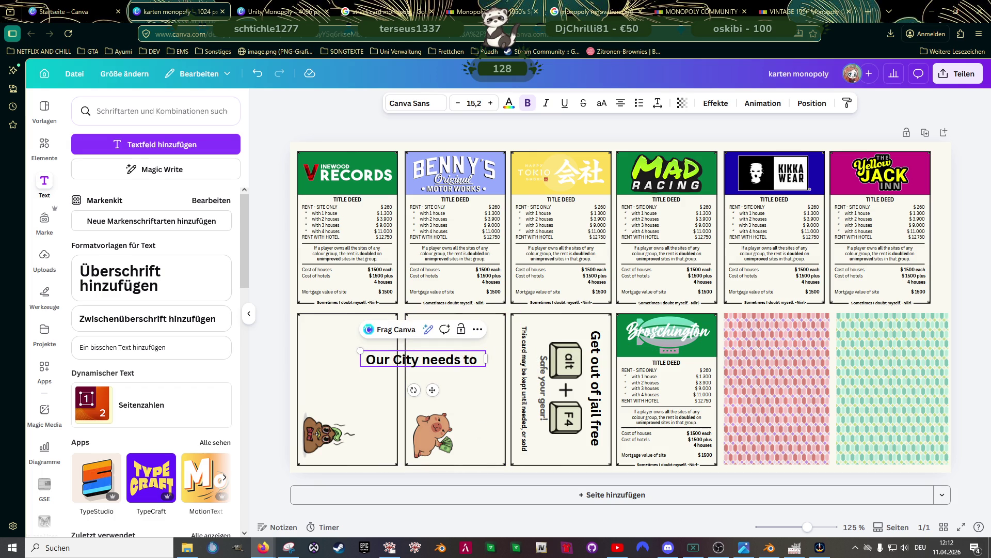
key("BackSpace")
type("ecome")
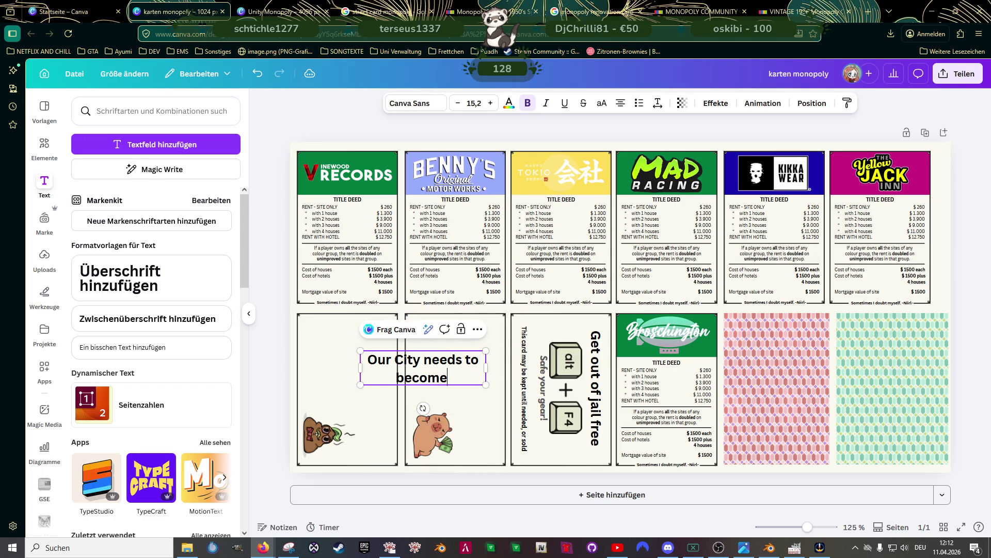
type(" more att")
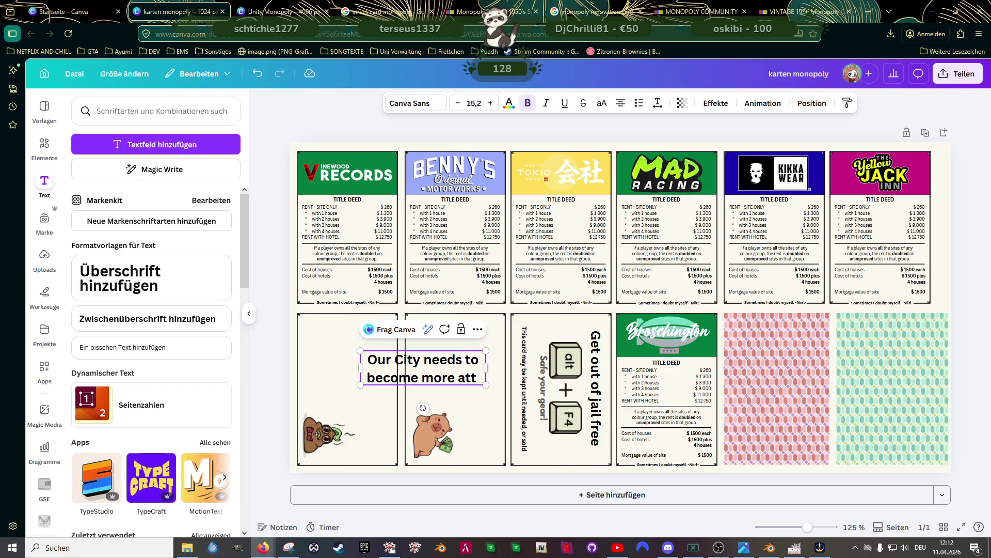
type("rac")
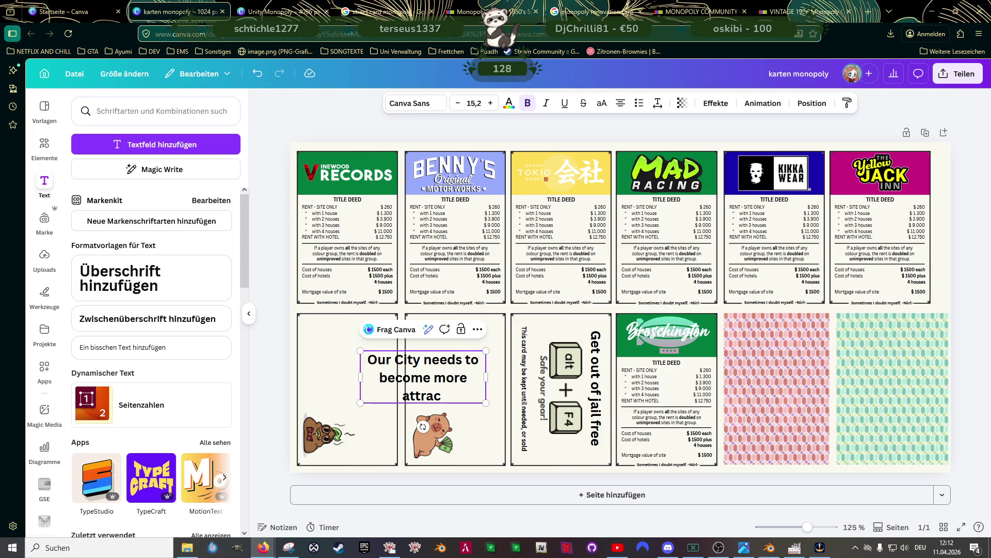
type("tive")
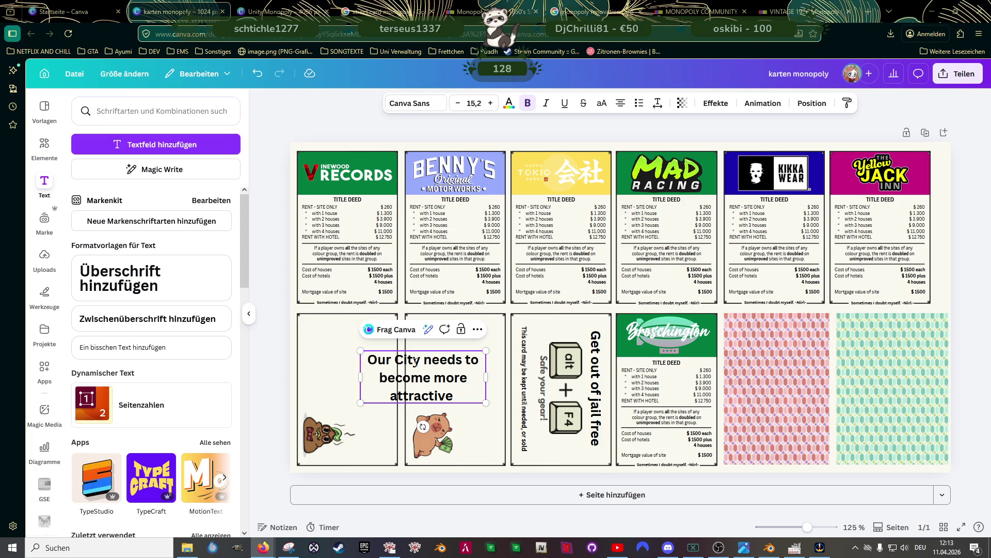
left_click(404, 363)
key("BackSpace")
type("c")
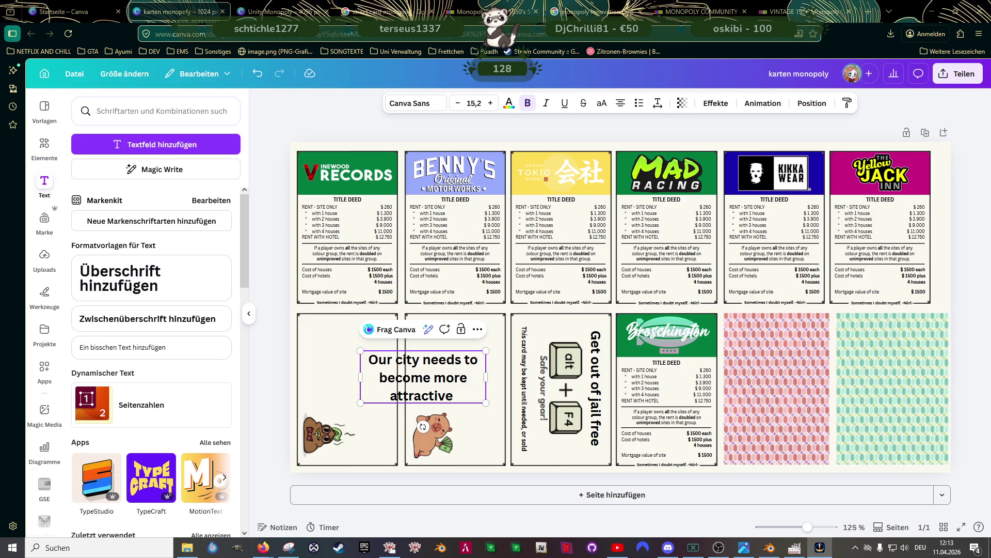
Rotate the slogan text 90° to run vertically and set its font size to 15,2
mouse_move(422, 427)
left_mouse_down()
mouse_move(389, 412)
mouse_move(394, 406)
left_mouse_up()
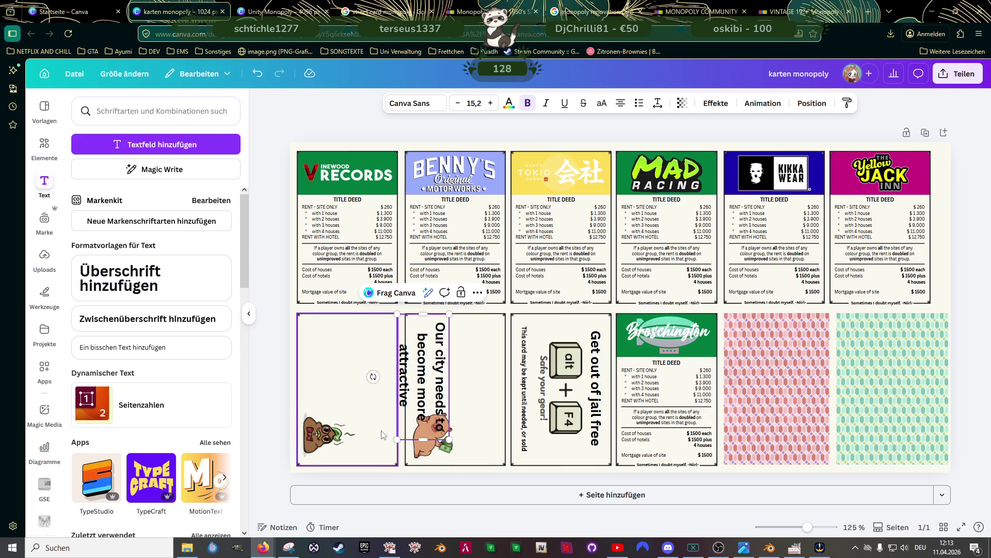
left_click_drag(397, 440, 389, 458)
left_click_drag(421, 392, 438, 403)
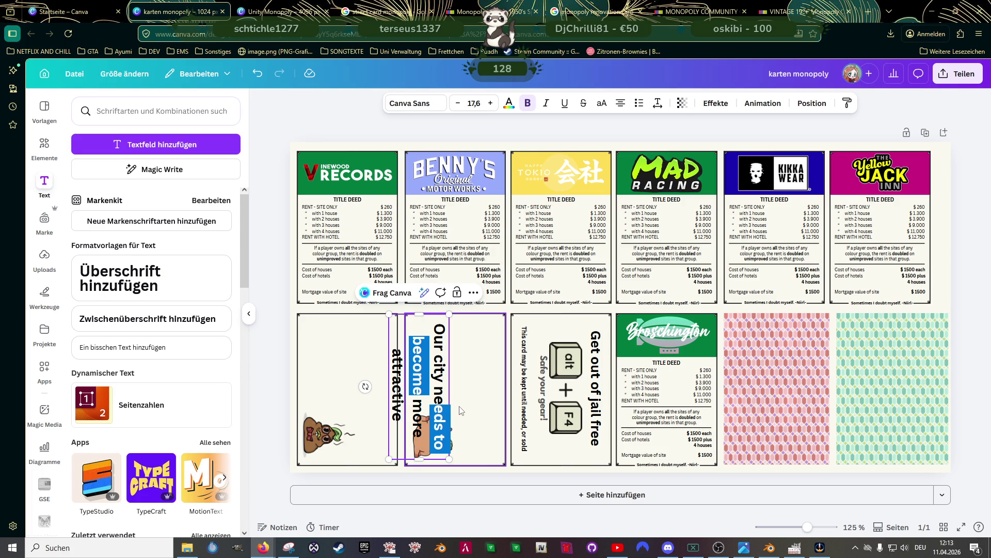
triple_click(431, 365)
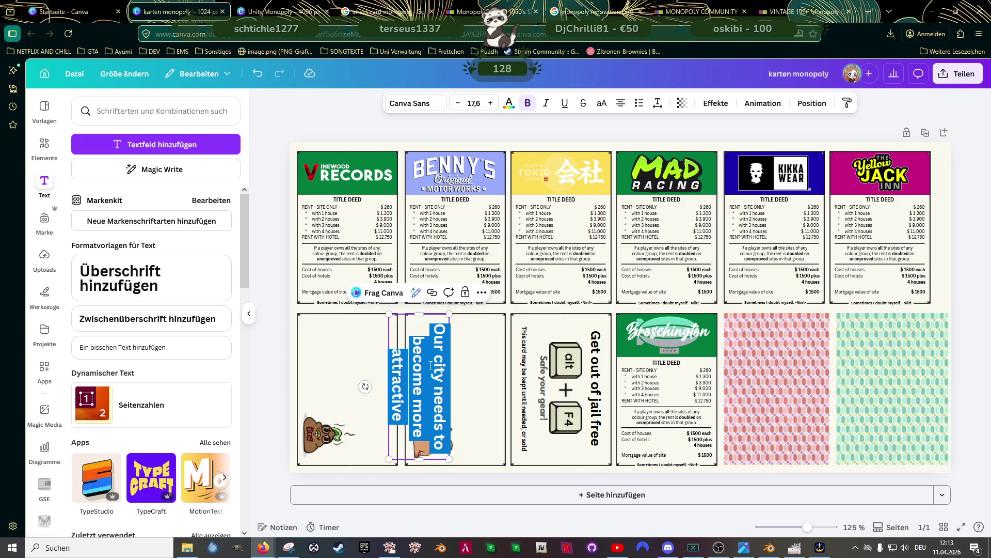
left_click(475, 103)
type("15")
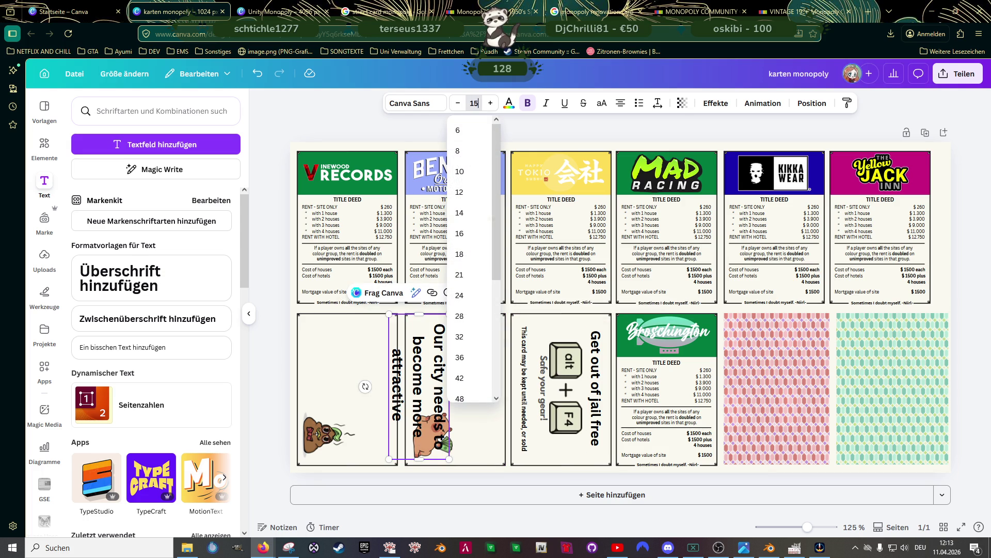
key("BackSpace")
type("2")
left_click(361, 342)
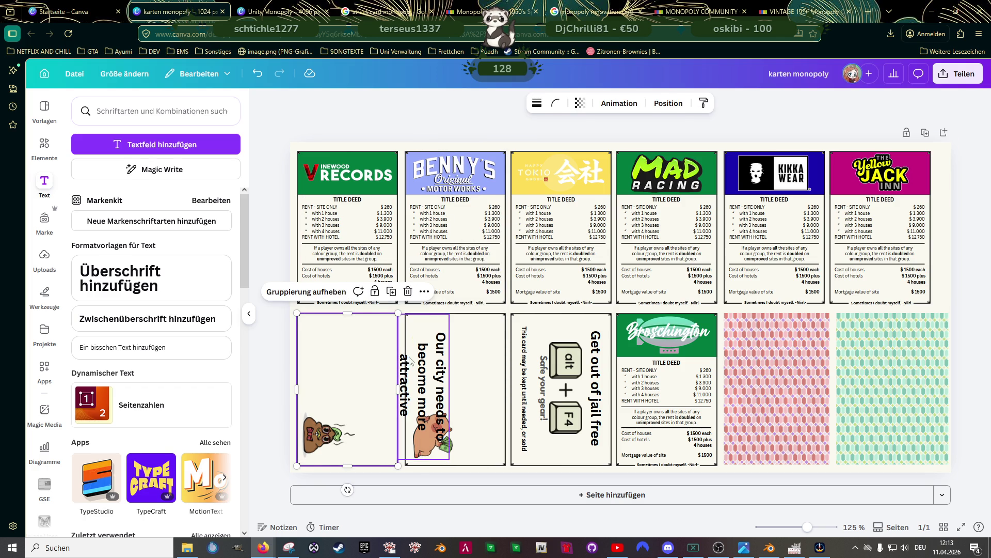
Move the vertical slogan to the pig card's right side and make its box taller
left_click(433, 363)
left_click_drag(445, 378, 476, 377)
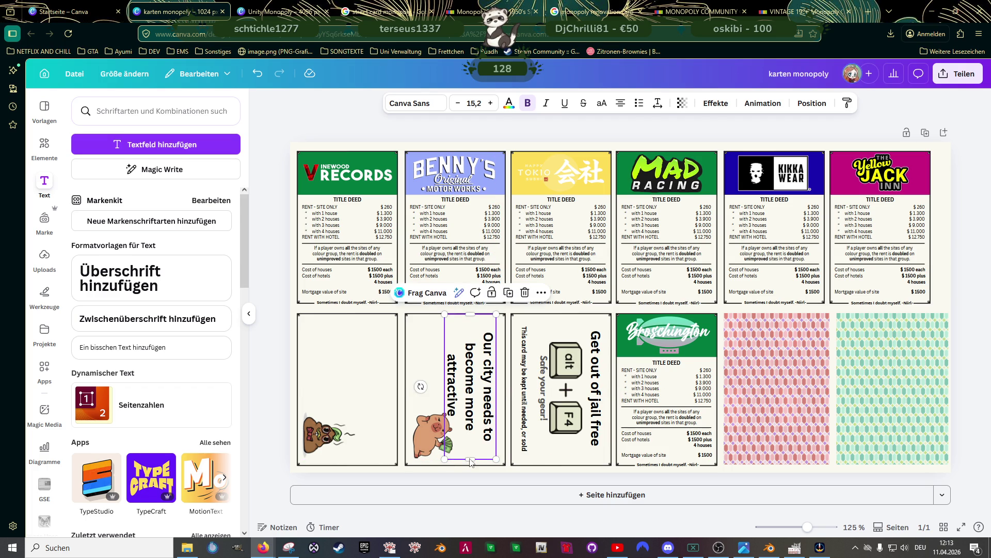
left_click_drag(470, 464, 470, 469)
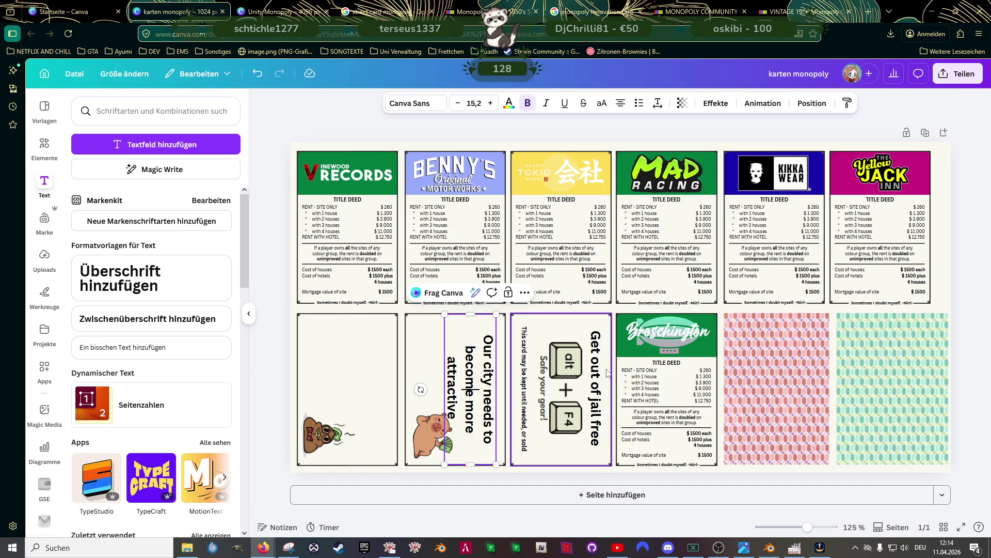
left_click(598, 338)
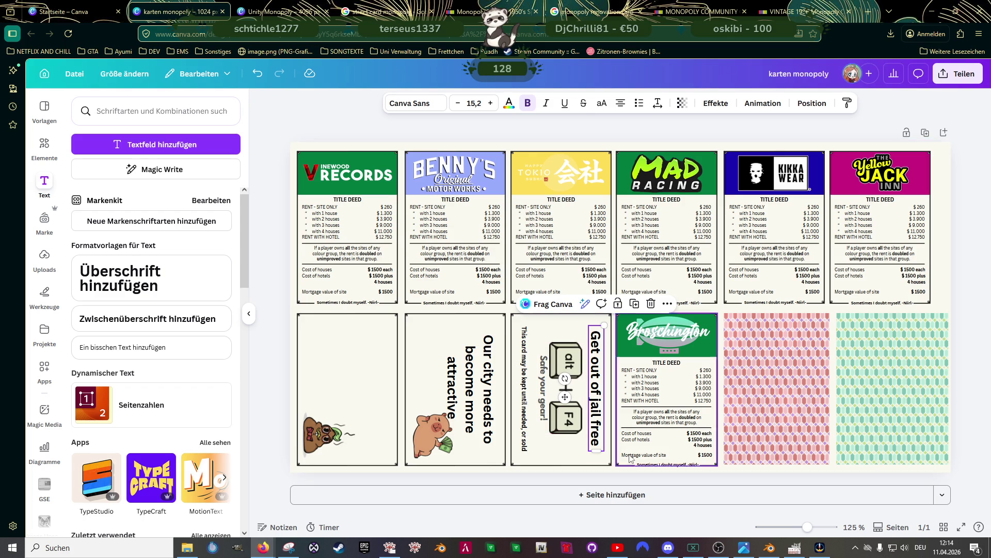
Stretch the jail-free text box taller and nudge the 'Our city' text slightly right
scroll(570, 426, "up", 3, "ctrl")
scroll(584, 387, "down", 3)
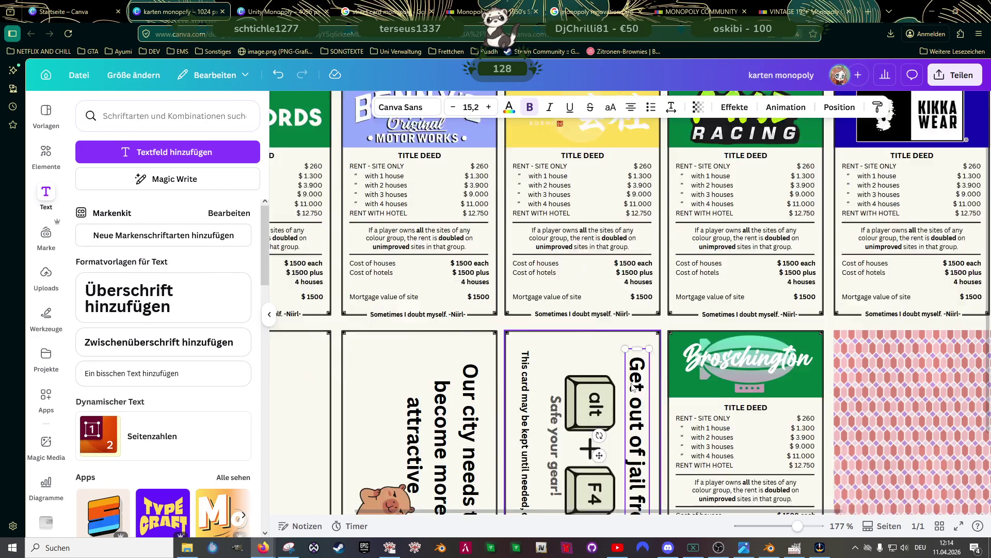
left_click_drag(638, 238, 638, 222)
left_click_drag(639, 438, 642, 462)
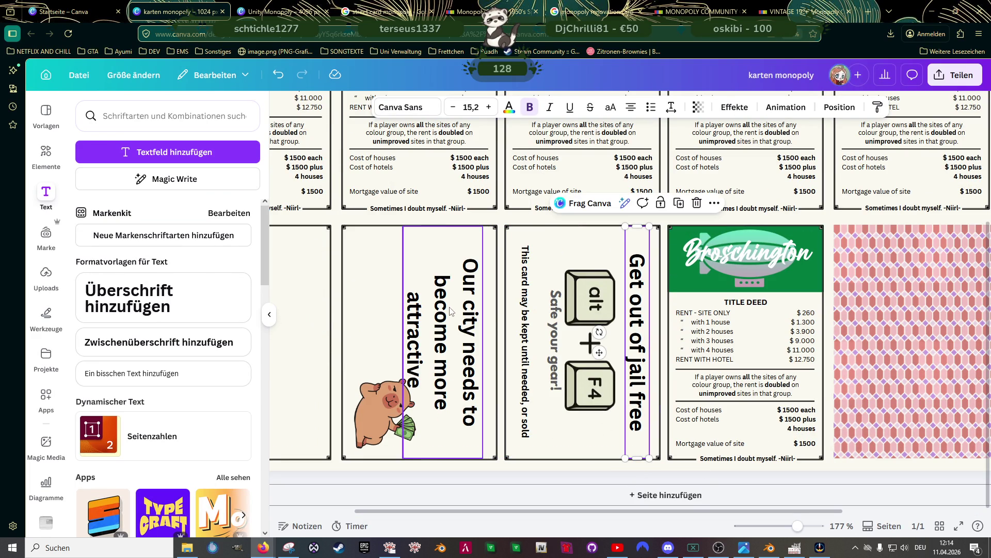
left_click(443, 306)
left_click_drag(449, 324, 447, 321)
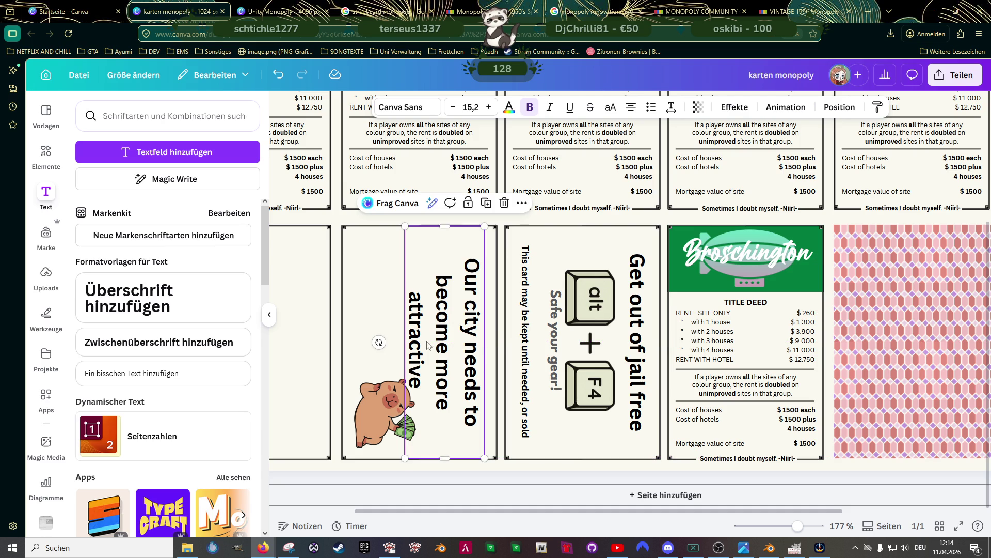
key("ctrl+minus")
key("ctrl+minus")
key("ctrl+minus")
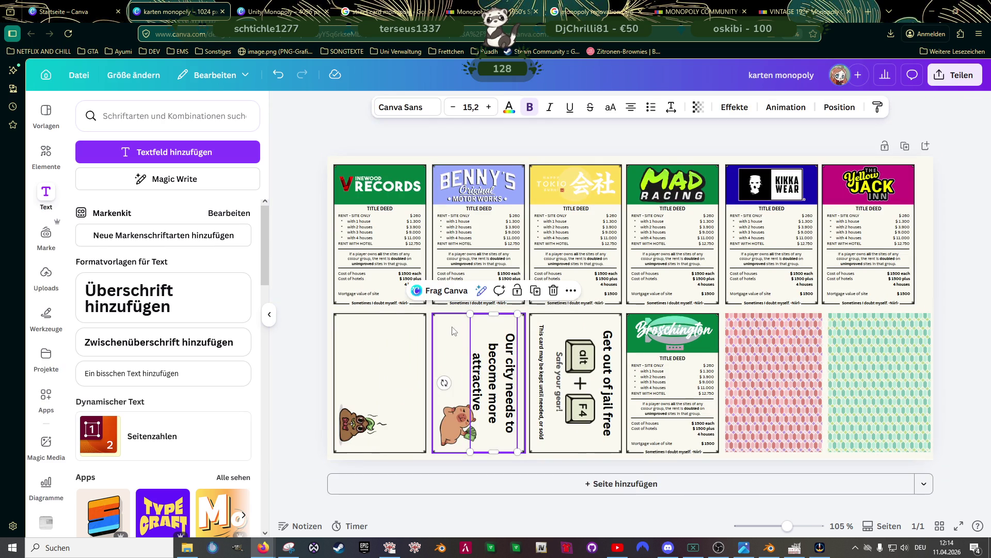
Delete the pig picture from the slogan card and select the rotated text box
left_click(452, 416)
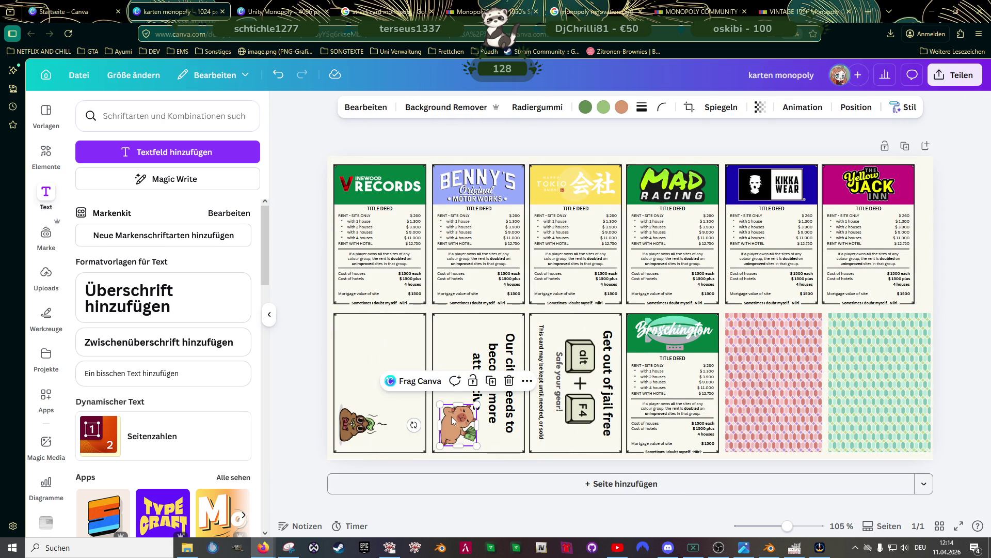
key("Delete")
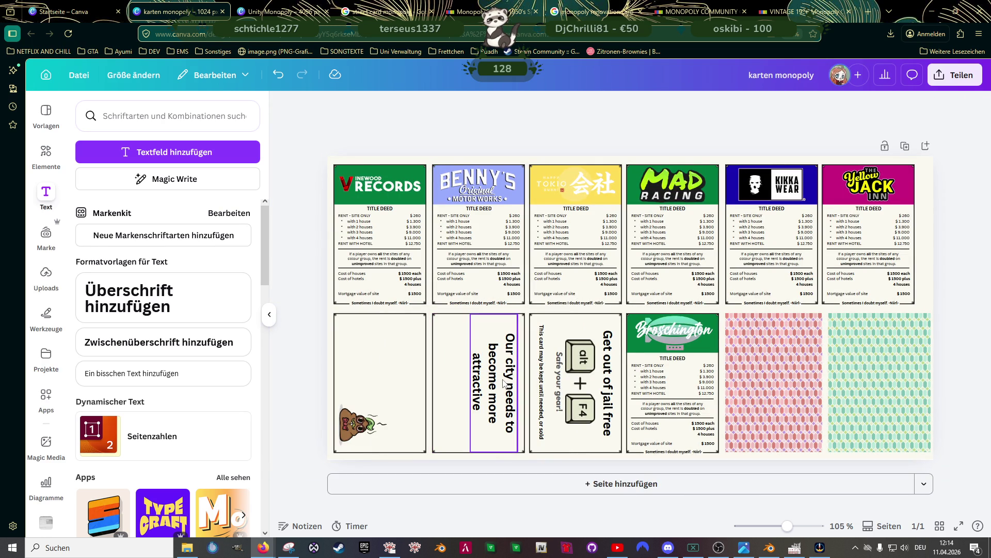
left_click(493, 413)
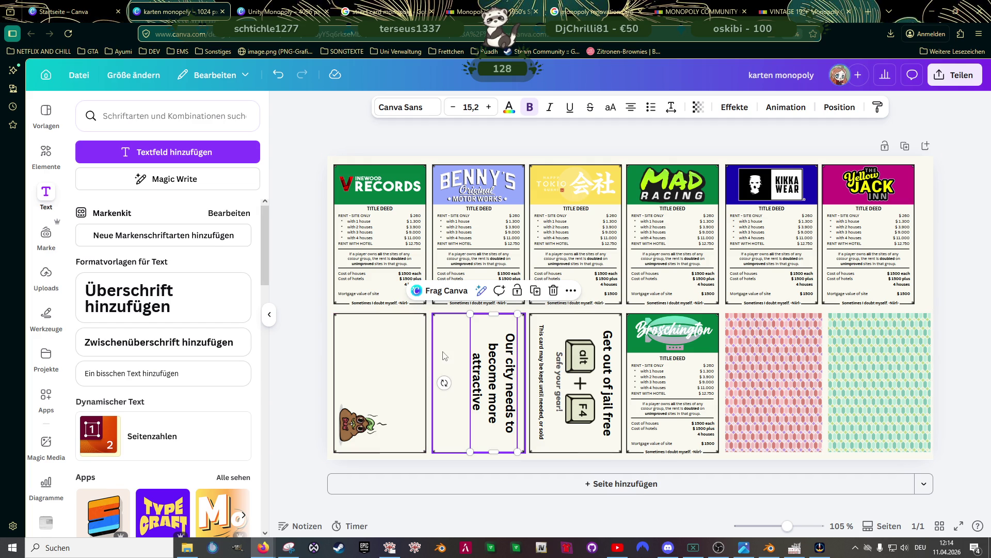
left_click(46, 276)
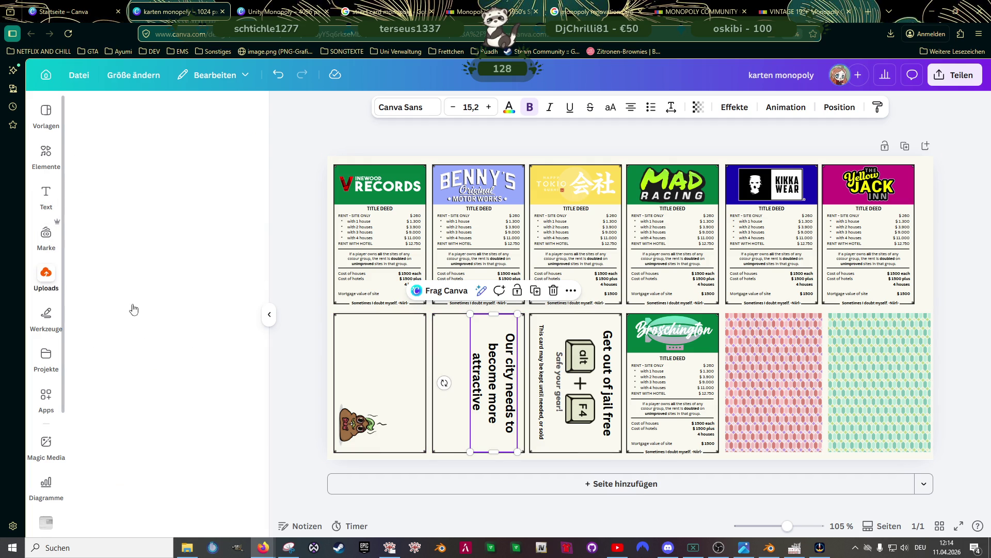
Add the SoonConstruction logo from Logos Unity, shrink it, rotate it 90°, and move it onto the slogan card
left_click(183, 330)
scroll(187, 307, "up", 10)
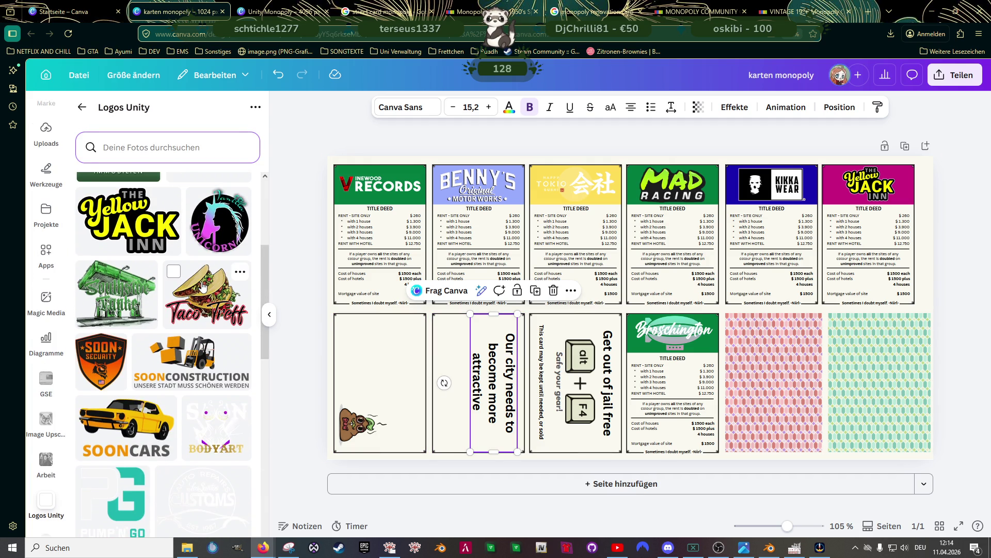
left_click(204, 371)
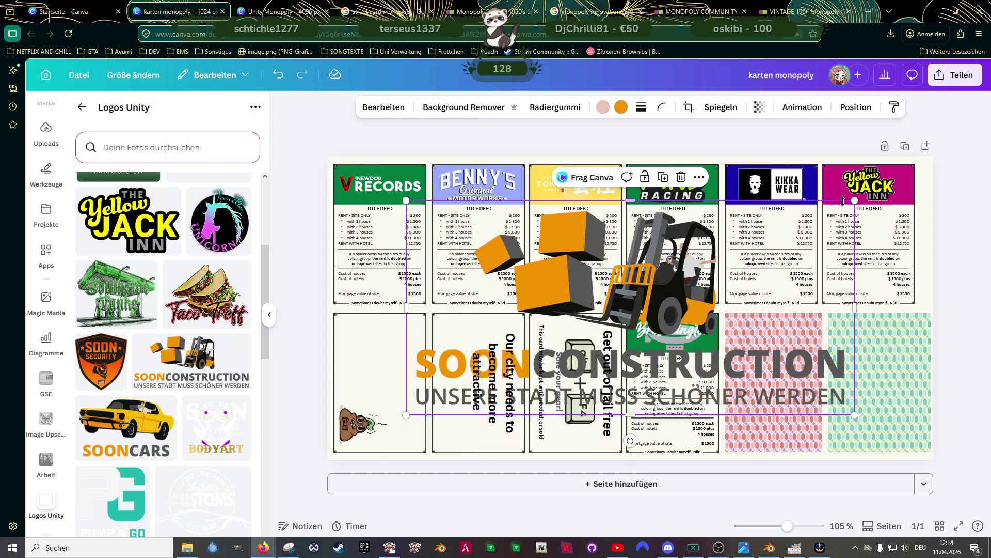
mouse_move(855, 201)
left_mouse_down()
mouse_move(857, 219)
mouse_move(543, 361)
mouse_move(514, 363)
left_mouse_up()
left_click_drag(443, 385, 417, 337)
mouse_move(429, 387)
left_mouse_down()
mouse_move(394, 372)
mouse_move(364, 337)
left_mouse_up()
left_click_drag(428, 338, 463, 395)
Shorten the slogan text box and shrink the SoonConstruction logo further
left_click(505, 360)
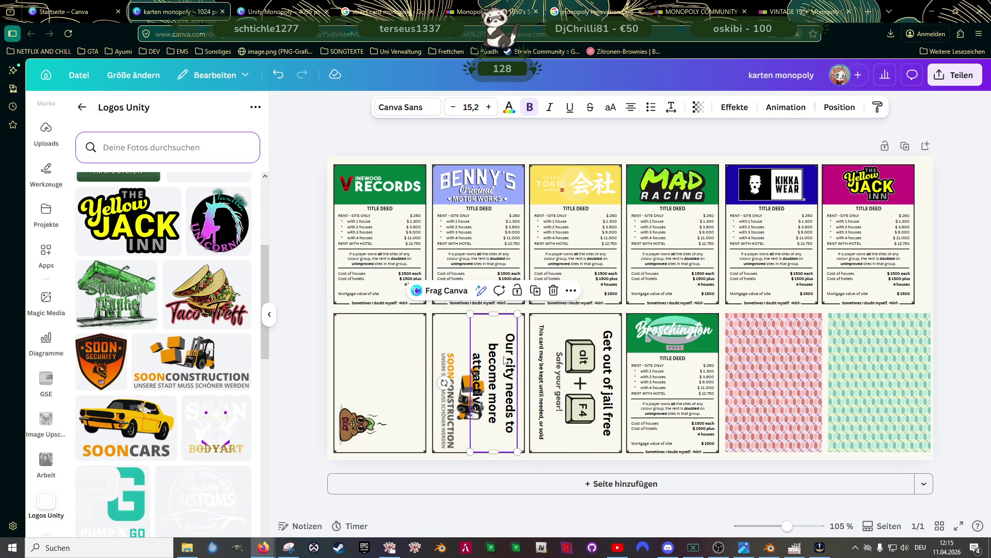
left_click(442, 399)
left_click(481, 452)
mouse_move(494, 452)
left_mouse_down()
mouse_move(490, 426)
mouse_move(503, 407)
mouse_move(493, 467)
mouse_move(494, 453)
left_mouse_up()
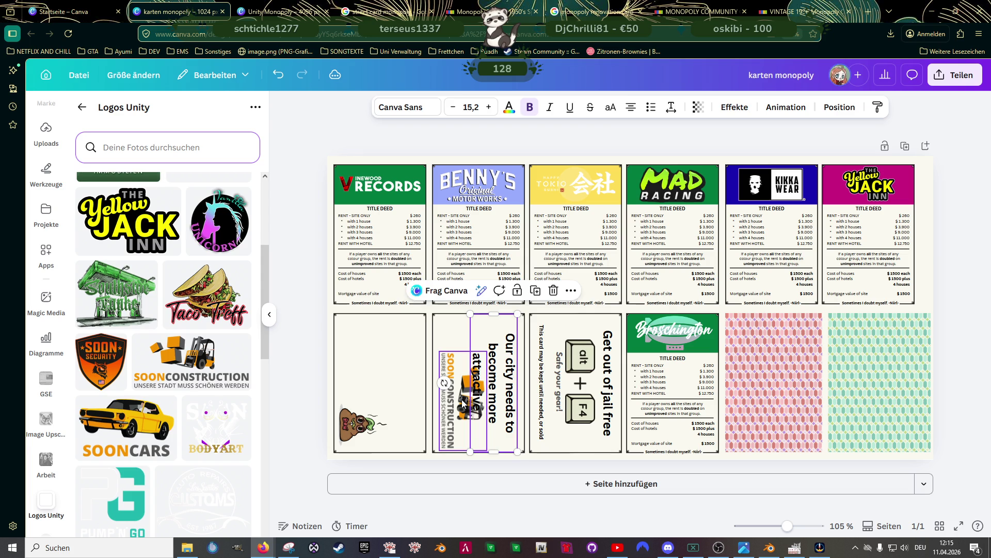
left_click(463, 403)
mouse_move(487, 352)
left_mouse_down()
mouse_move(468, 388)
mouse_move(476, 390)
left_mouse_up()
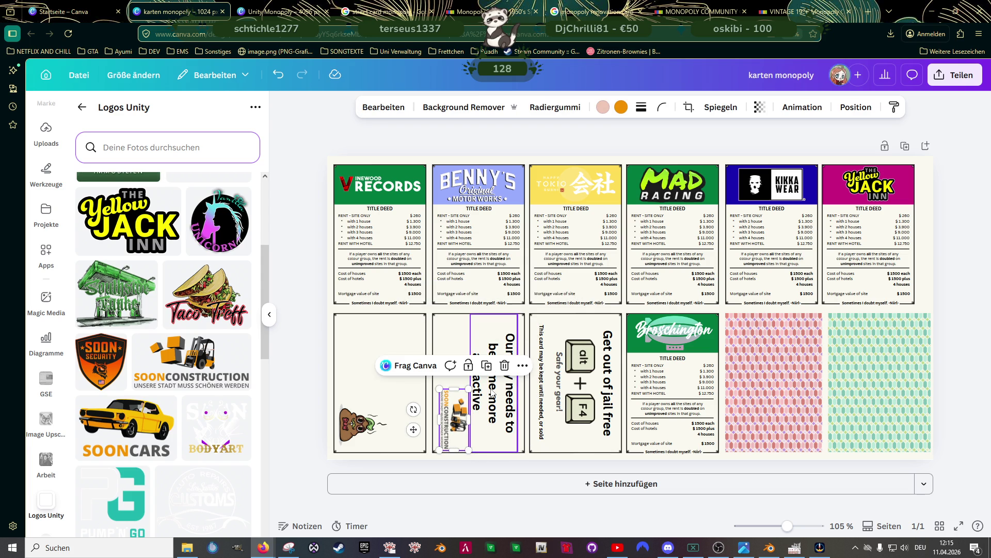
left_click(488, 401)
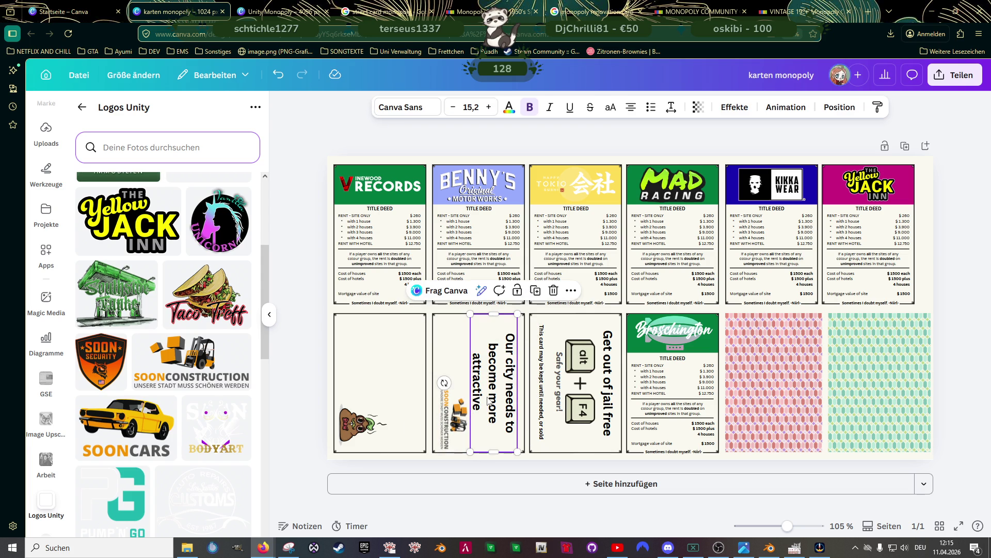
Reduce the slogan to font size 13,2 and break the line before 'become'
left_click(454, 108)
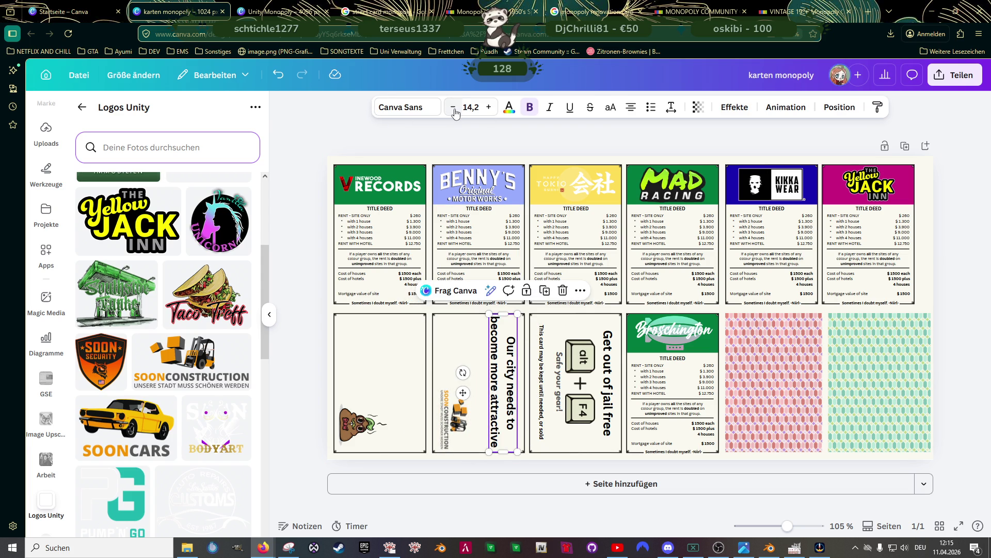
left_click(454, 108)
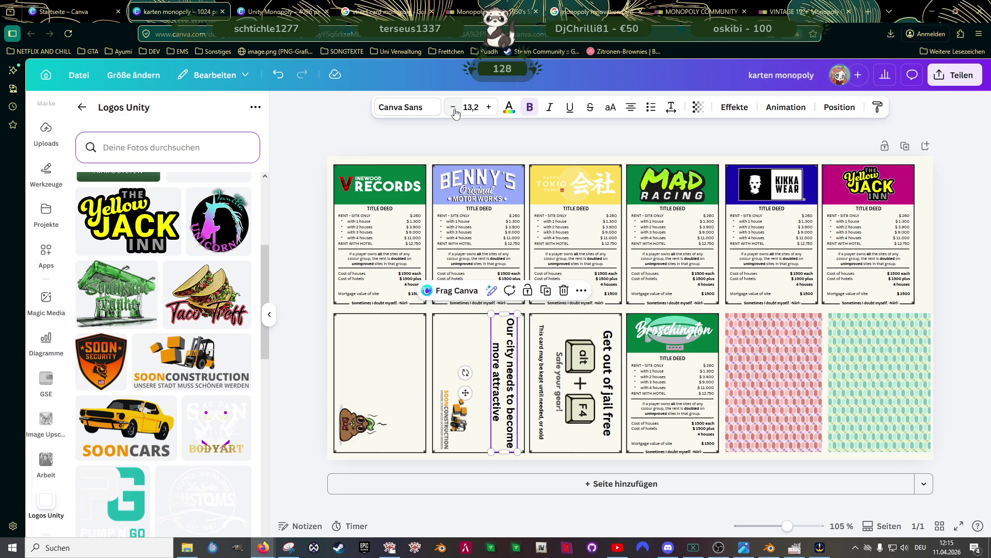
left_click(512, 405)
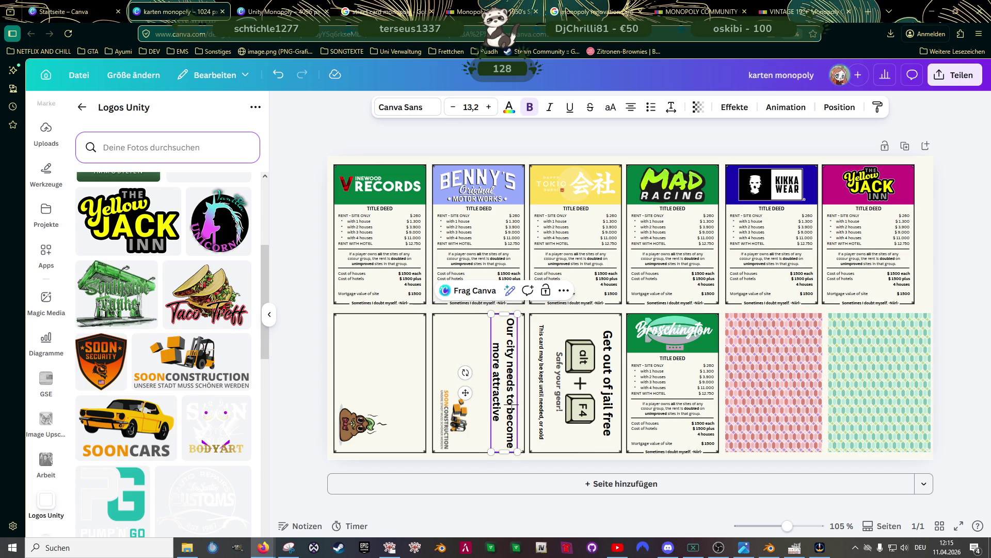
key("Return")
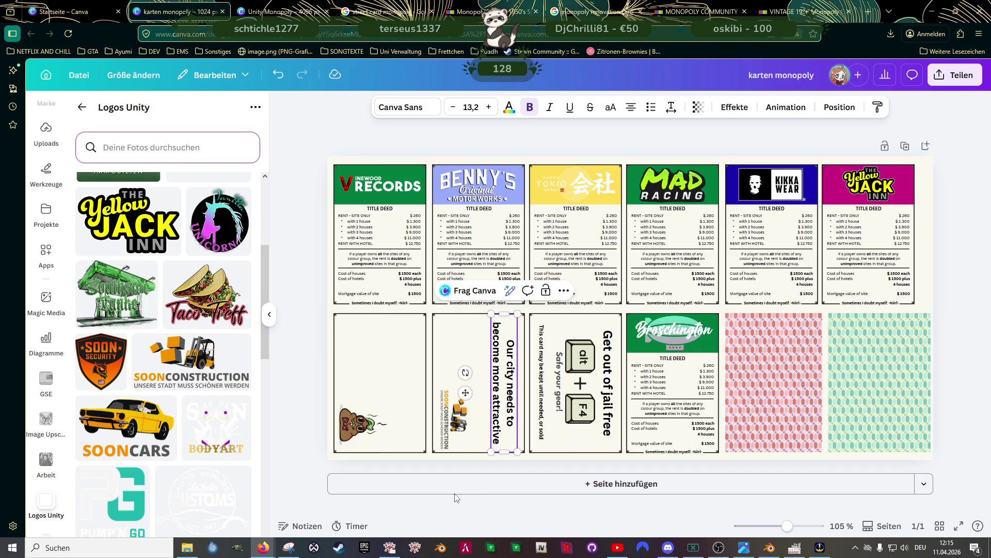
Enlarge the SoonConstruction logo slightly and align it with the guide
left_click(454, 418)
left_click_drag(470, 388, 485, 376)
mouse_move(457, 413)
left_mouse_down()
mouse_move(485, 411)
mouse_move(461, 407)
left_mouse_up()
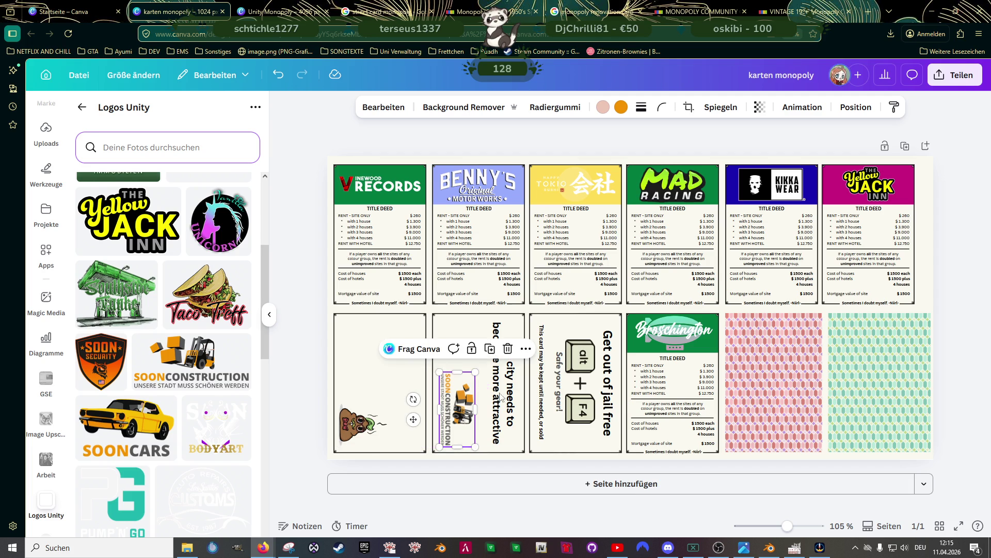
Go to the 'street card monopoly' Google image results in the browser
left_click(506, 341)
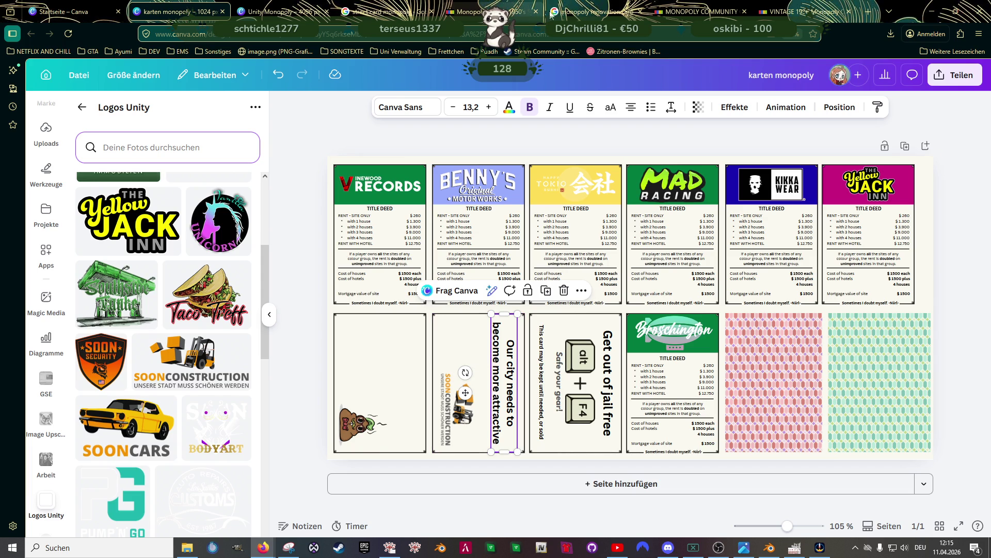
mouse_move(607, 14)
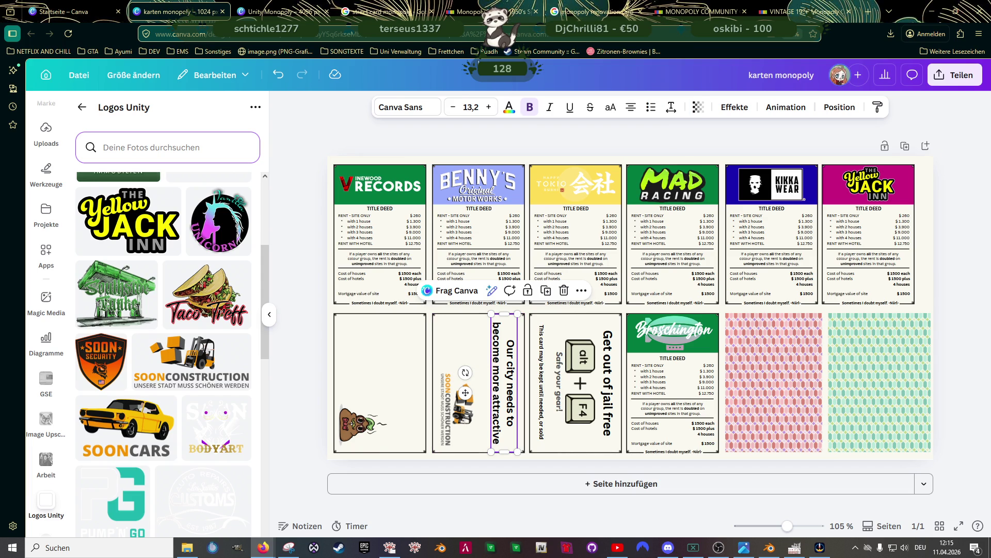
left_click(388, 12)
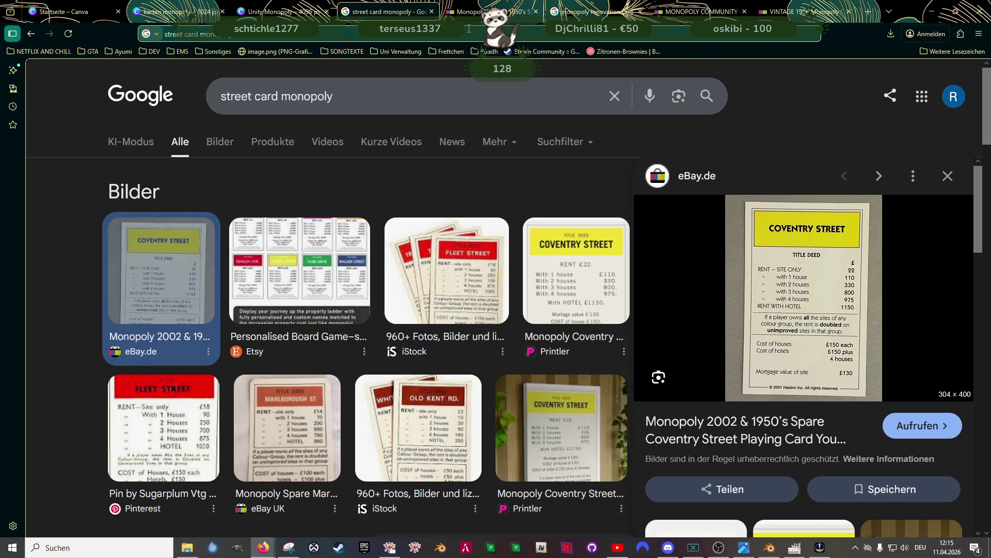
Switch via the eBay listing to the 'monopoly renovation card' Google image results
left_click(529, 12)
left_click(593, 7)
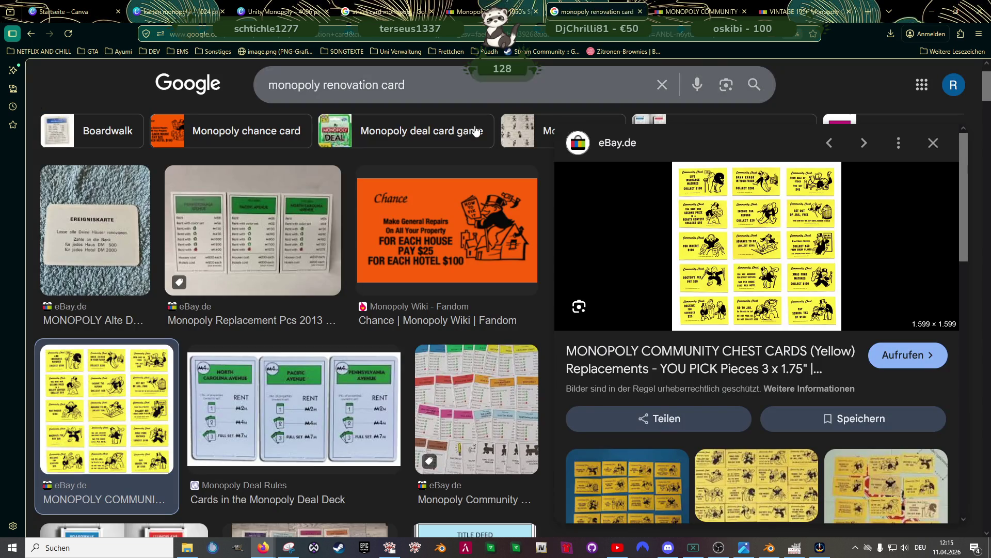
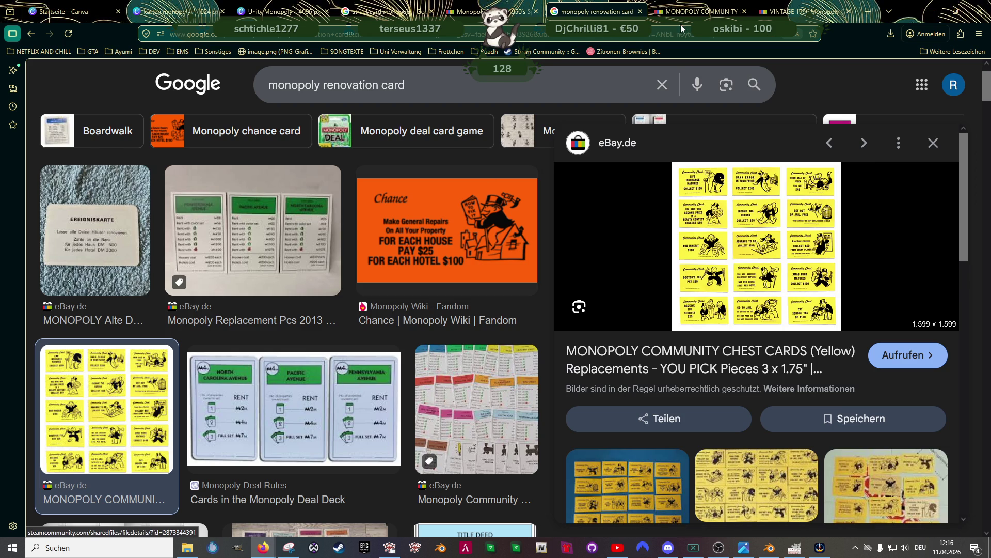
Look over the eBay community chest card listing, then return to the 'karten monopoly' card sheet
left_click(705, 12)
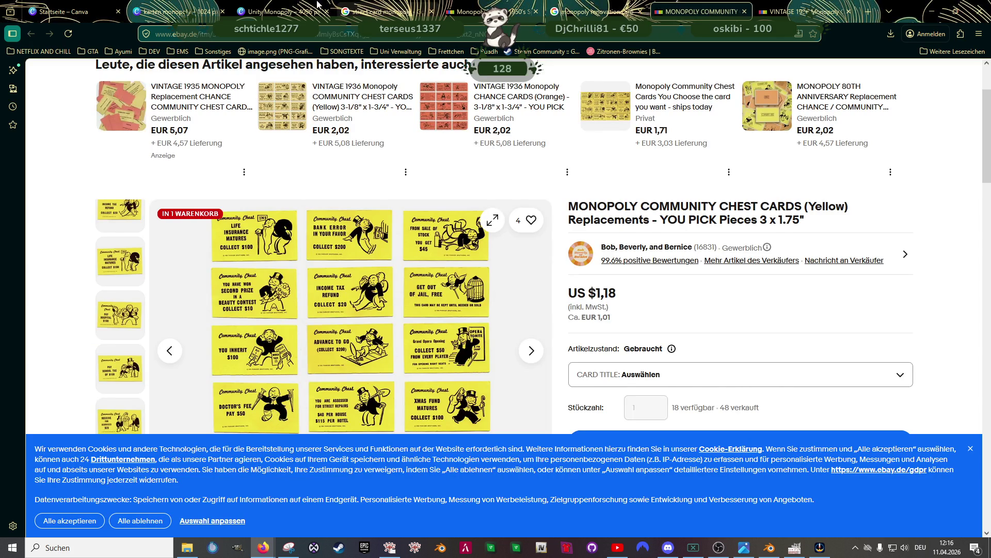
left_click(279, 11)
left_click(176, 16)
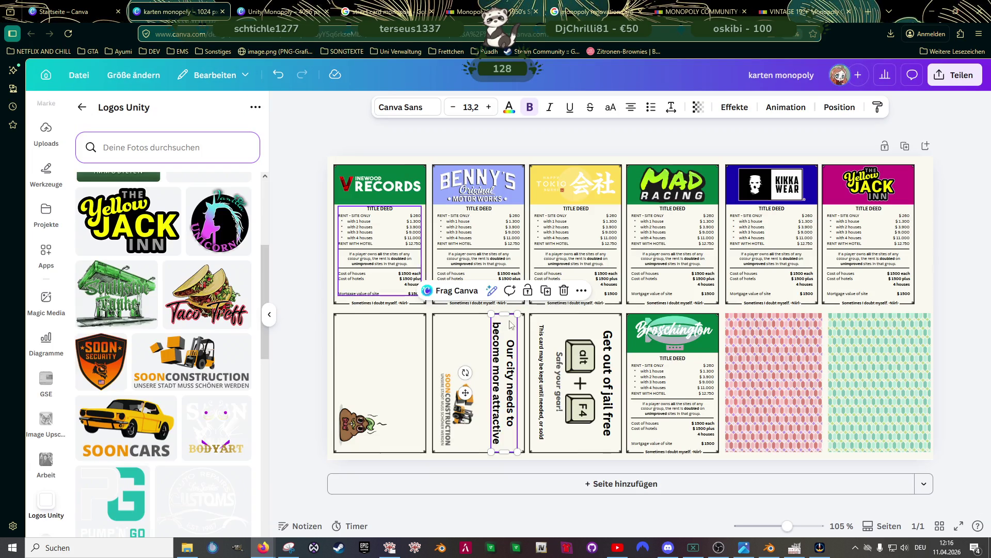
Shrink the renovation card's slogan, move it right, and shrink the SoonConstruction logo
scroll(526, 294, "up", 5)
left_click_drag(526, 280, 514, 345)
left_click_drag(496, 402, 514, 334)
left_click(434, 421)
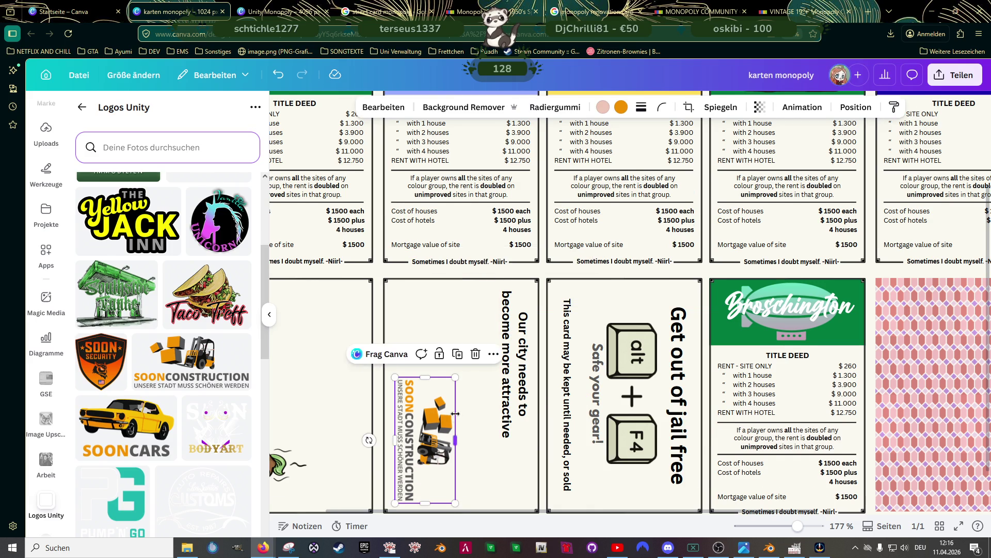
scroll(454, 442, "down", 1)
mouse_move(454, 449)
left_mouse_down()
mouse_move(523, 460)
mouse_move(500, 438)
left_mouse_up()
Paste a copy of the text box and retype it as house and hotel fees ($ 250, $ 1000)
key("ctrl+v")
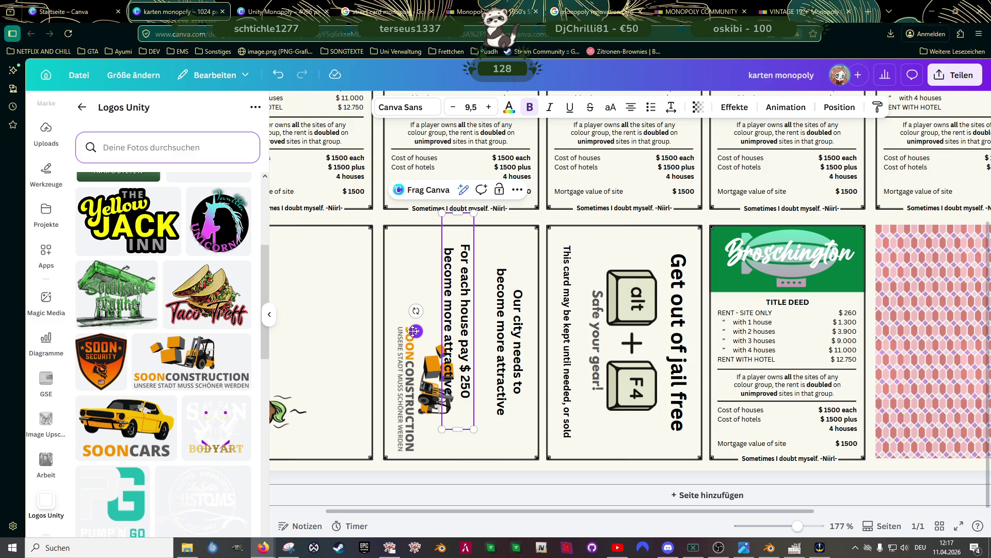
mouse_move(415, 310)
left_mouse_down()
mouse_move(406, 345)
mouse_move(425, 391)
mouse_move(452, 418)
left_mouse_up()
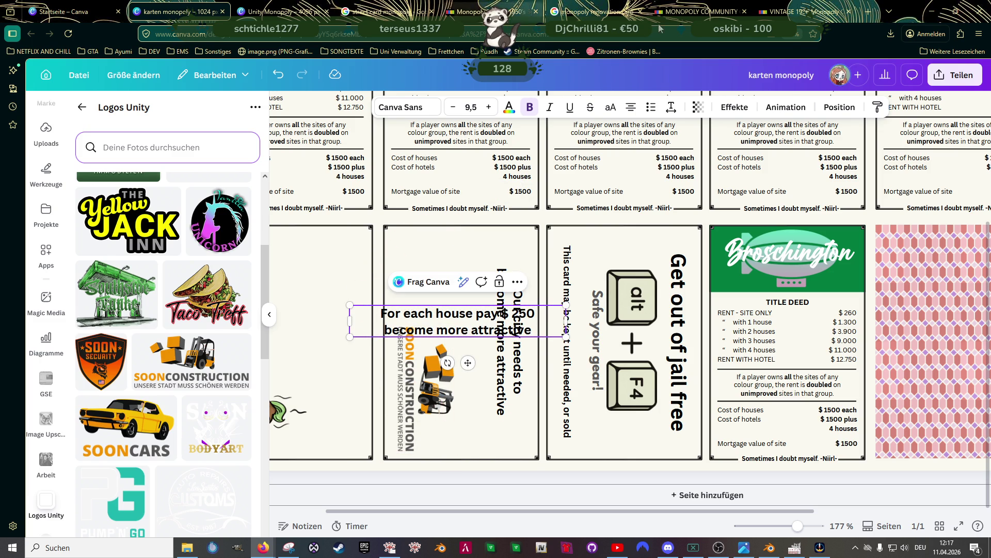
left_click(590, 14)
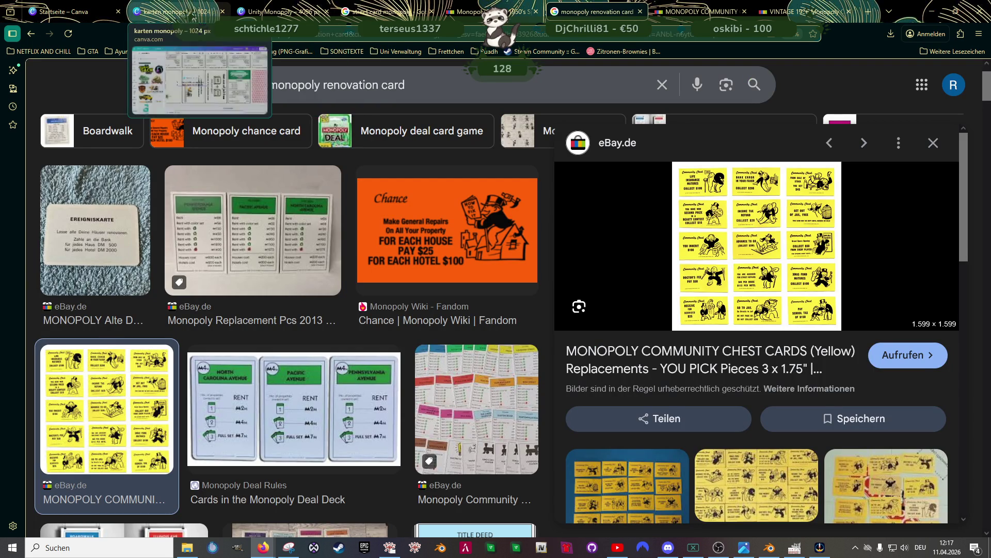
left_click(175, 11)
triple_click(443, 332)
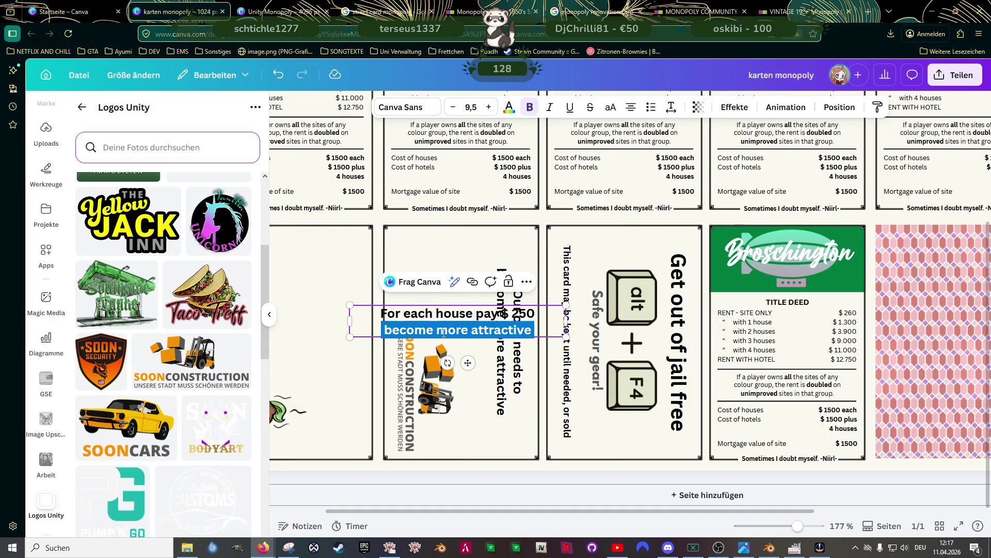
type("For e")
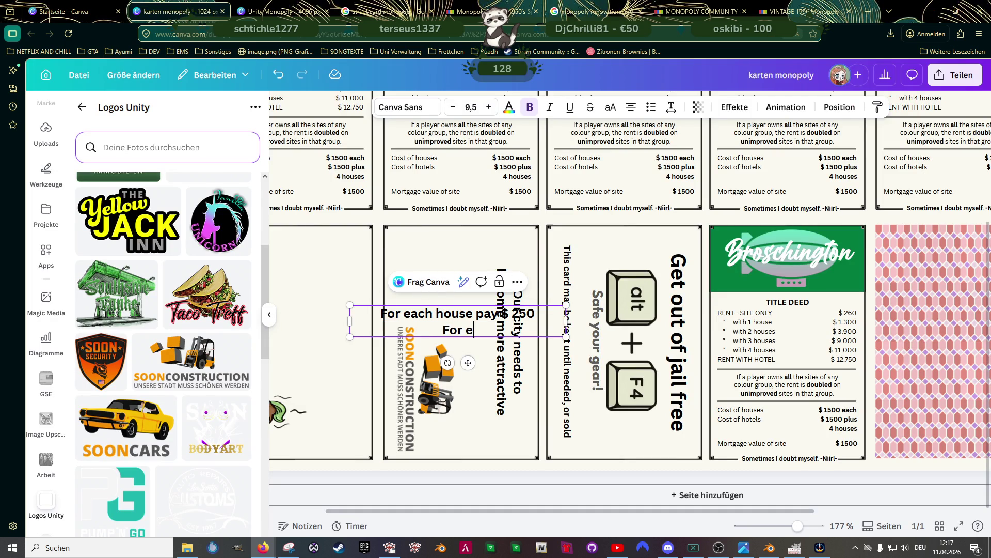
type("ach hotel")
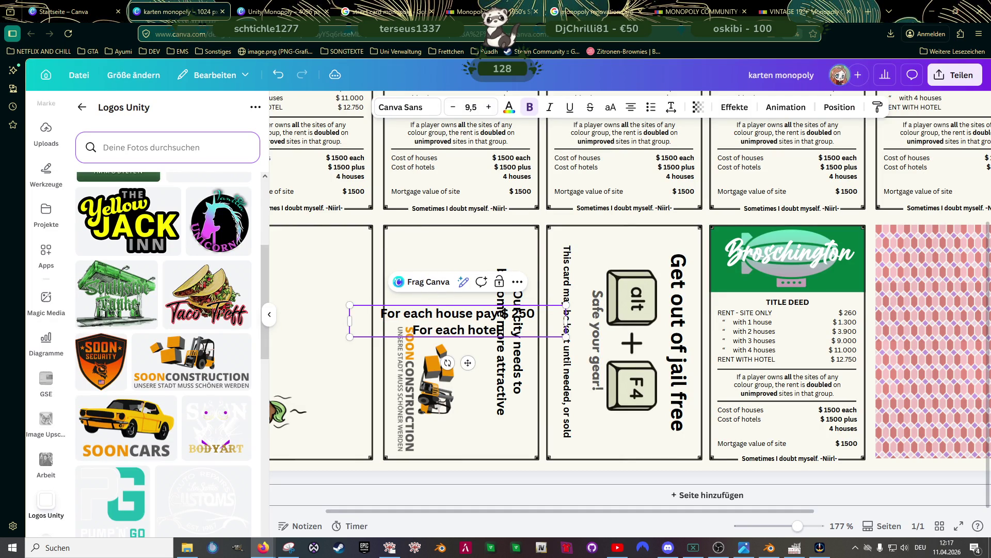
type(" $")
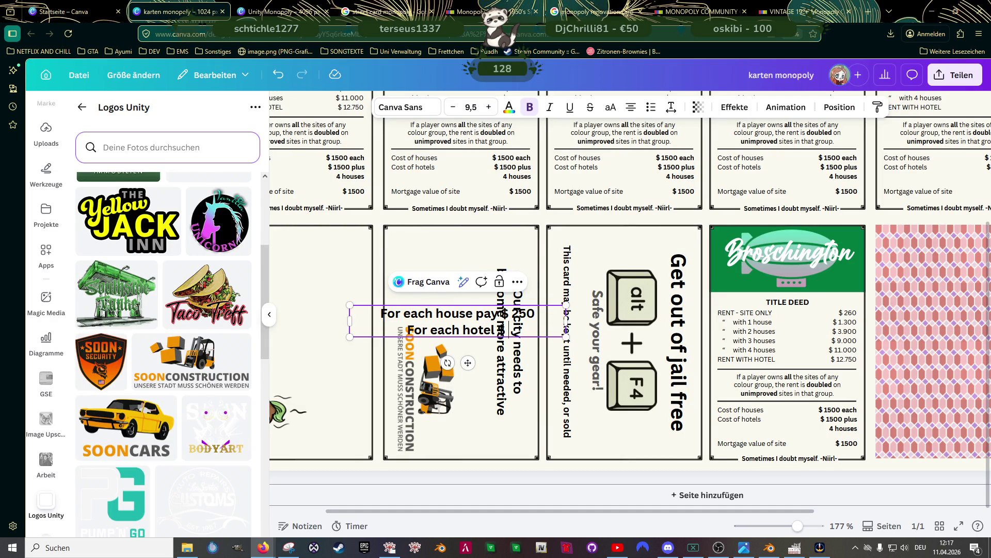
type(" 1000")
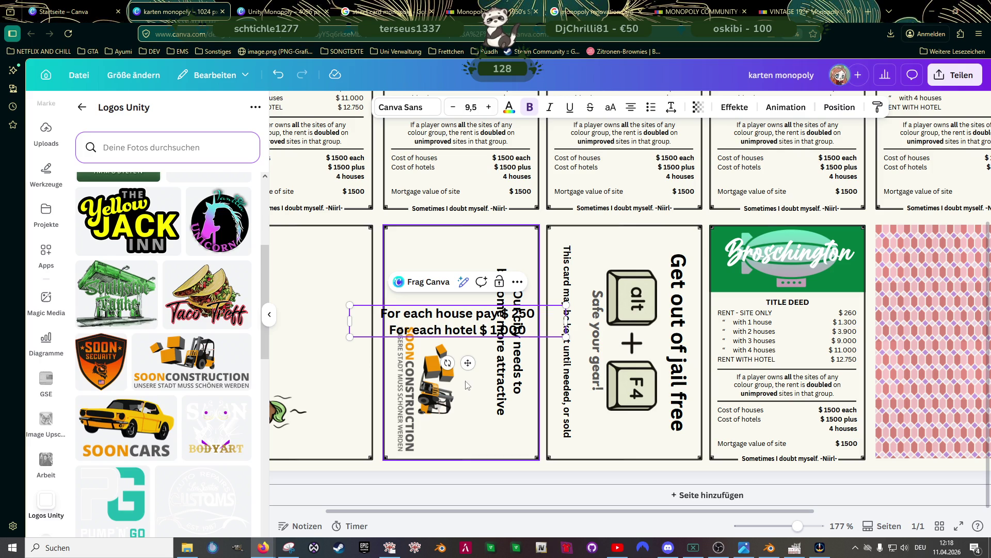
mouse_move(448, 362)
left_mouse_down()
mouse_move(422, 341)
mouse_move(427, 310)
left_mouse_up()
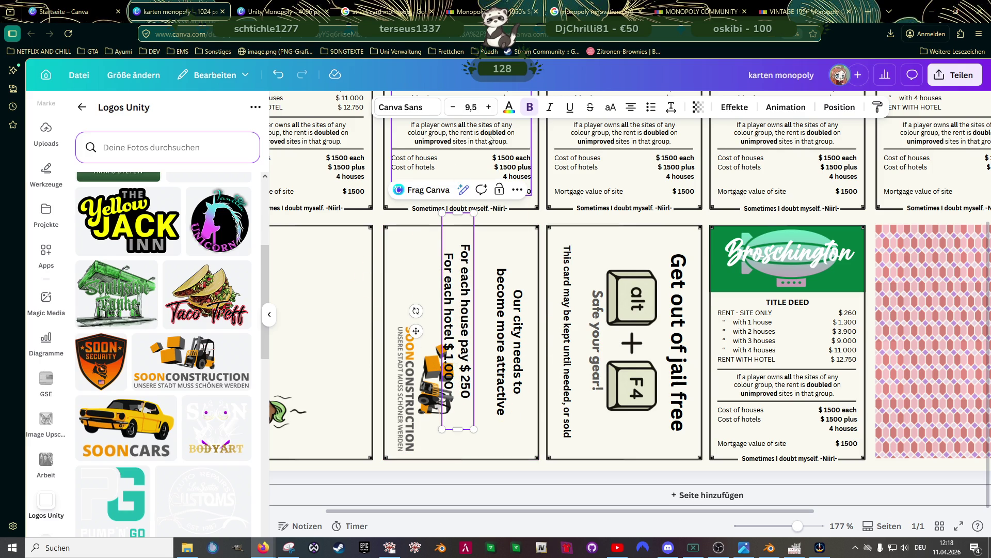
Enlarge the house/hotel fee text and trim and nudge its box to fit the card
triple_click(461, 289)
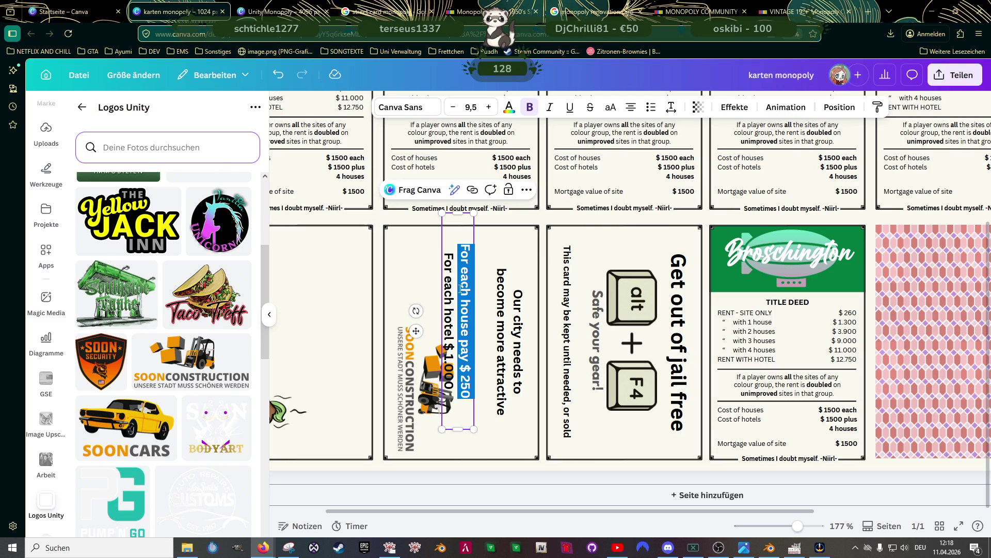
double_click(449, 294)
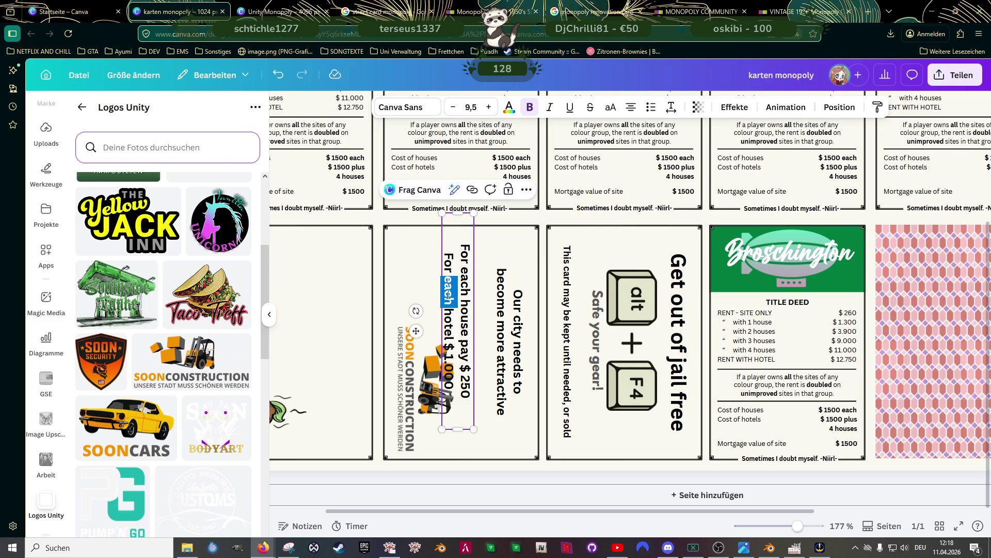
triple_click(449, 293)
double_click(468, 290)
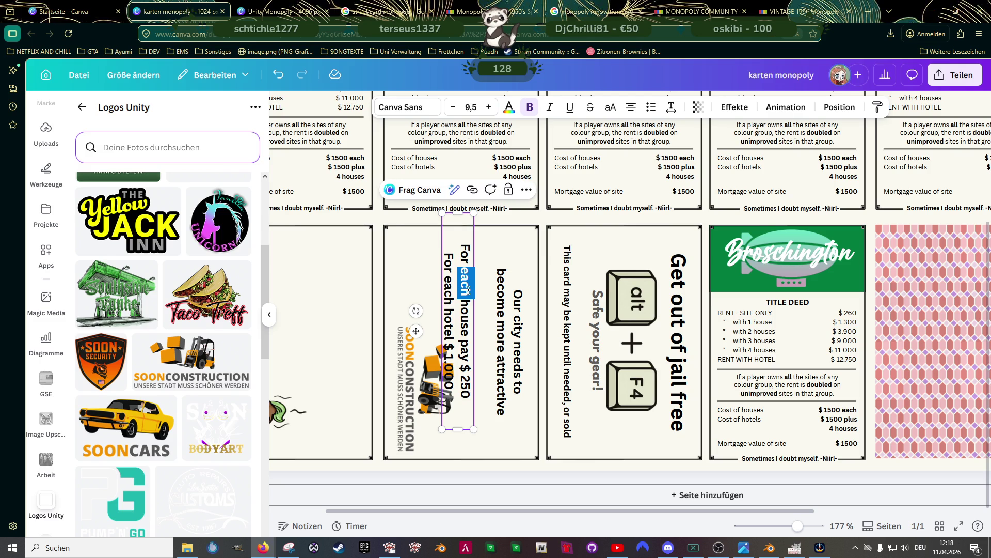
key("Escape")
left_click(453, 243)
left_click(453, 244)
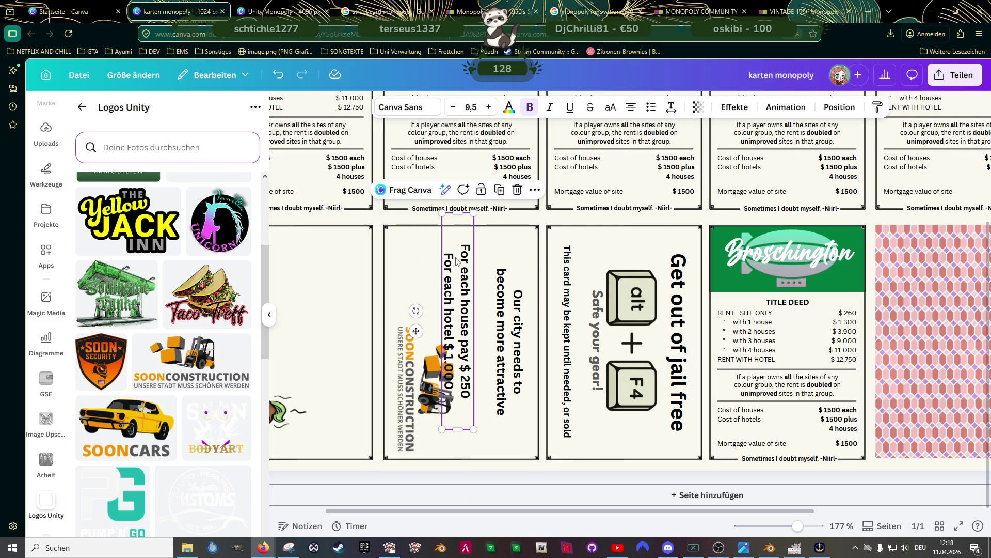
left_click(489, 108)
left_click(489, 107)
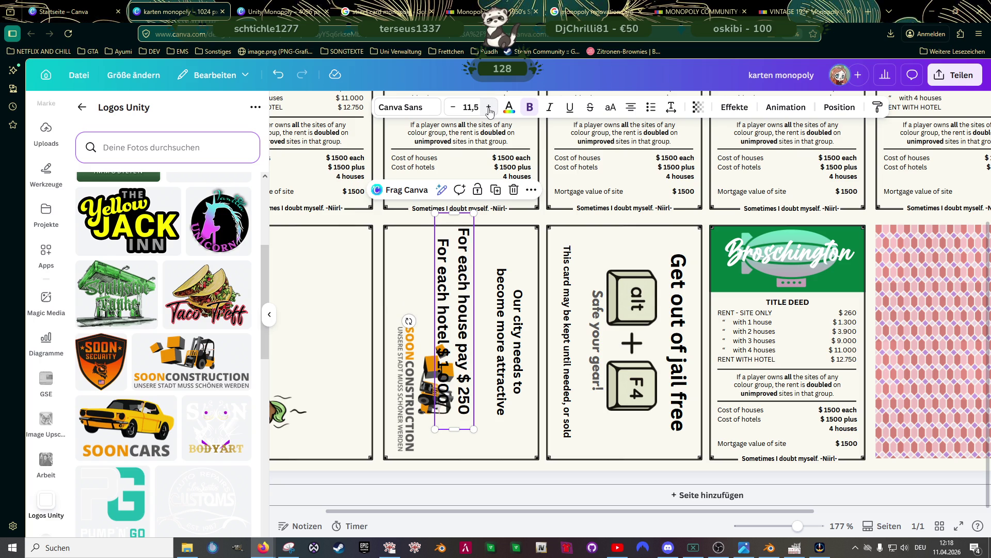
left_click_drag(454, 214, 454, 233)
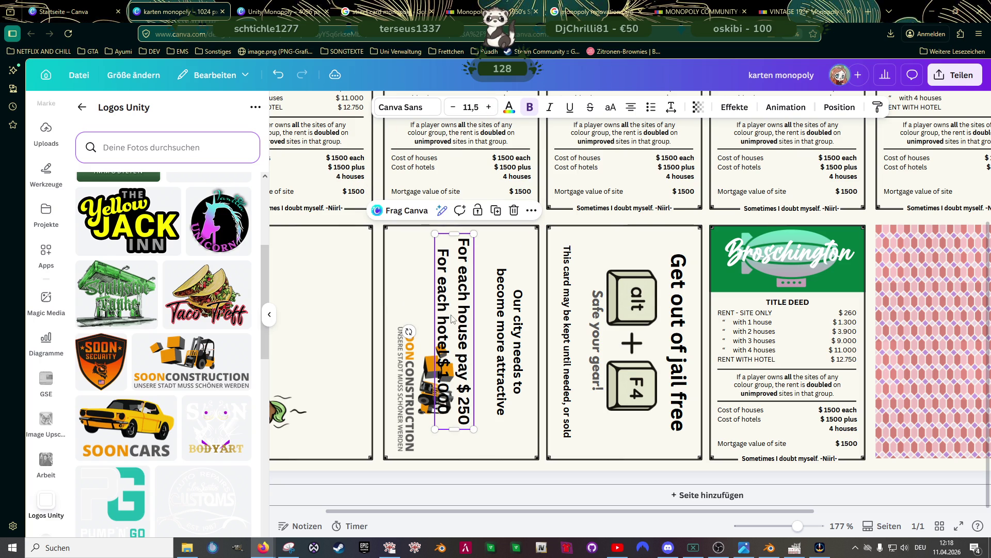
left_click_drag(453, 327, 466, 335)
Set the headline 'Our city needs to become more attractive' to font size 8,5
left_click(513, 323)
left_click(453, 107)
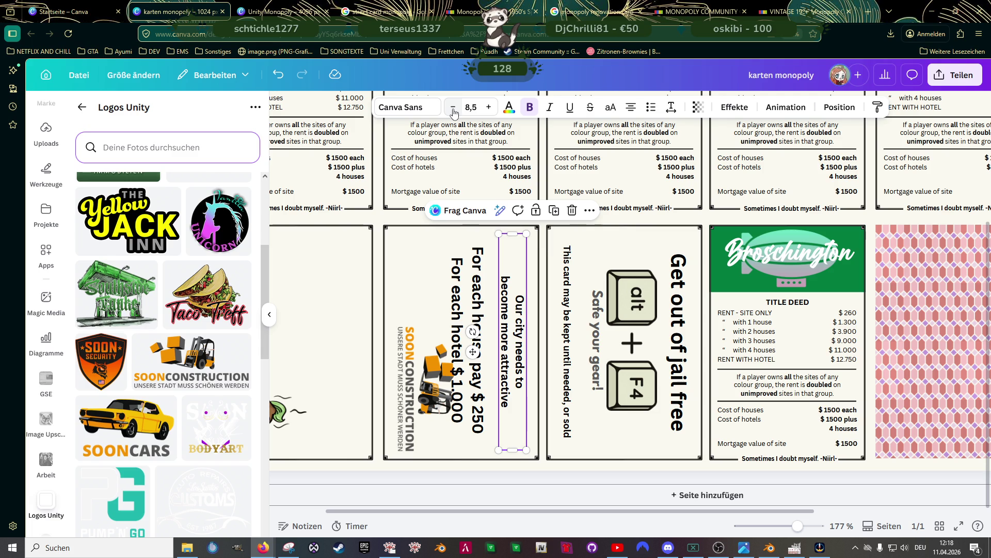
left_click(454, 111)
left_click(454, 112)
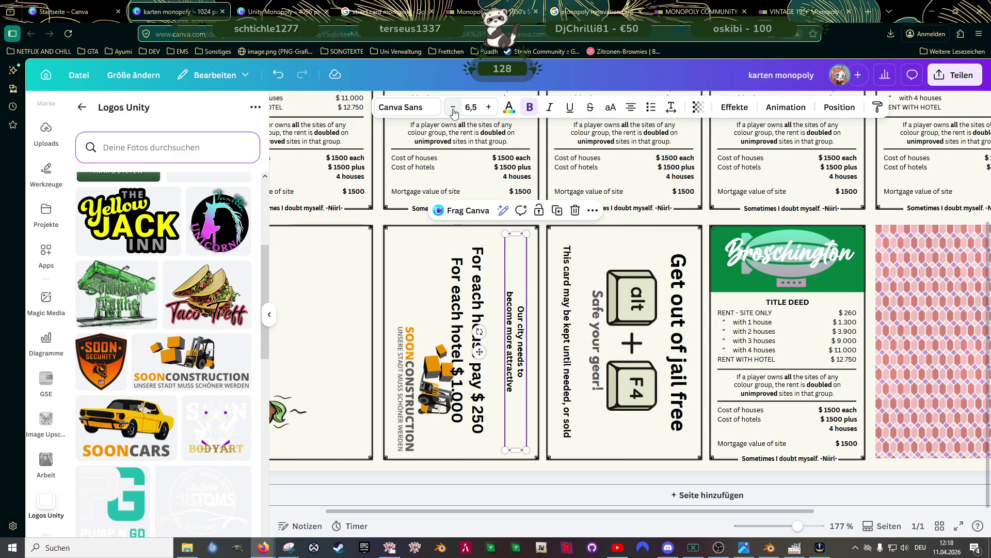
left_click(488, 107)
left_click(488, 107)
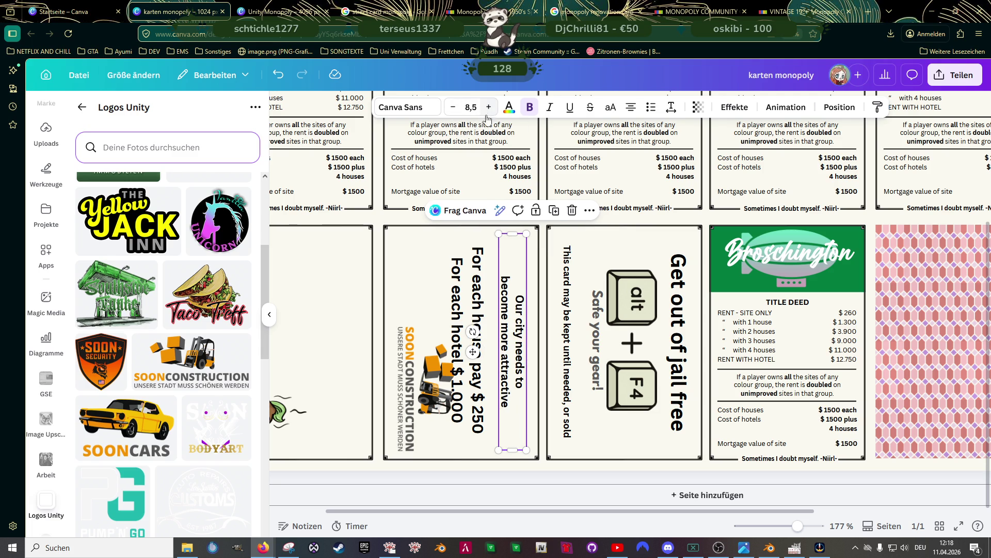
Remove the headline's line break and lengthen its box so it fits one line
left_click(509, 272)
key("BackSpace")
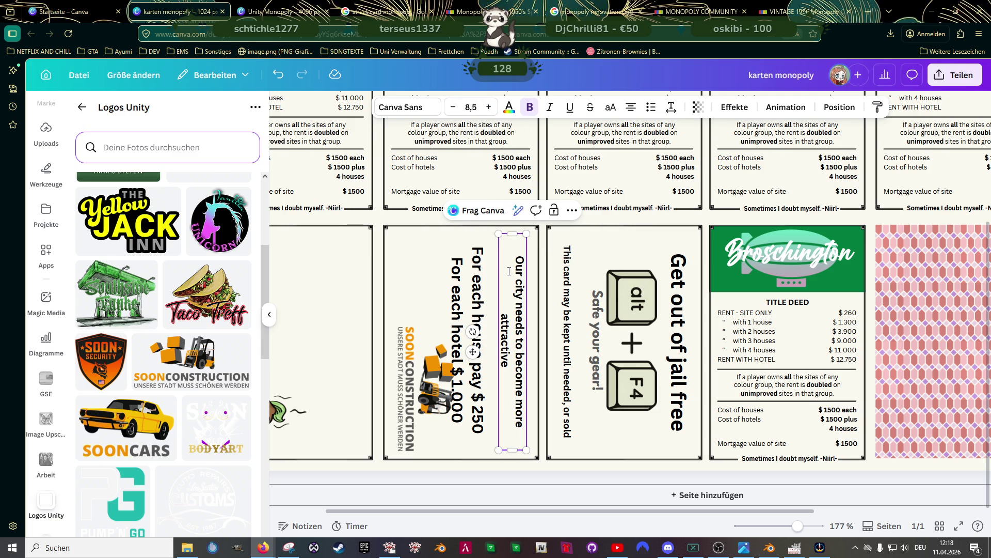
left_click(511, 235)
left_click(511, 236)
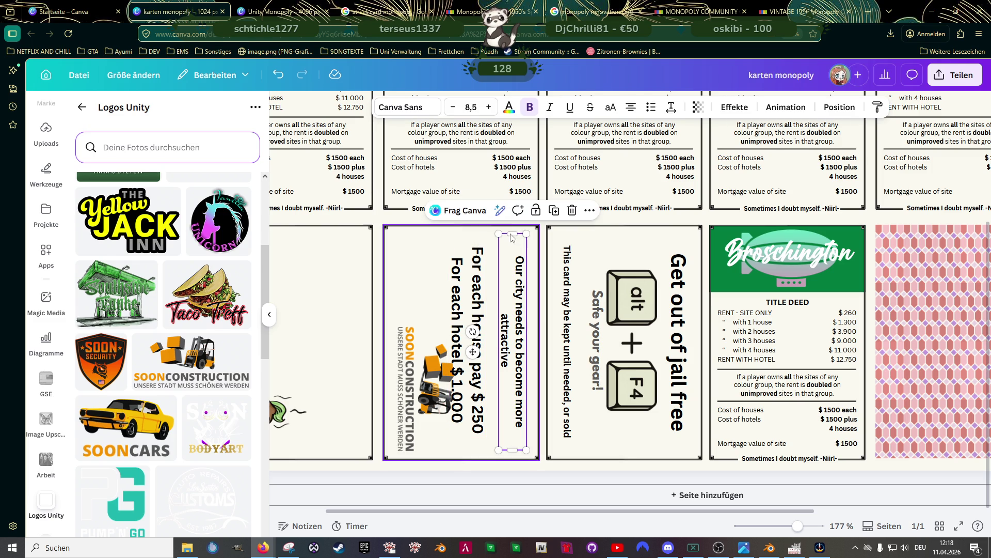
left_click(511, 236)
left_click(512, 237)
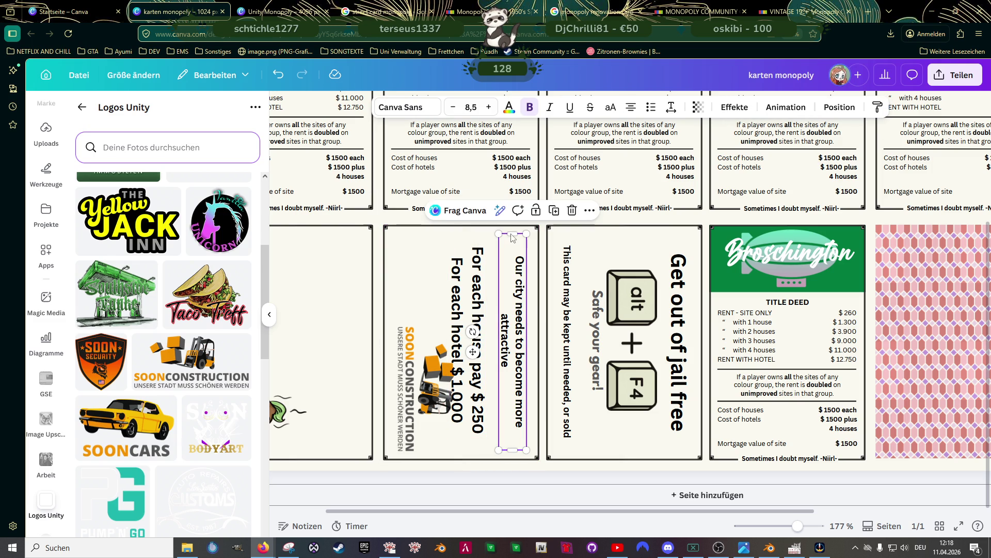
left_click_drag(512, 237, 511, 230)
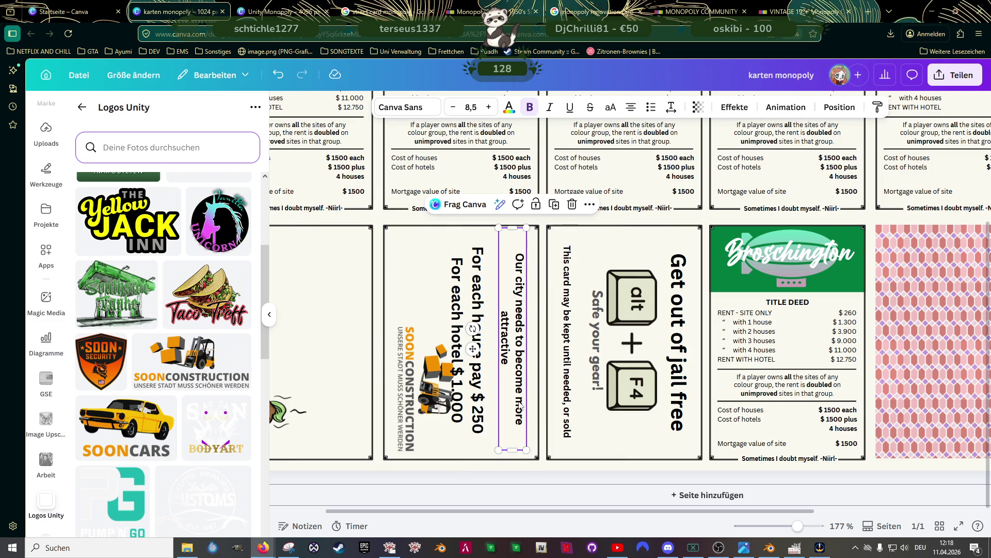
left_click_drag(512, 453, 513, 459)
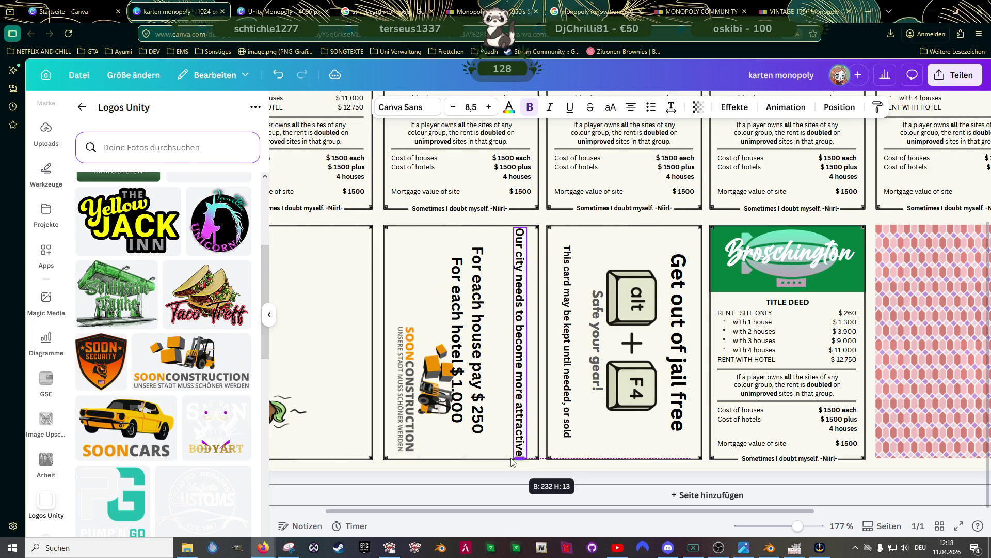
scroll(521, 294, "up", 5, "ctrl")
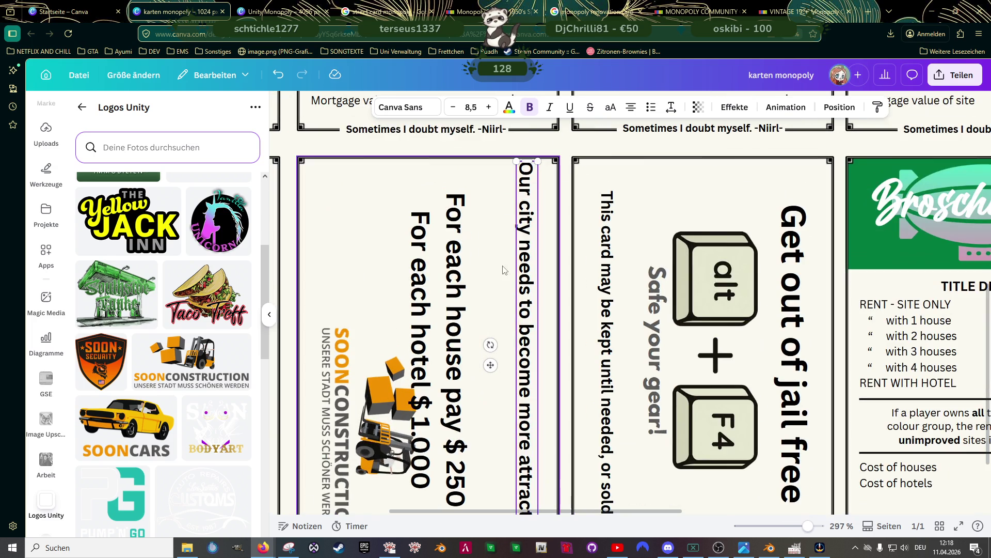
Nudge the headline right, adjust the fee text, and move the SOONCONSTRUCTION logo higher
left_click_drag(523, 277, 528, 252)
scroll(527, 275, "down", 2)
left_click(454, 253)
scroll(454, 252, "down", 5)
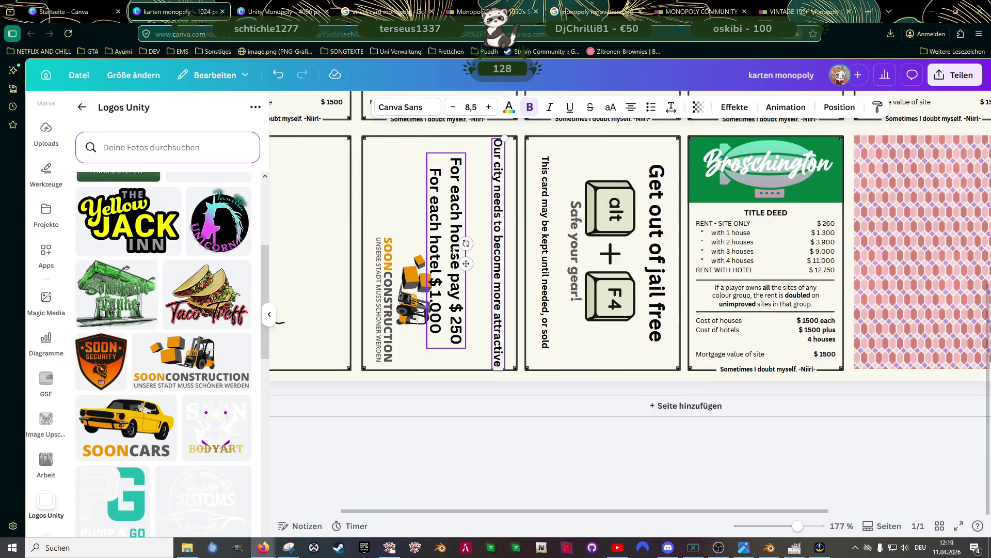
scroll(455, 253, "up", 2)
left_click_drag(445, 307, 459, 307)
left_click(398, 383)
mouse_move(397, 383)
left_mouse_down()
mouse_move(397, 338)
mouse_move(399, 377)
left_mouse_up()
Put '$ 1.000' on its own line and top-align the house/hotel fee text
left_click(453, 370)
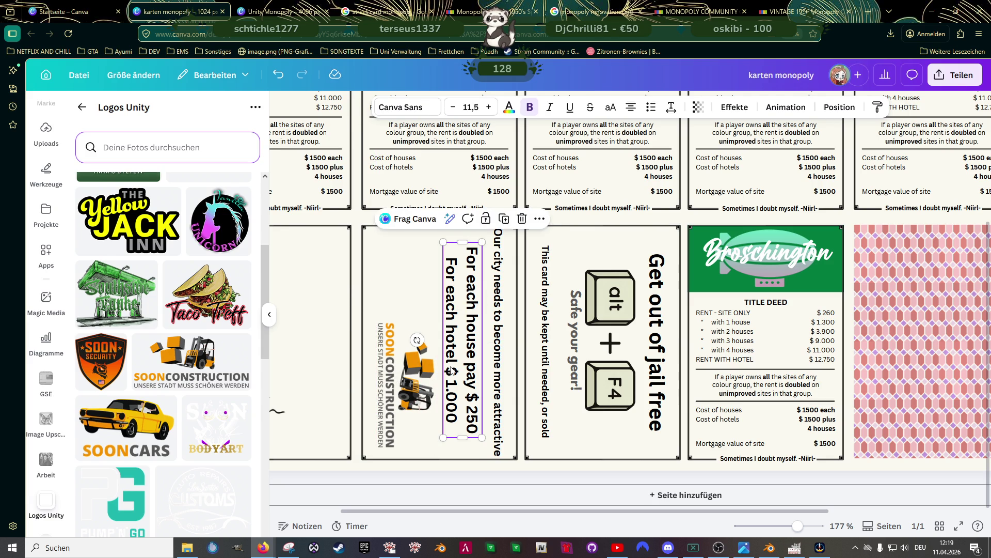
left_click(453, 363)
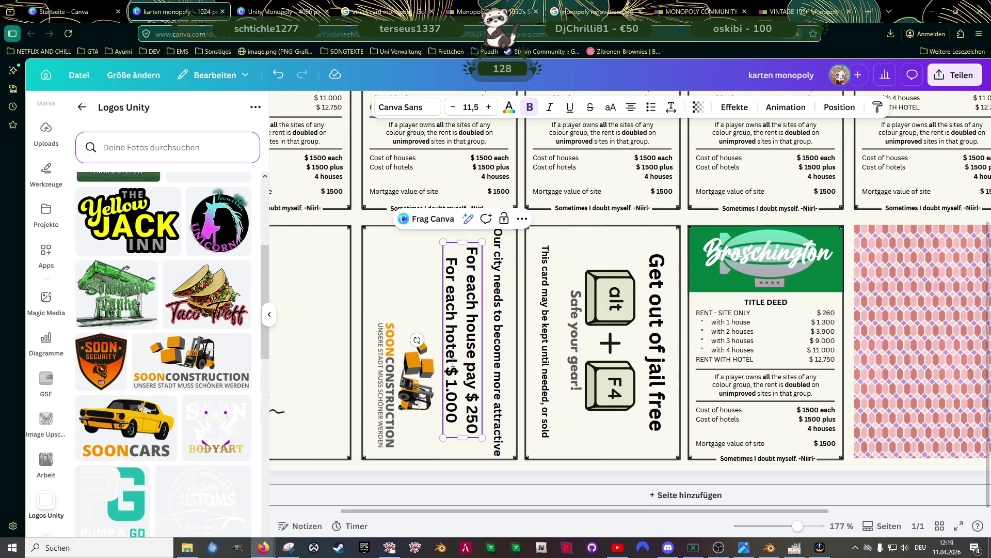
key("Return")
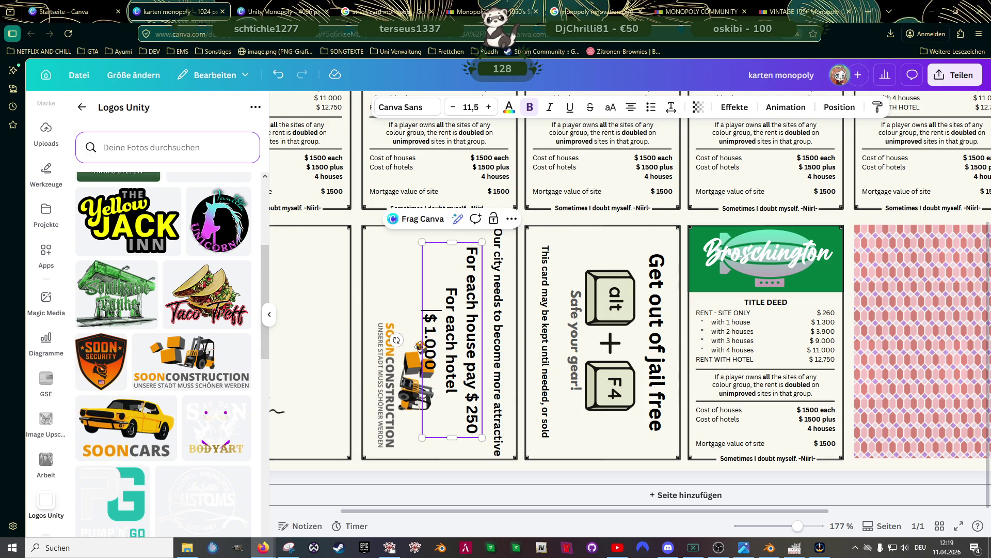
left_click(387, 292)
left_click(450, 294)
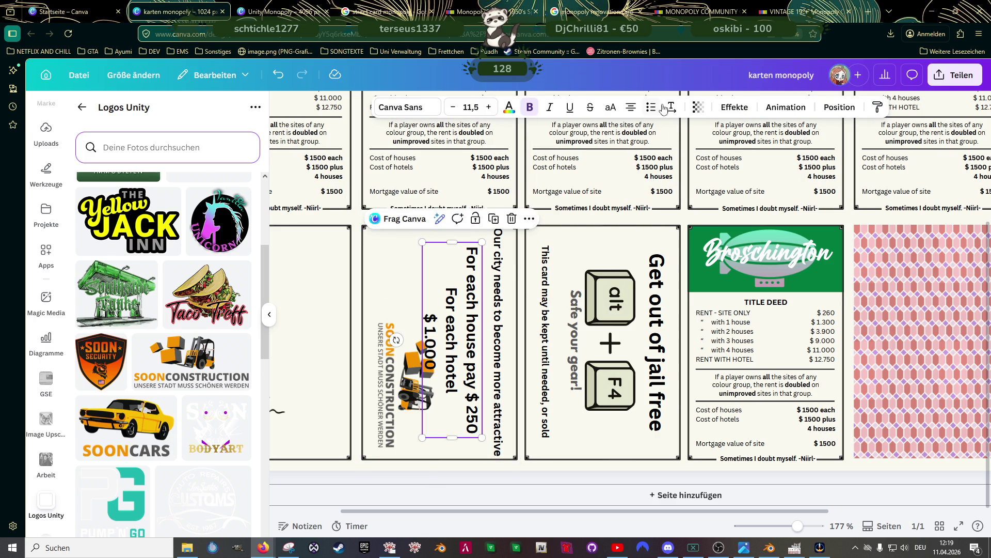
left_click(630, 107)
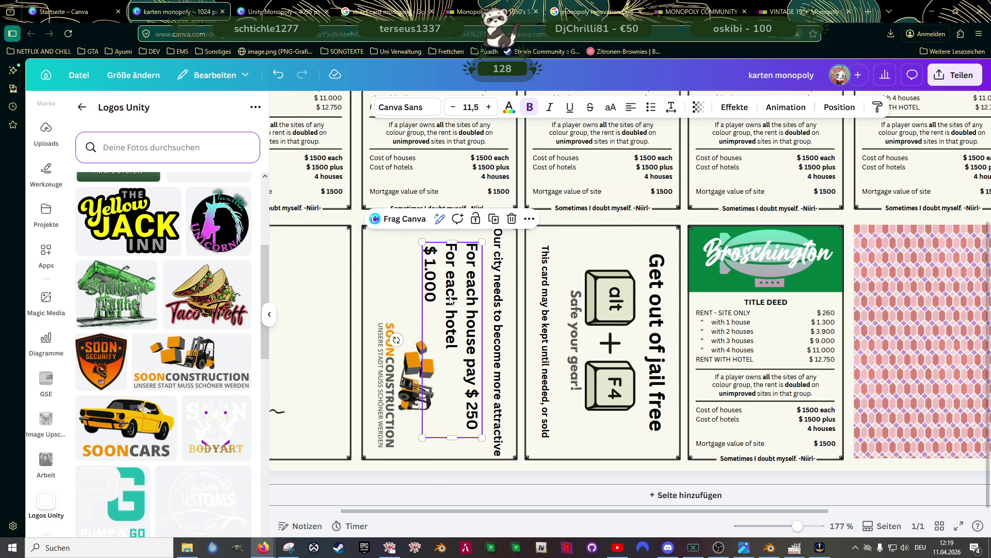
Shift the SOONCONSTRUCTION logo slightly right and the fee text box slightly left
left_click_drag(387, 363, 395, 363)
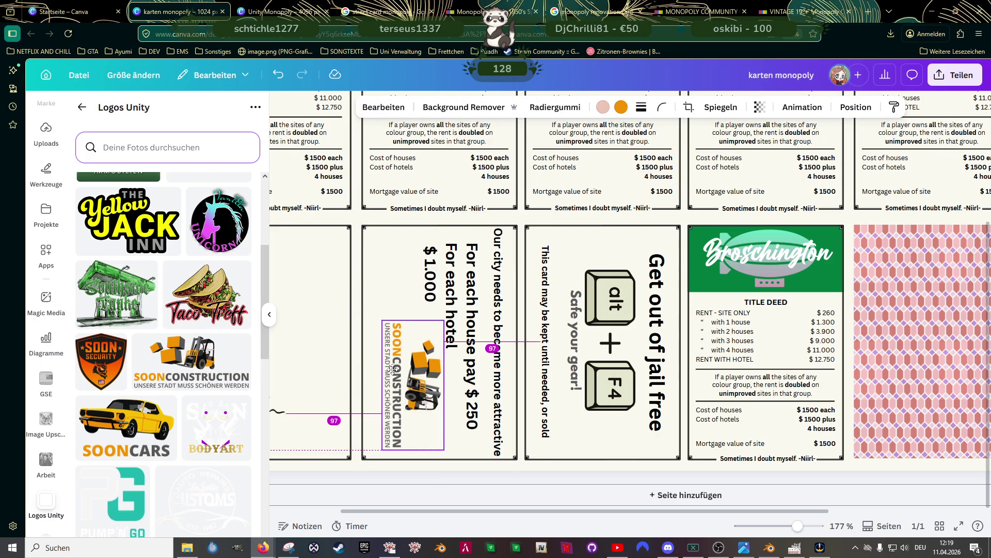
left_click(461, 273)
left_click_drag(461, 274, 455, 269)
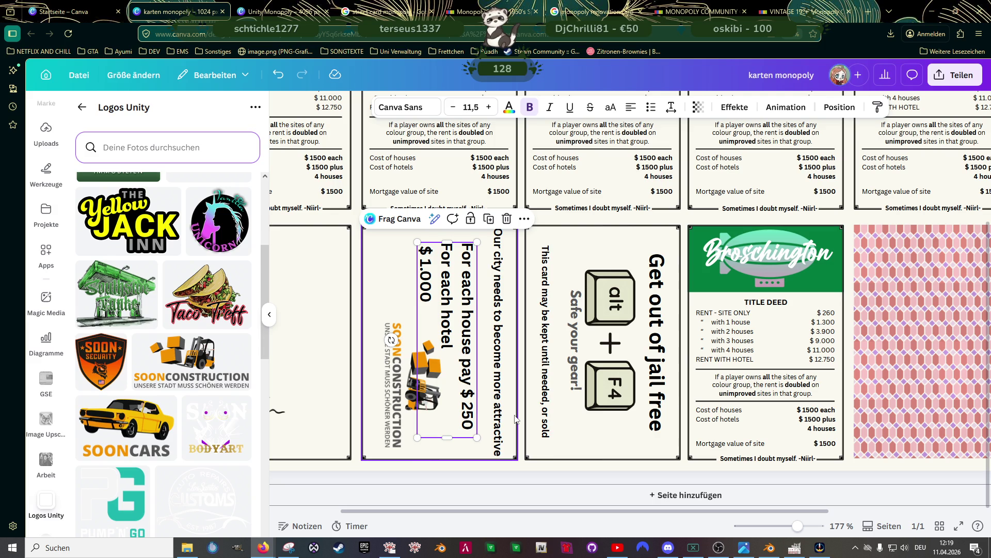
scroll(515, 418, "down", 5)
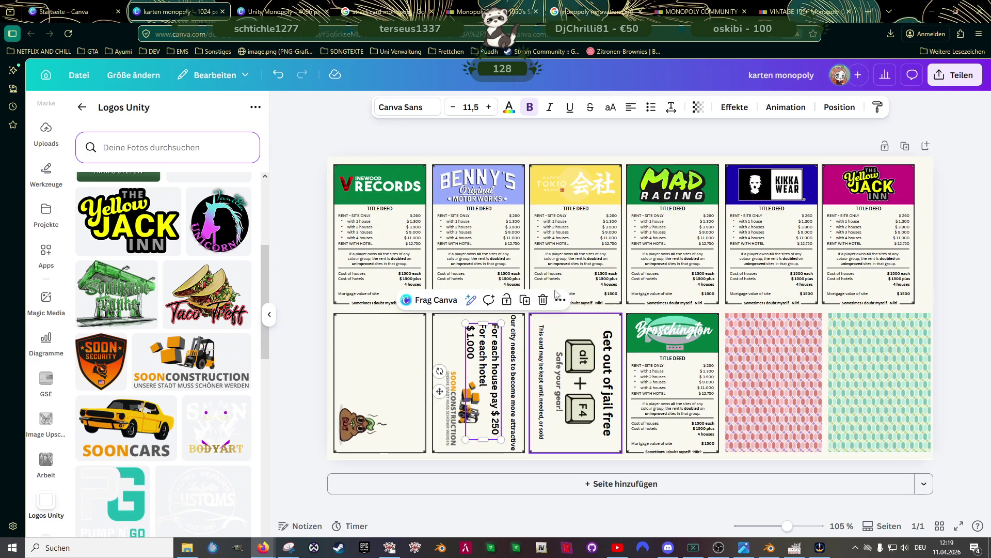